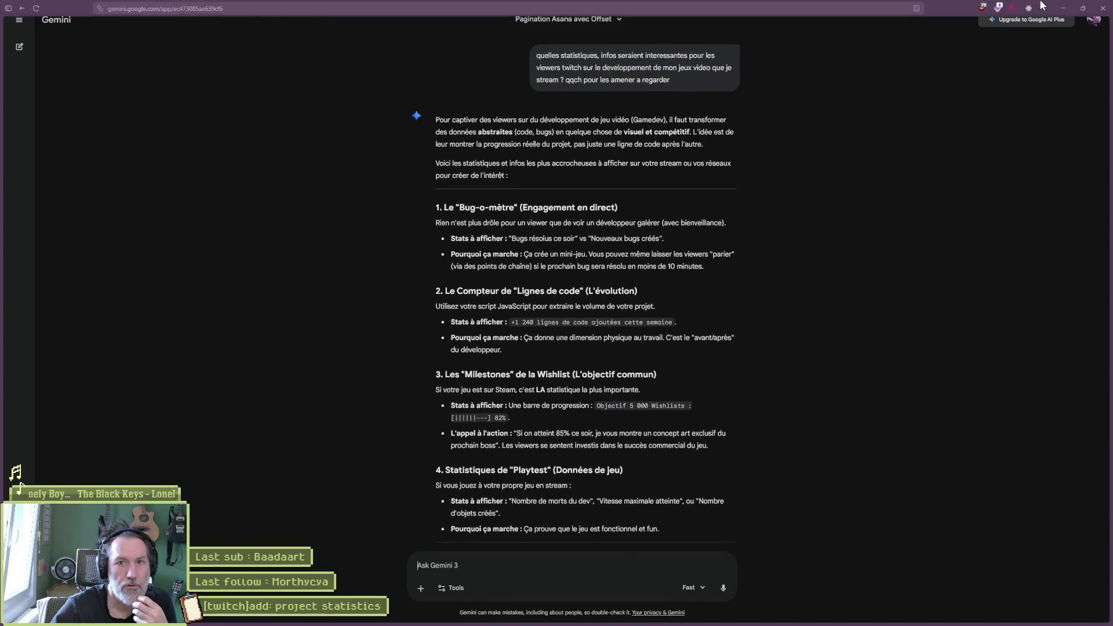
# - In Asana, add the subtask 'new code lines counter' to the project statistics task
pyautogui.click(1056, 4)
pyautogui.click(831, 326)
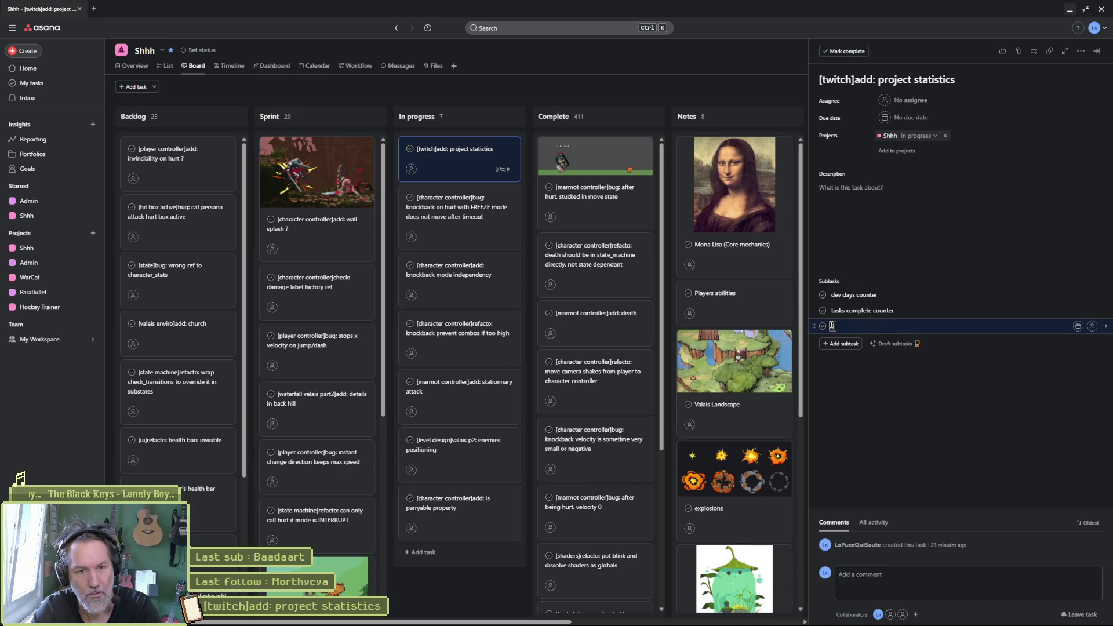
pyautogui.write('new')
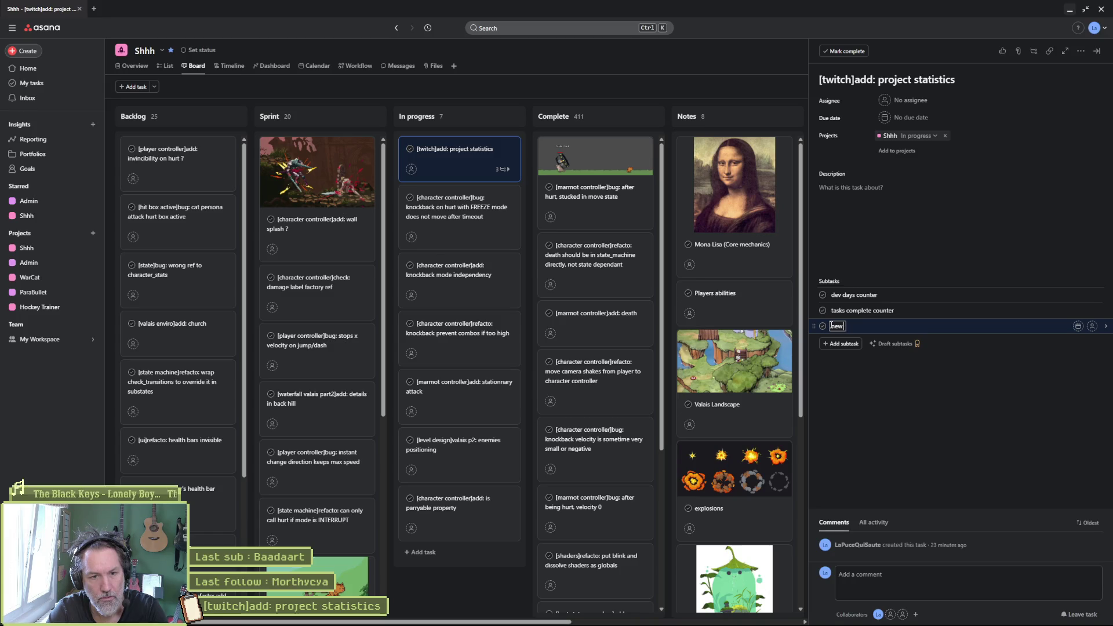
pyautogui.write(' code lines counter')
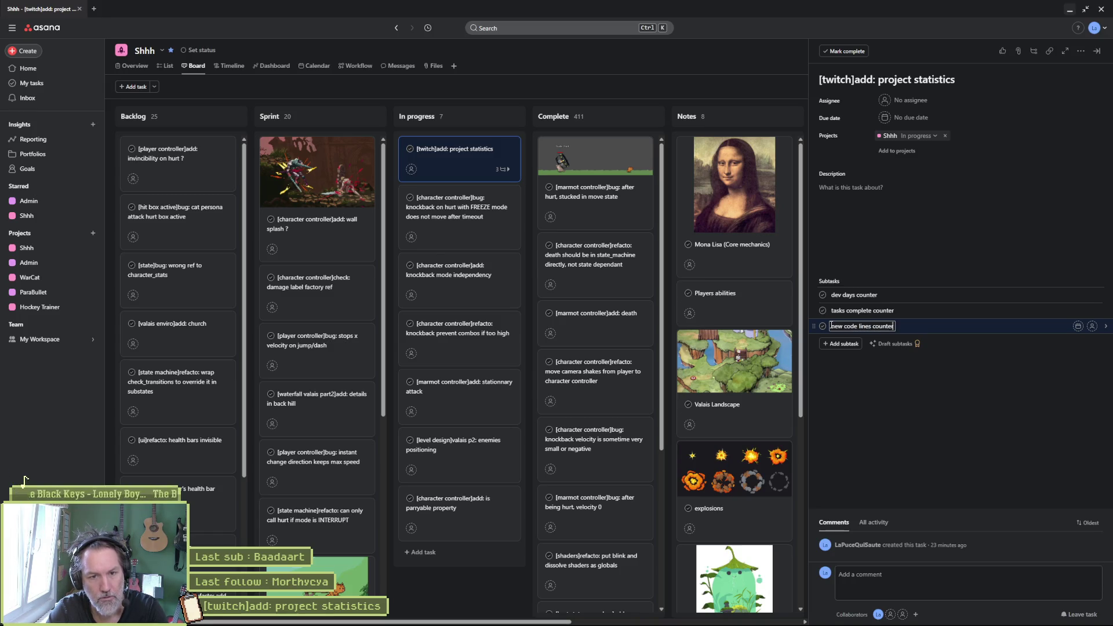
pyautogui.press('Return')
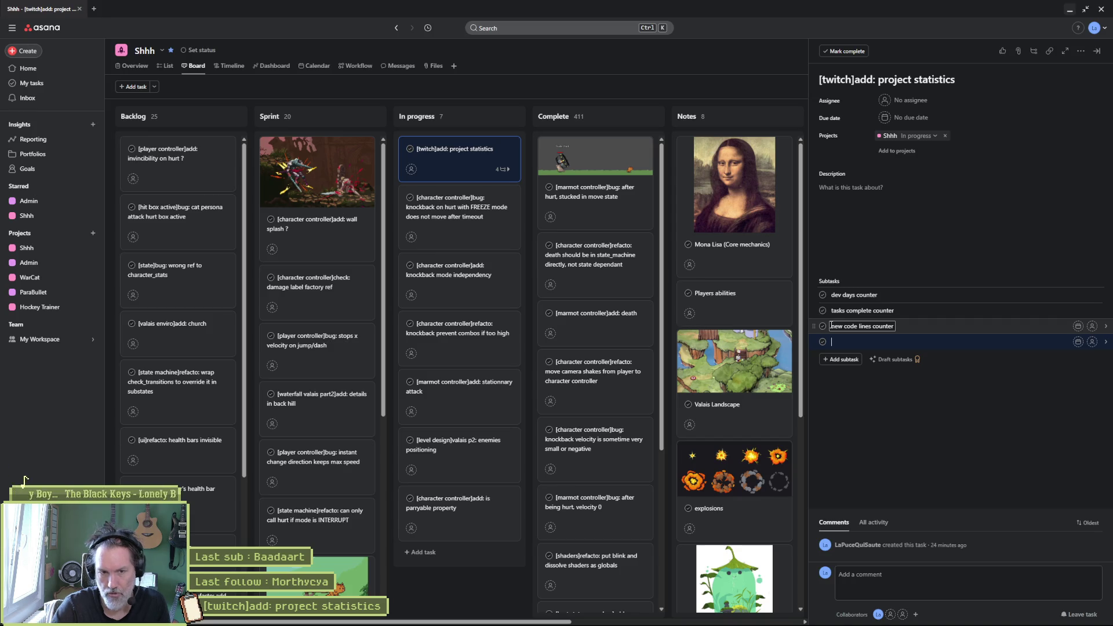
# - Add a second subtask 'bug-o-meter', finish editing, and return to the Gemini chat
pyautogui.write('bug-c')
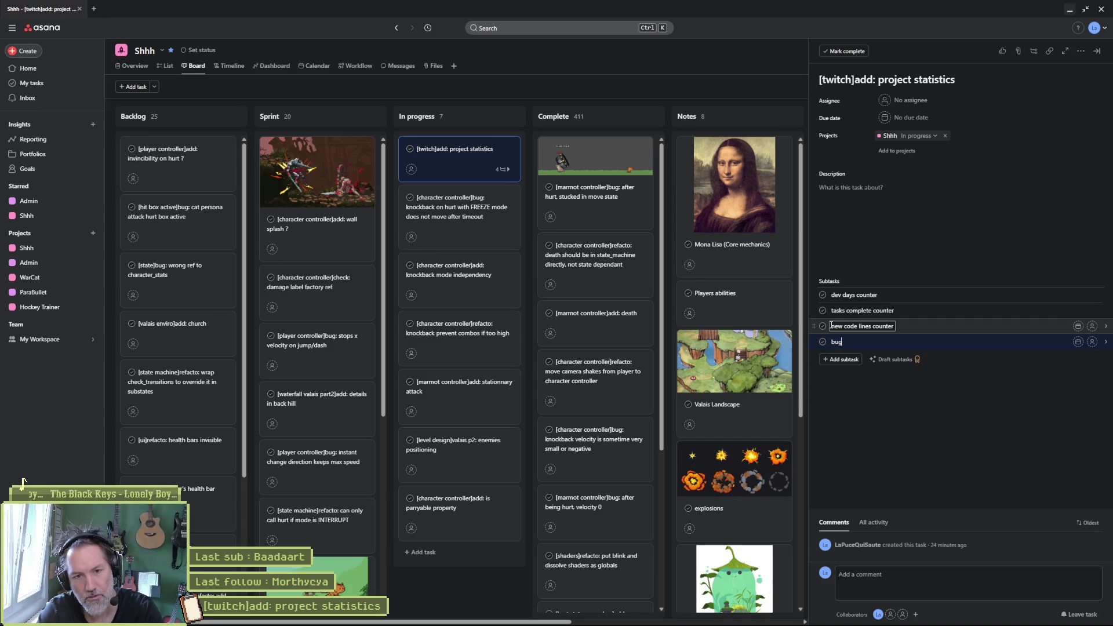
pyautogui.write('-meter')
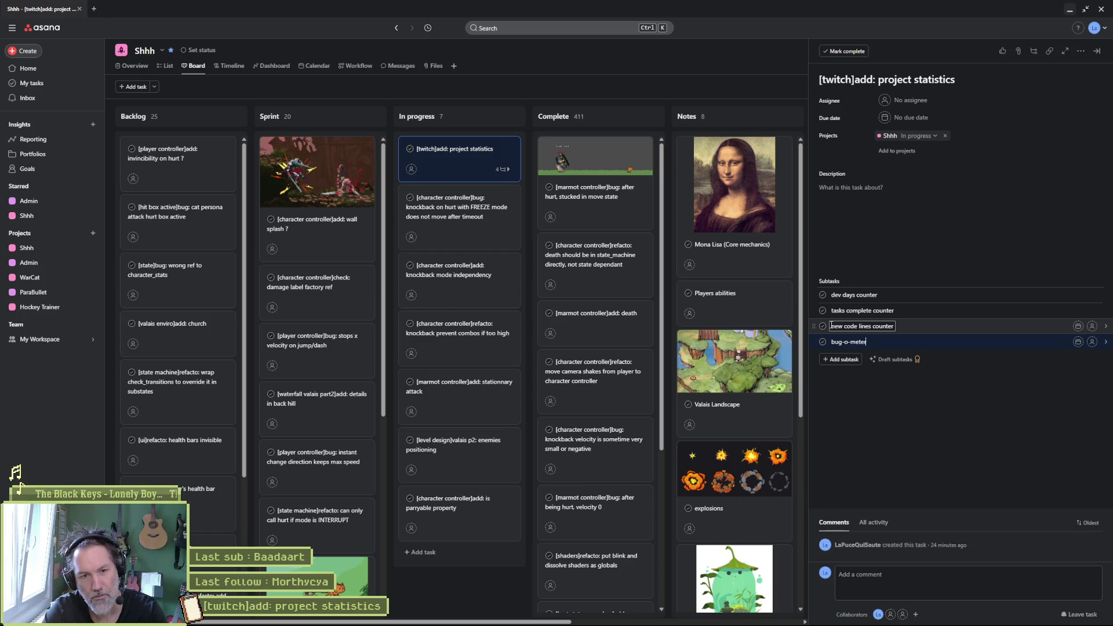
pyautogui.rightClick(830, 326)
pyautogui.click(1041, 471)
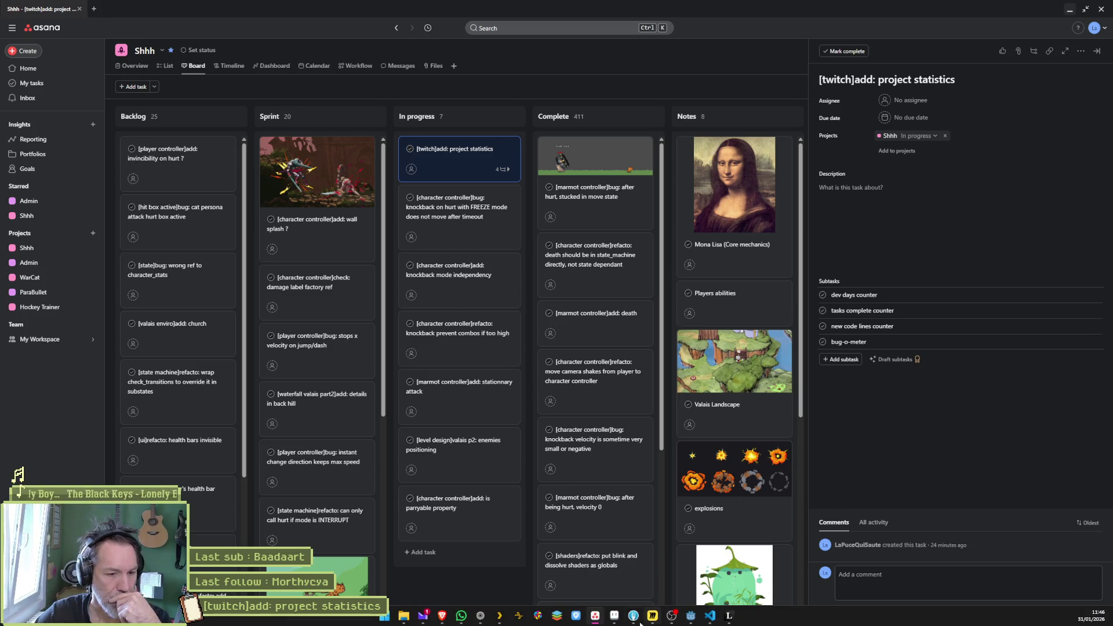
pyautogui.click(484, 620)
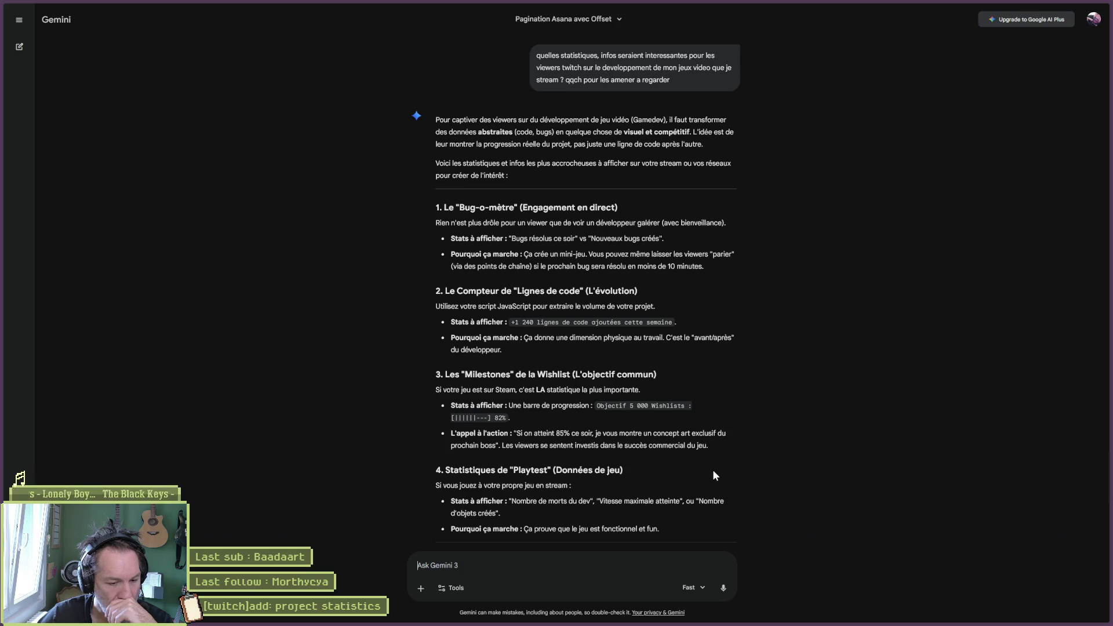
# - Scroll Gemini's answer down to the section on presenting the stats
pyautogui.scroll(-3, 748, 447)
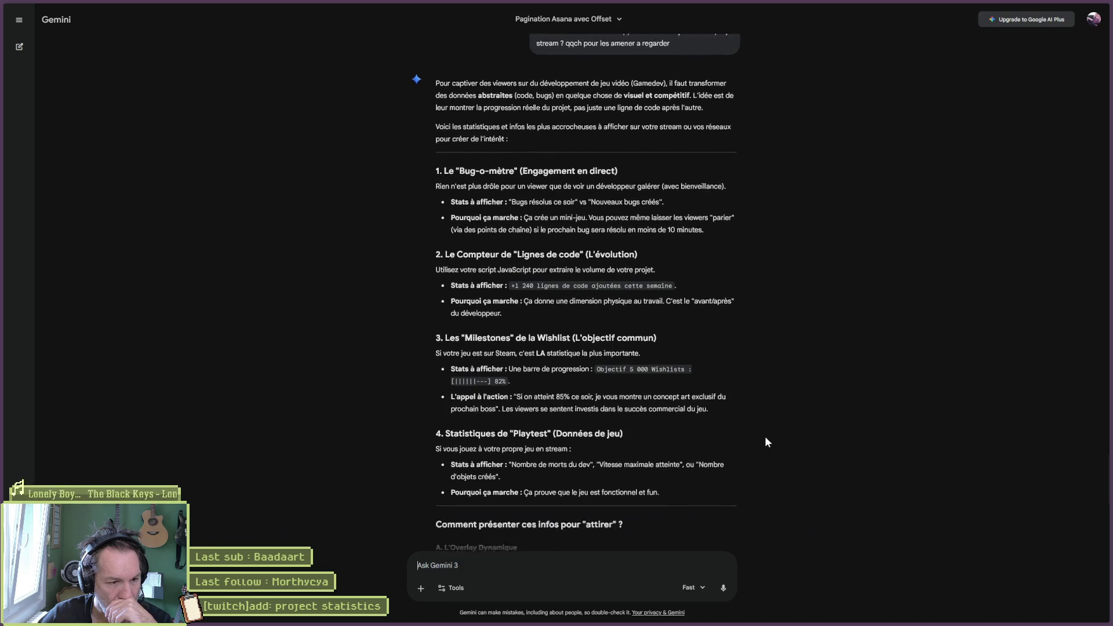
# - Read the rest of Gemini's answer, then bring up the Sprite-0001 counter in Aseprite
pyautogui.scroll(-5, 777, 440)
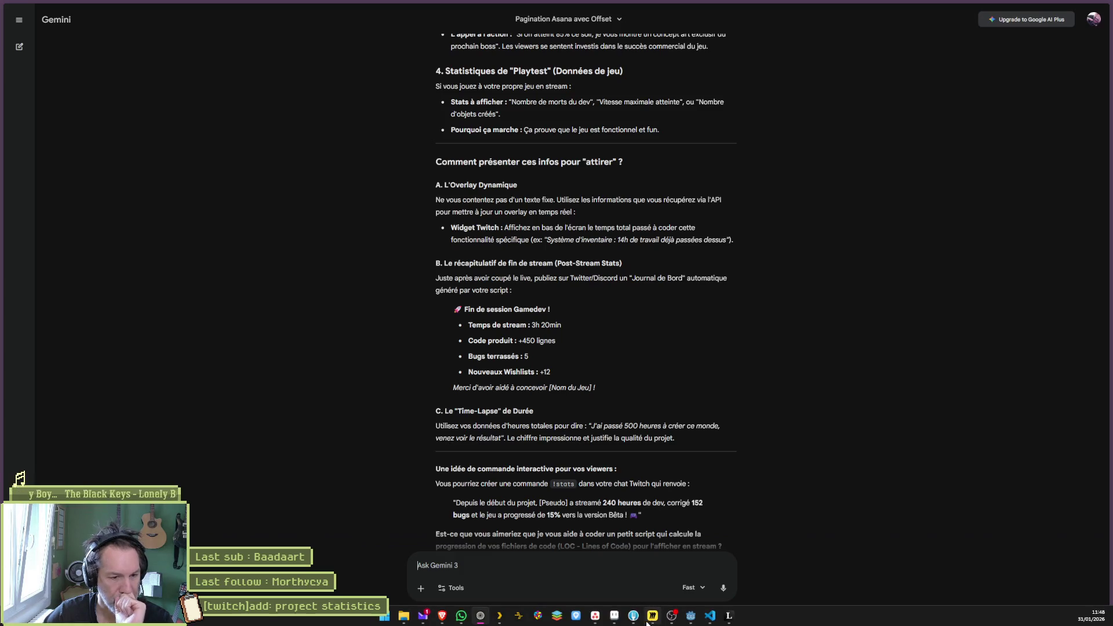
pyautogui.click(614, 618)
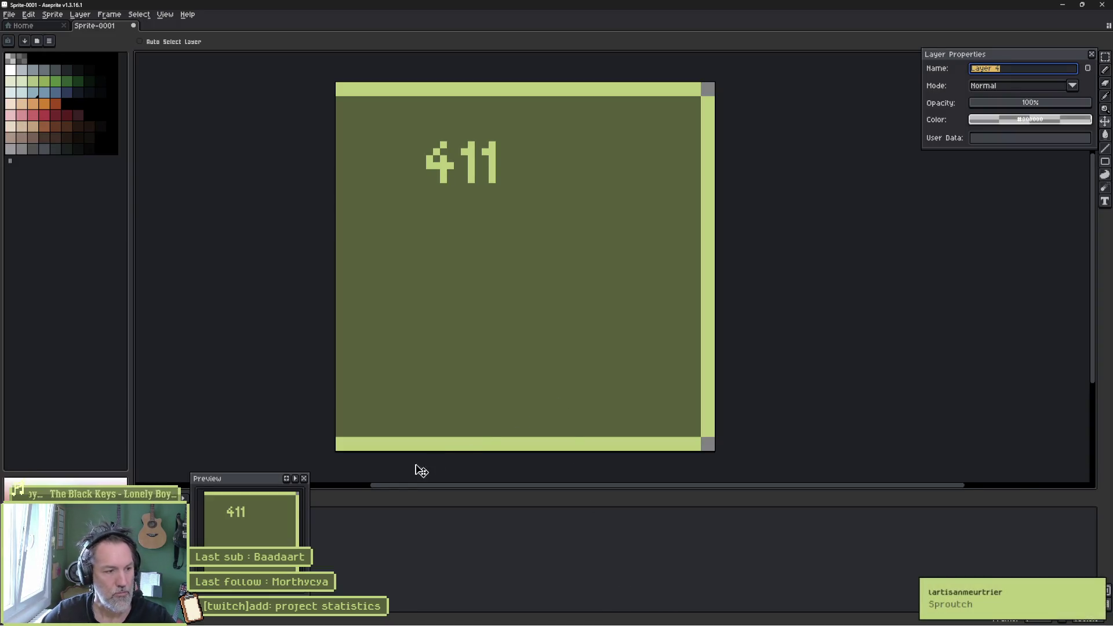
# - Rename the layer to 't' and add the label 'code lines:' beneath the 411 counter
pyautogui.write('t')
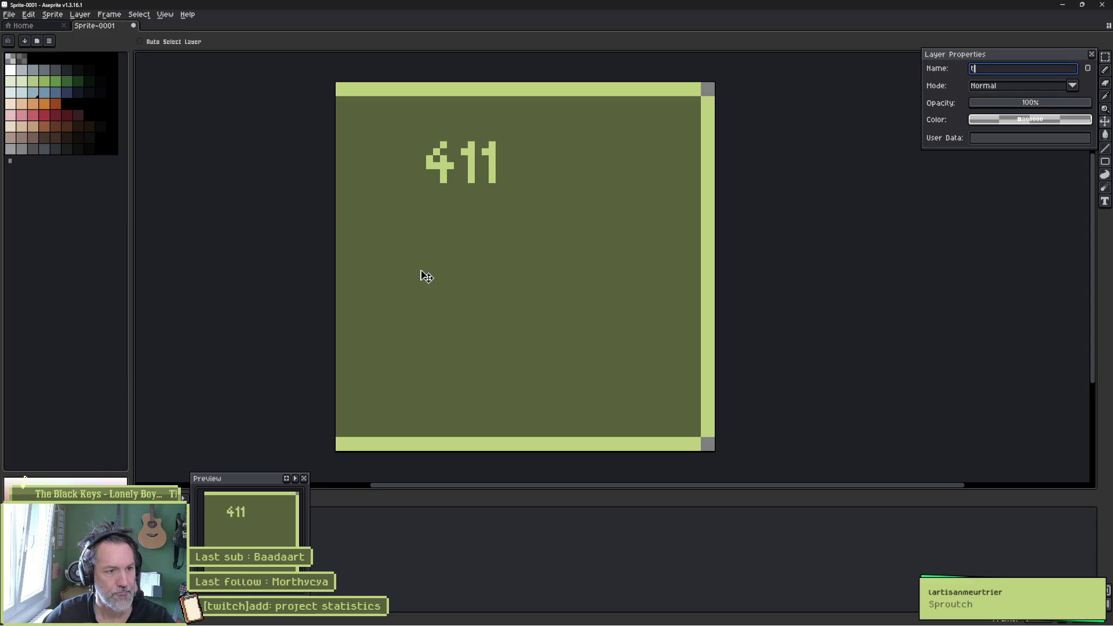
pyautogui.press('Return')
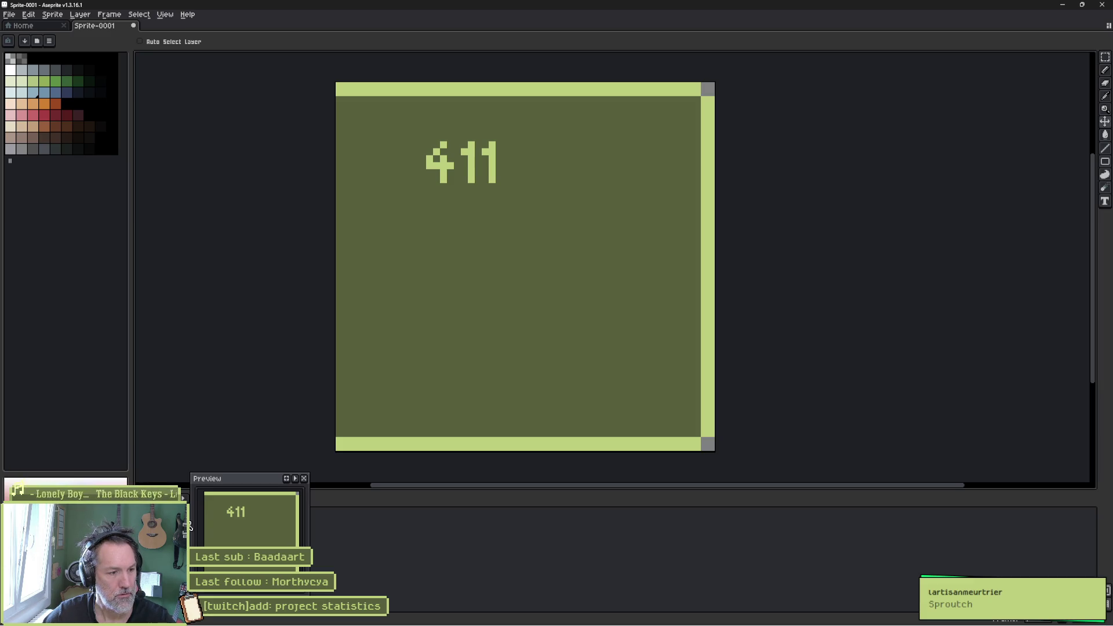
pyautogui.press('t')
pyautogui.moveTo(398, 291); pyautogui.dragTo(592, 339)
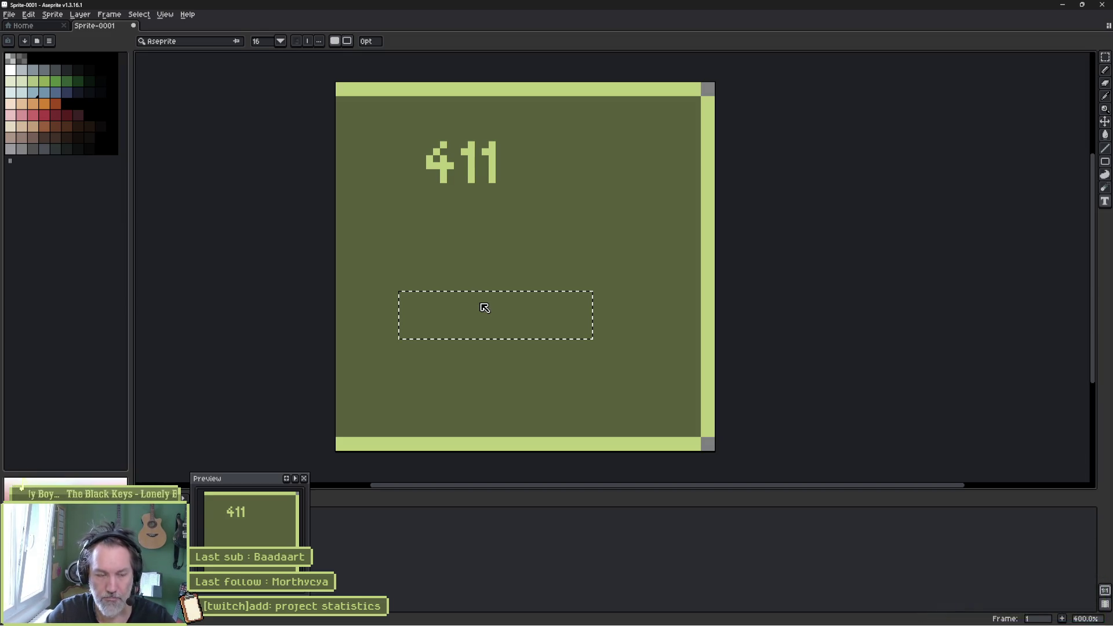
pyautogui.write('code li')
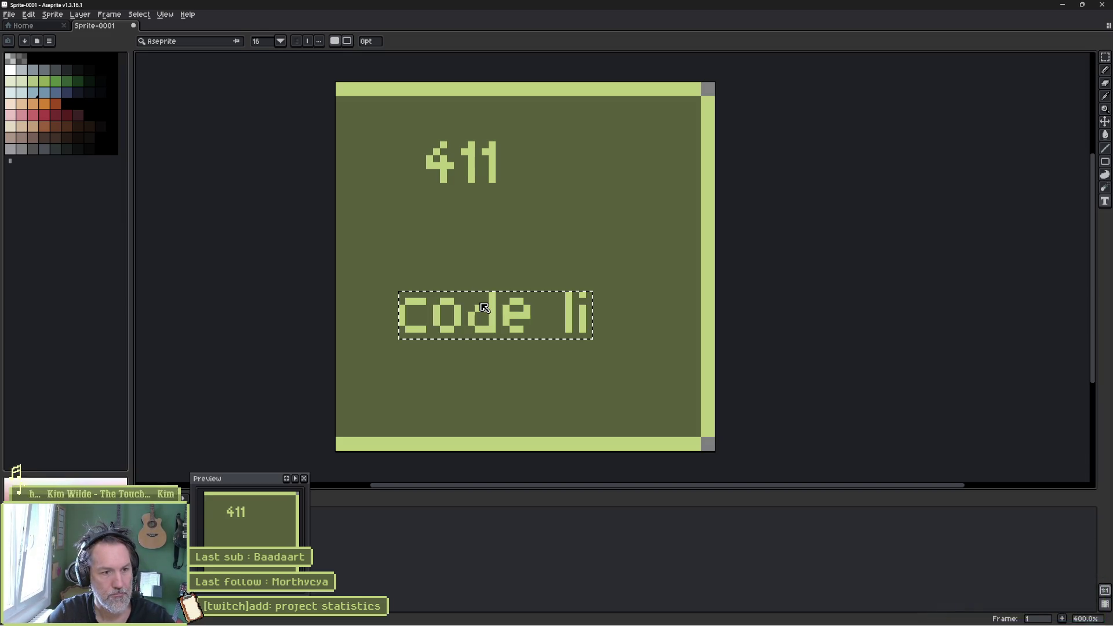
pyautogui.write('nes:')
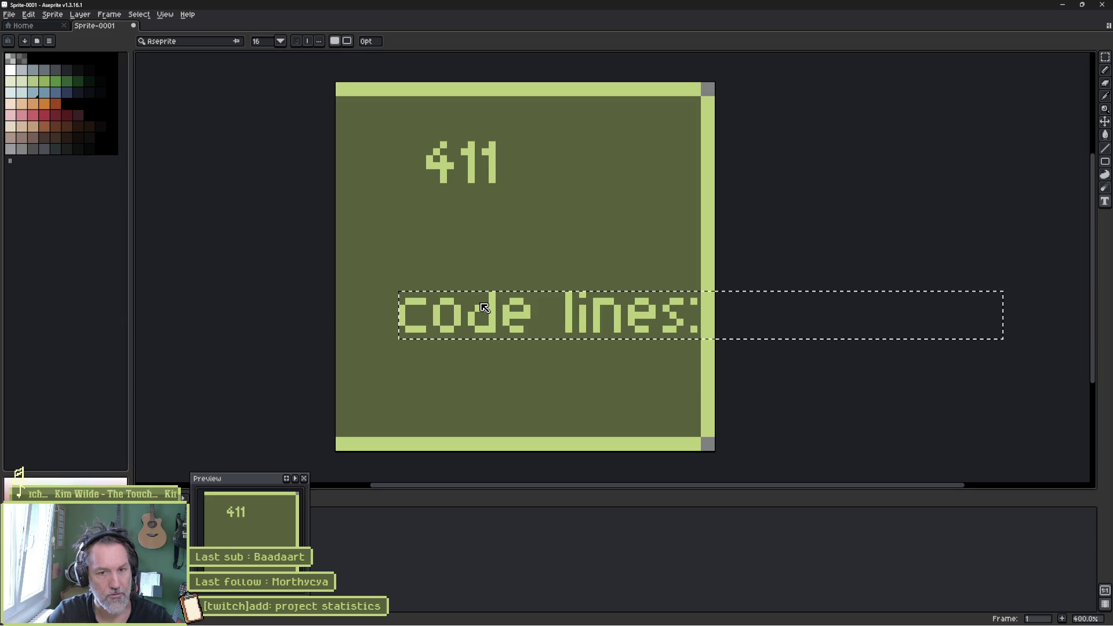
pyautogui.press('Return')
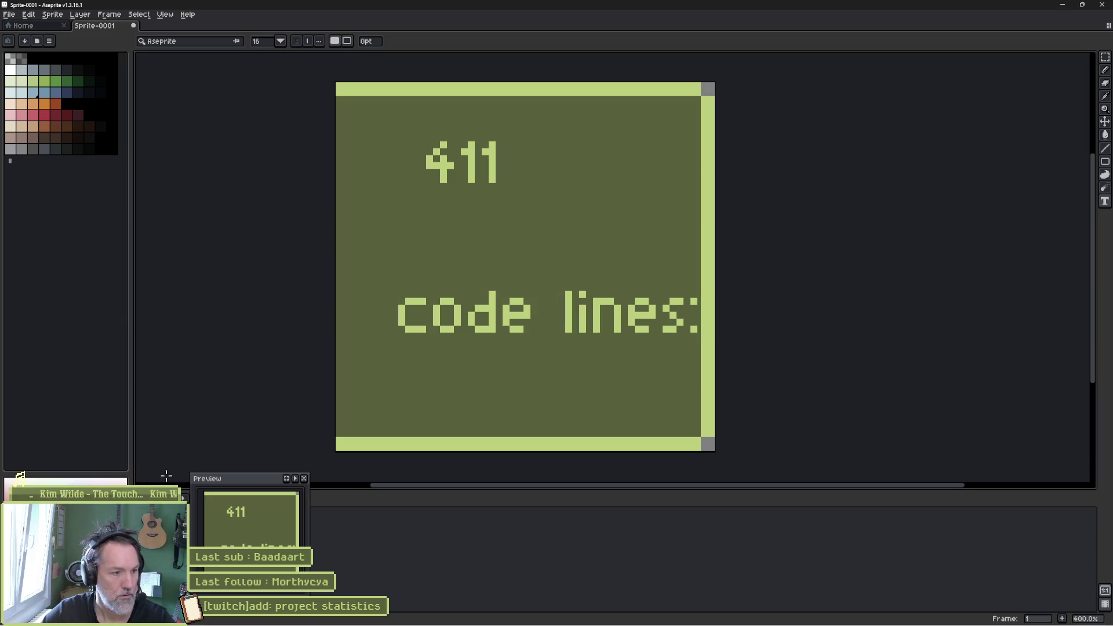
# - Widen the canvas to 378 px
pyautogui.moveTo(248, 484); pyautogui.dragTo(327, 484)
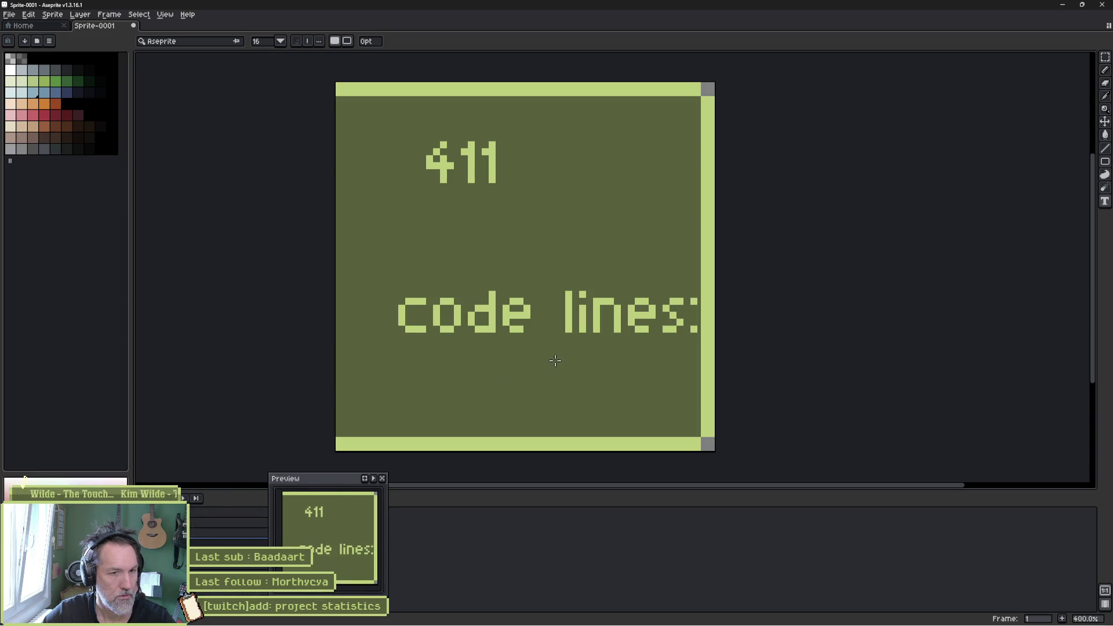
pyautogui.press('m')
pyautogui.moveTo(768, 76); pyautogui.dragTo(675, 435)
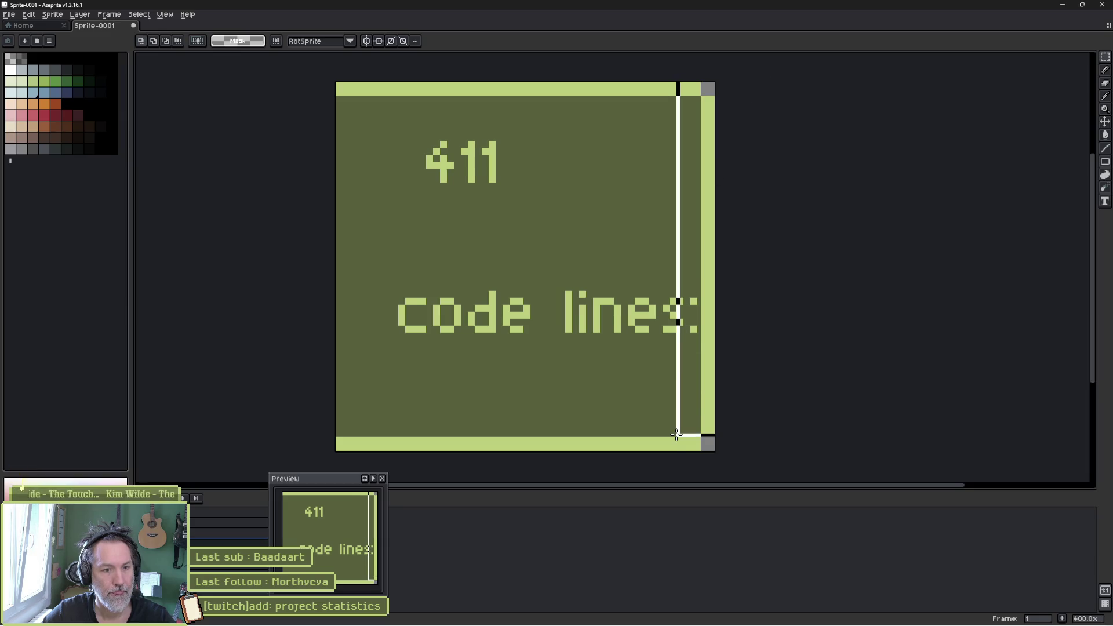
pyautogui.hotkey('ctrl', 'd')
pyautogui.hotkey('ctrl', 'alt', 'c')
pyautogui.scroll(-3, 800, 251)
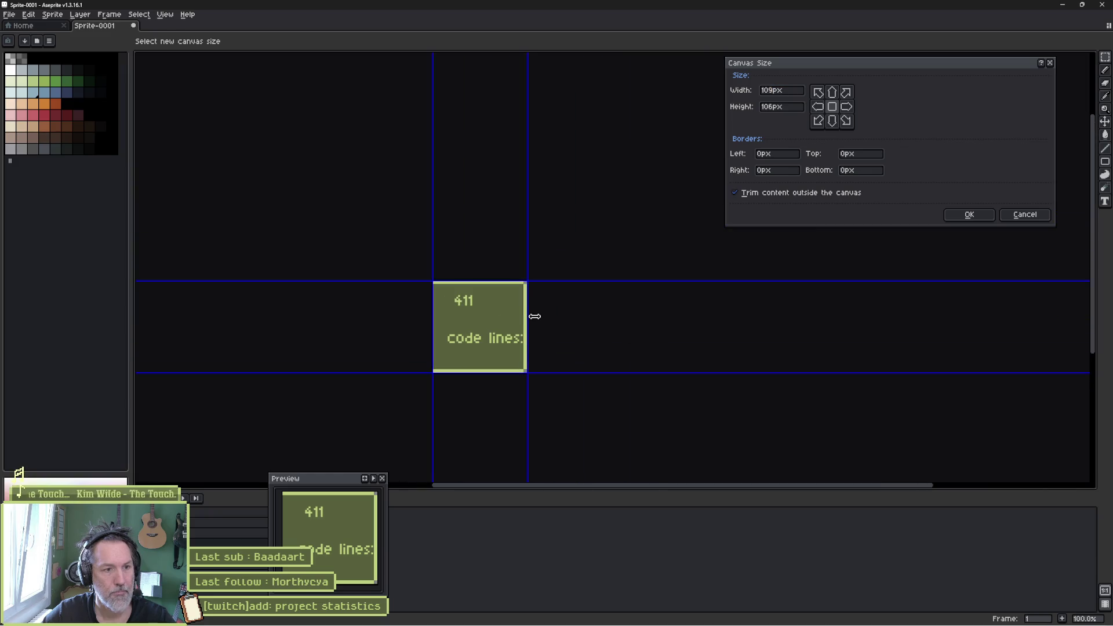
pyautogui.moveTo(528, 316); pyautogui.dragTo(766, 320)
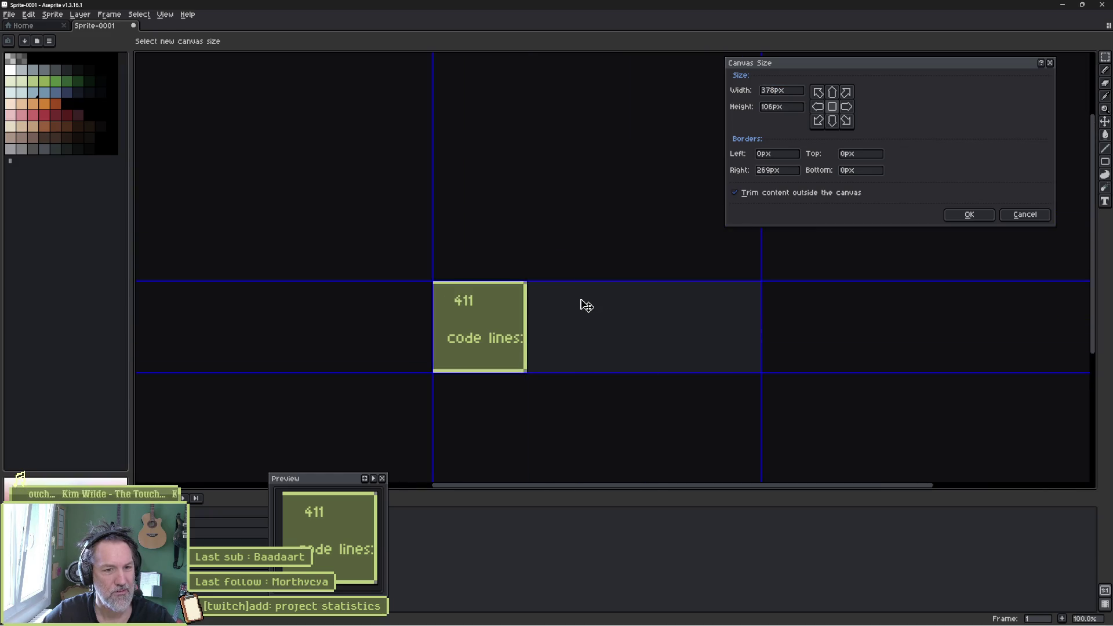
pyautogui.hscroll(-5, 378, 243)
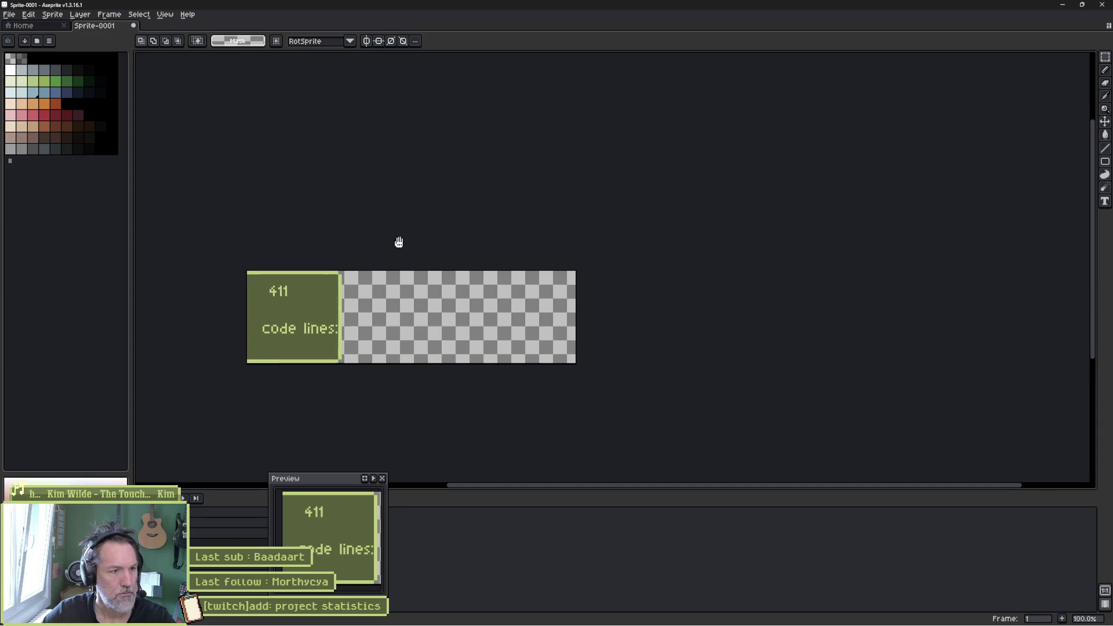
# - Move the panel's right border further right, stretch a slice to fill the gap, and undo the 'code lines:' label
pyautogui.moveTo(454, 253); pyautogui.dragTo(432, 350)
pyautogui.moveTo(456, 327); pyautogui.dragTo(499, 327)
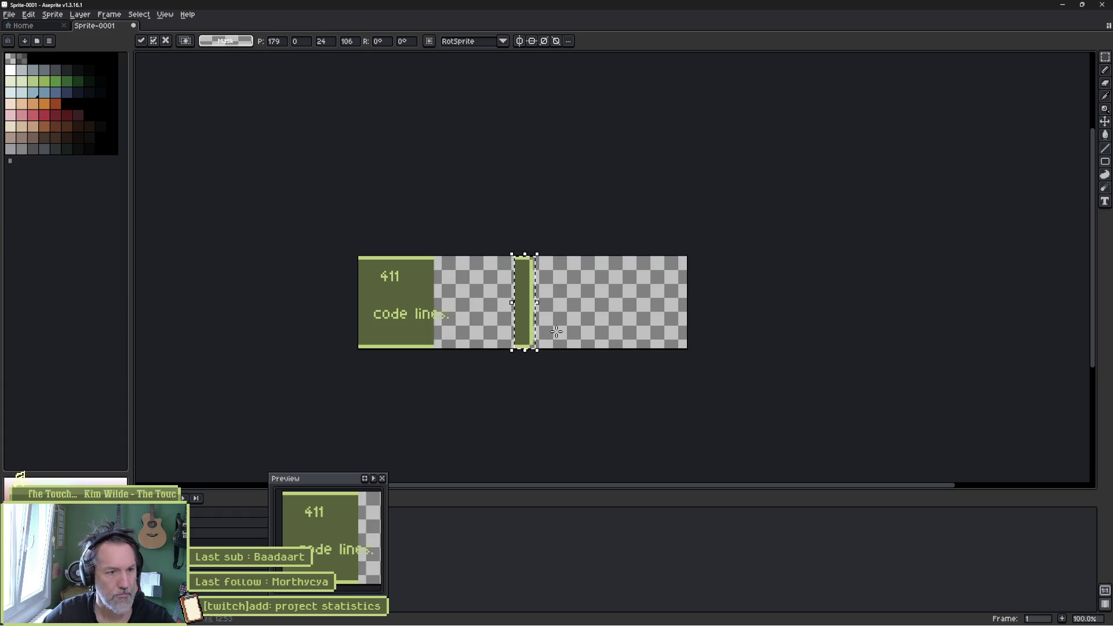
pyautogui.click(490, 322)
pyautogui.moveTo(409, 256); pyautogui.dragTo(437, 346)
pyautogui.moveTo(438, 304); pyautogui.dragTo(526, 311)
pyautogui.hotkey('ctrl', 'd')
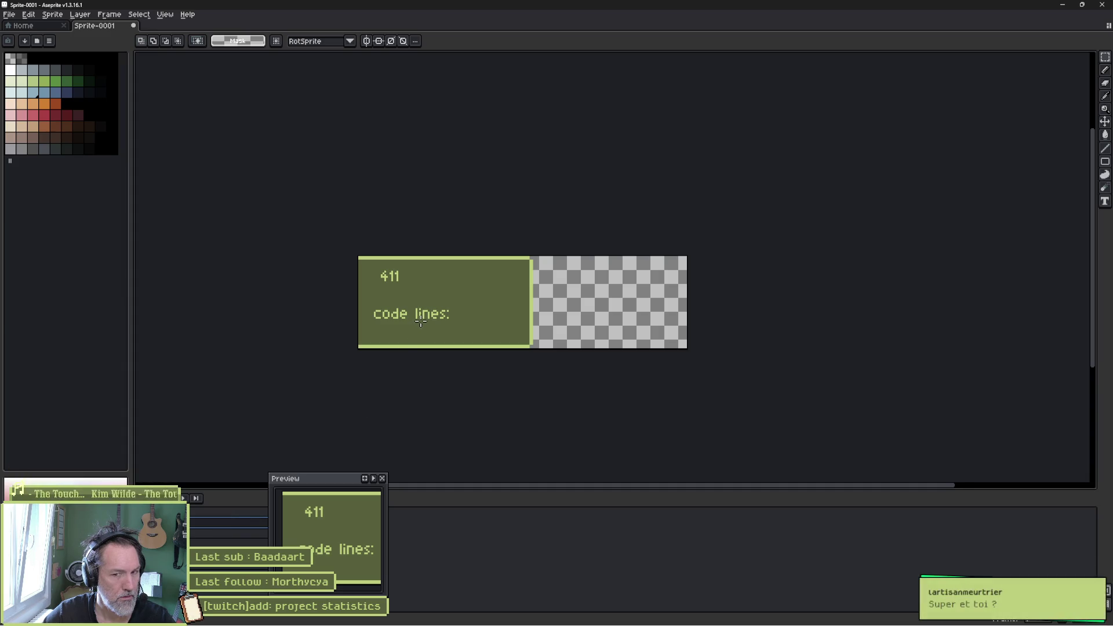
pyautogui.hotkey('ctrl', 'z')
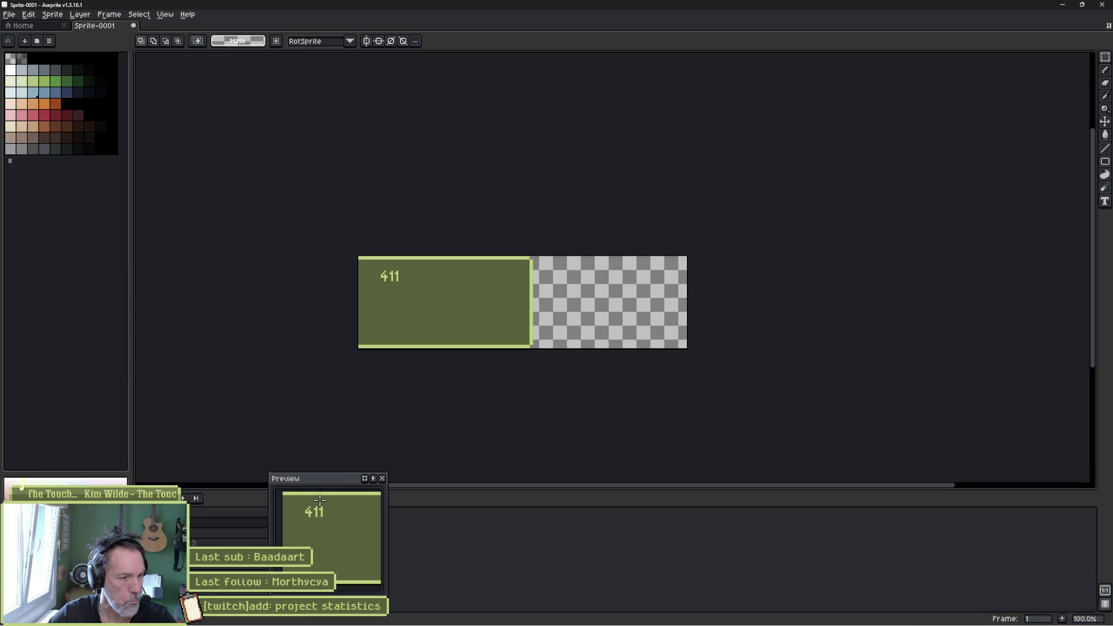
# - Add the pixel-font line 'tasks complete: 411 +3' near the green panel's top-left
pyautogui.moveTo(386, 534); pyautogui.dragTo(516, 534)
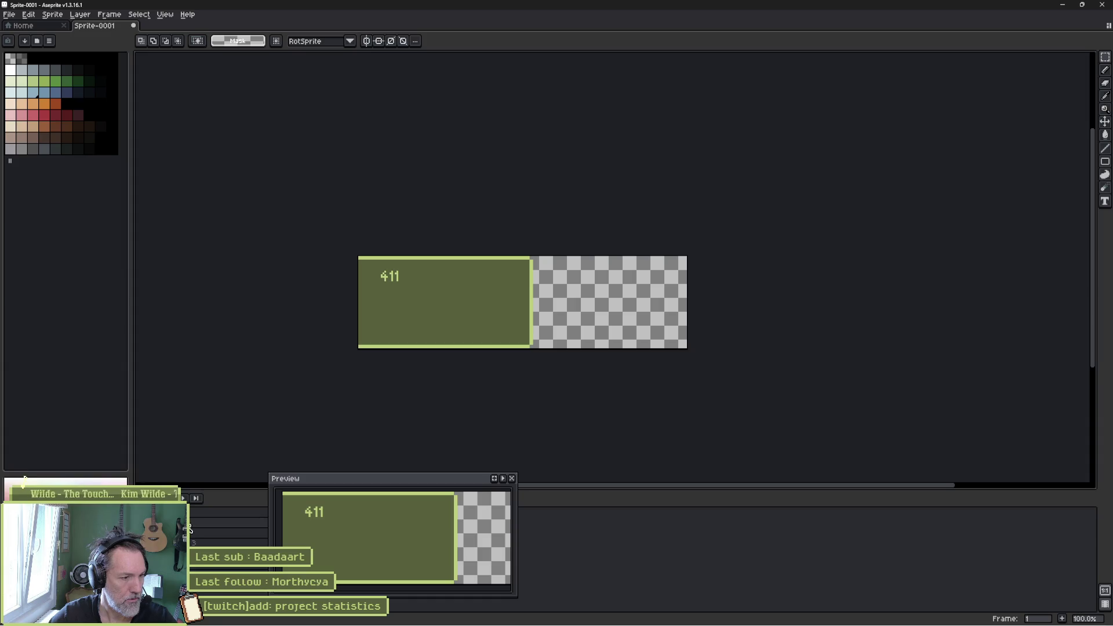
pyautogui.doubleClick(189, 533)
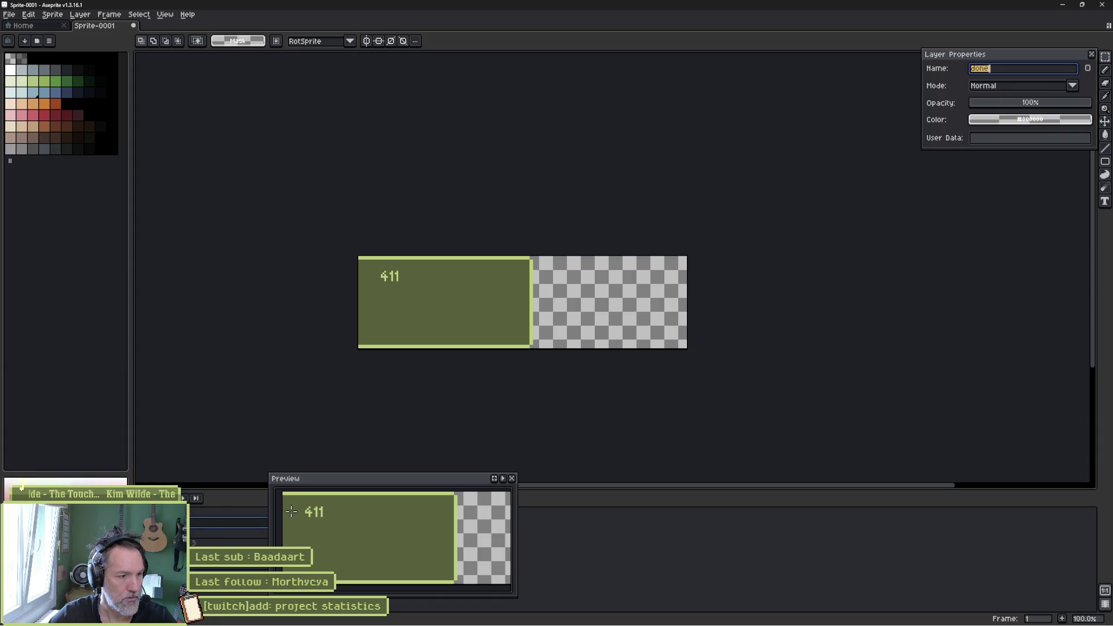
pyautogui.press('Return')
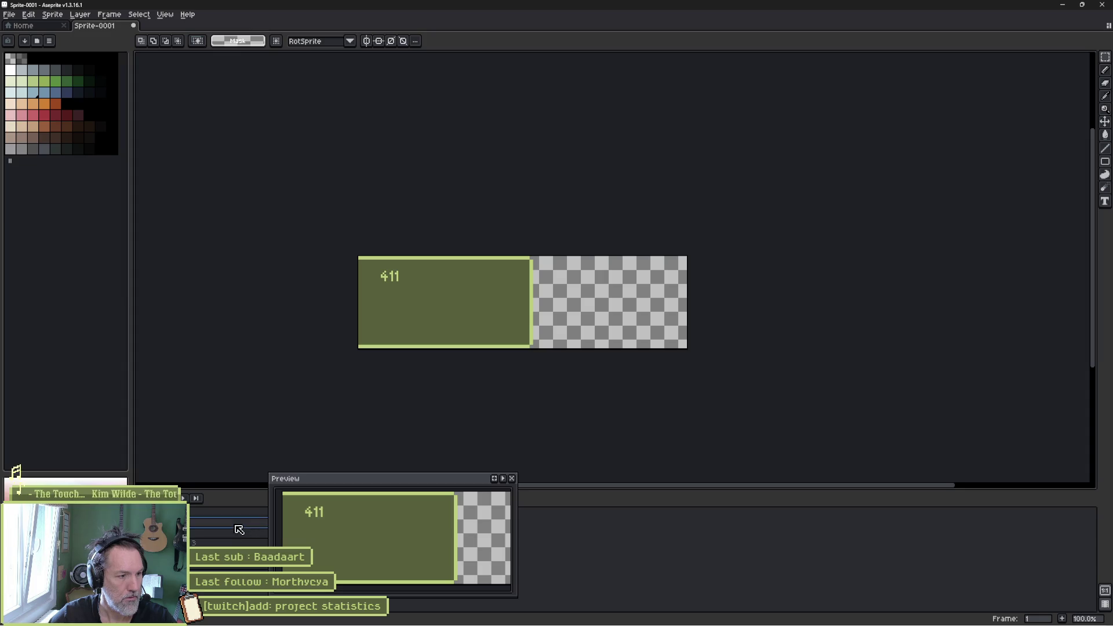
pyautogui.press('Escape')
pyautogui.click(400, 287)
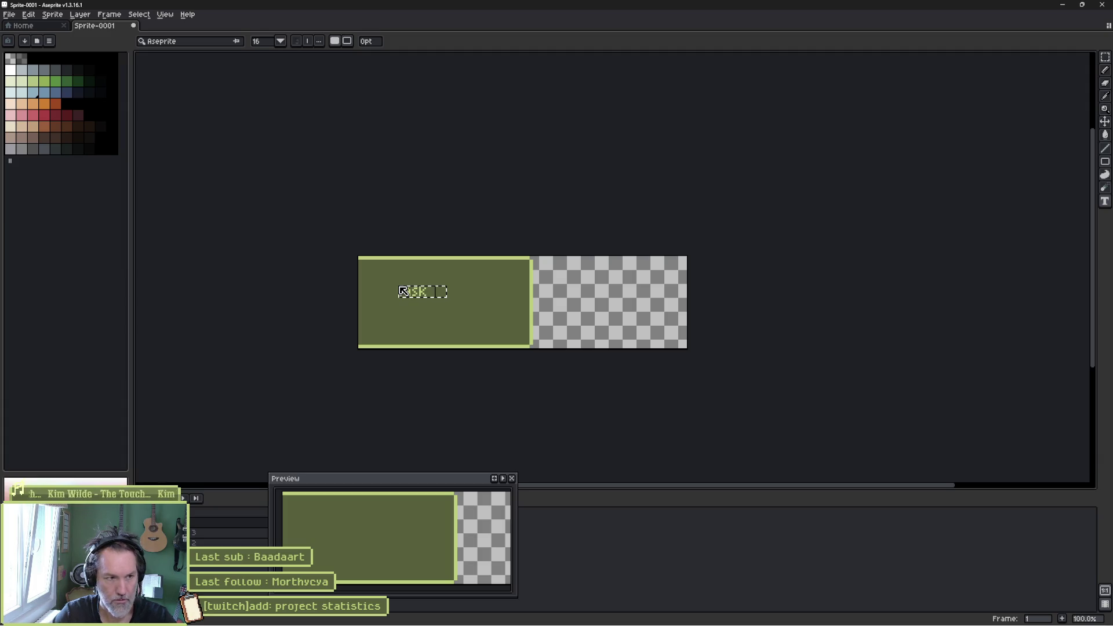
pyautogui.write('s complete')
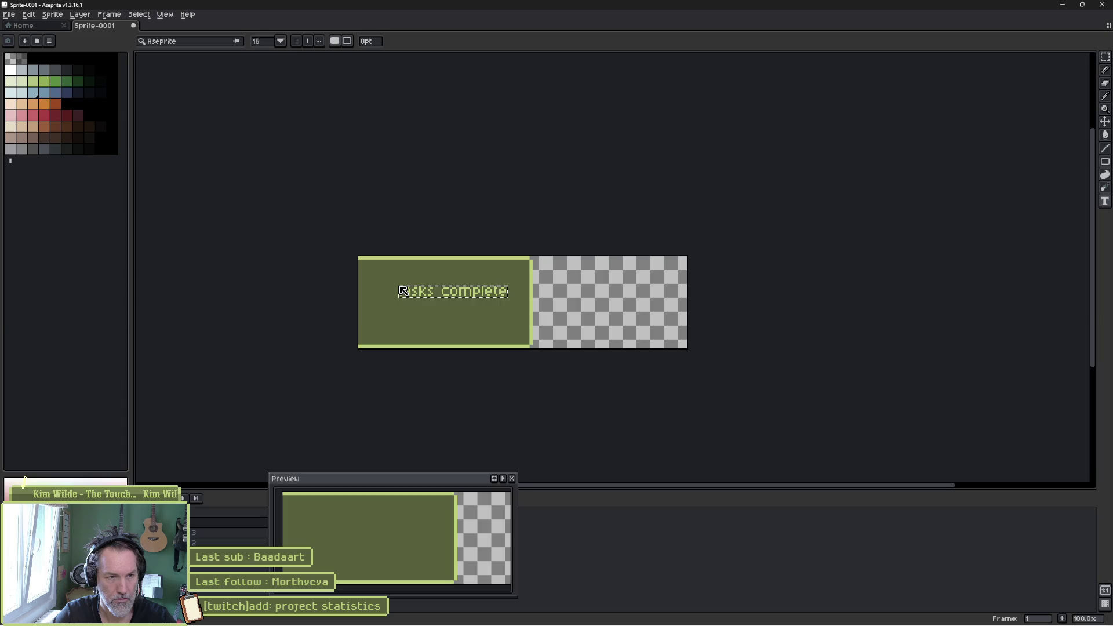
pyautogui.write(': 4')
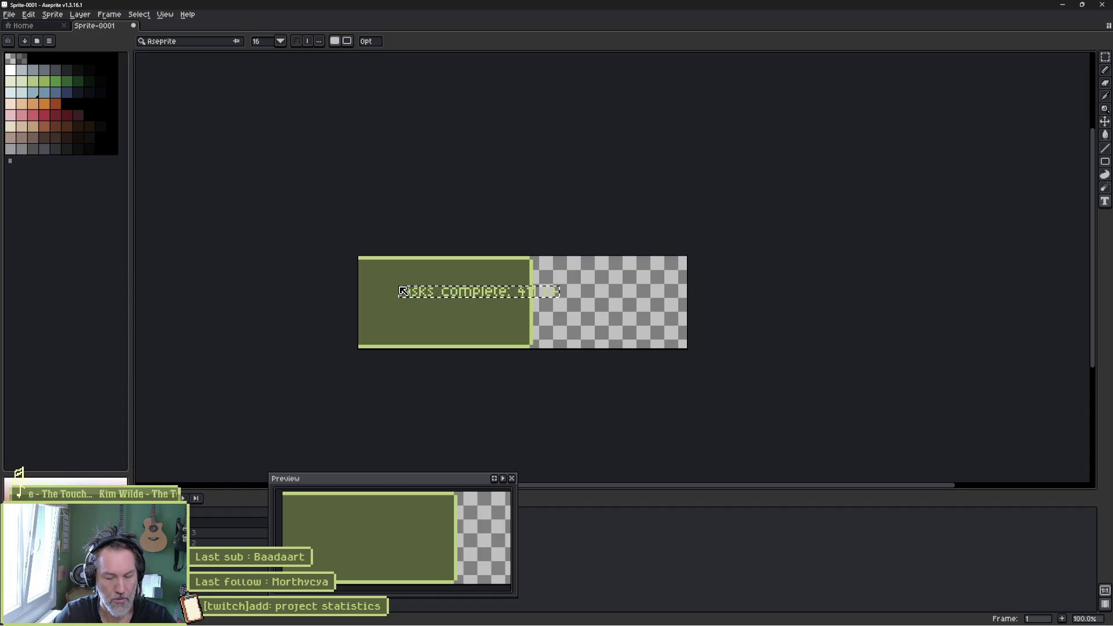
pyautogui.write('0')
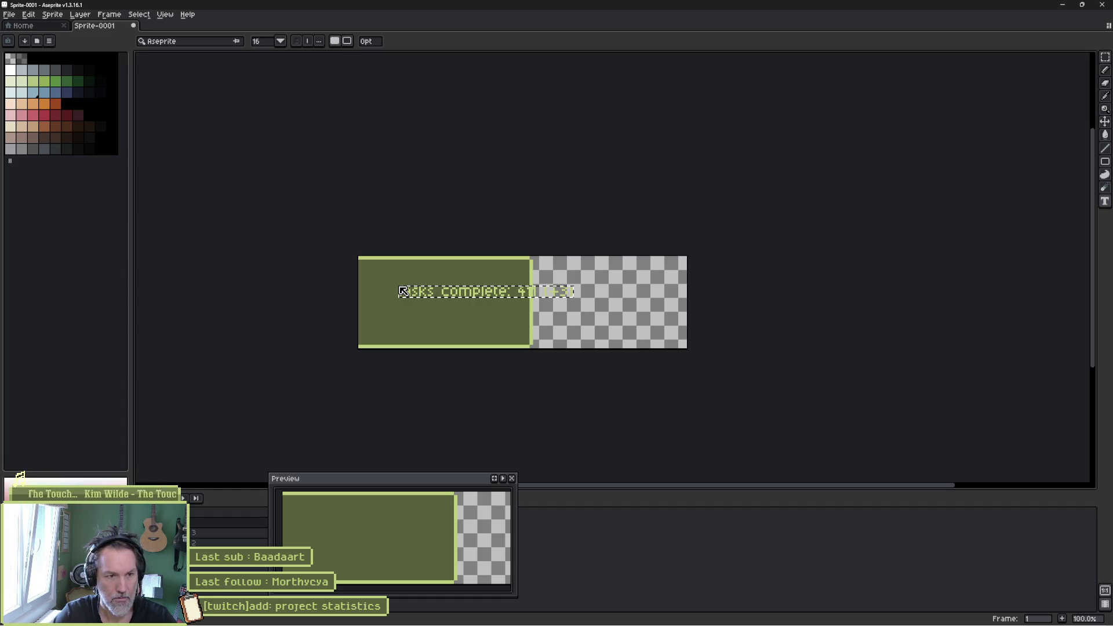
pyautogui.click(380, 231)
# - Try repositioning the tasks text, then undo it to remove the line from the bar
pyautogui.press('v')
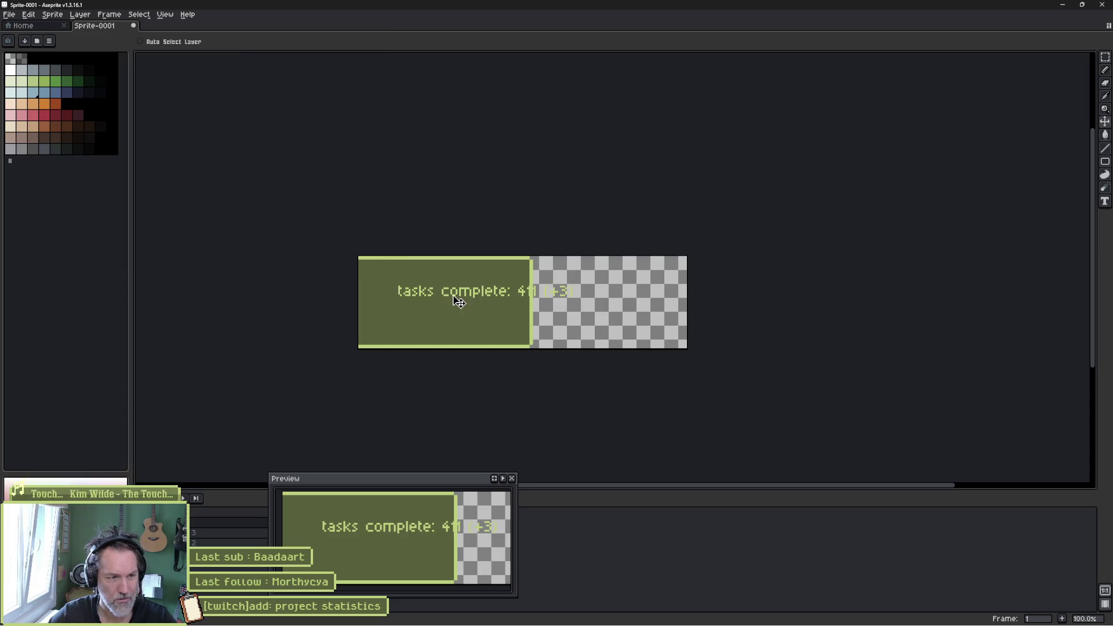
pyautogui.moveTo(459, 302); pyautogui.dragTo(447, 294)
pyautogui.hotkey('ctrl', 'z')
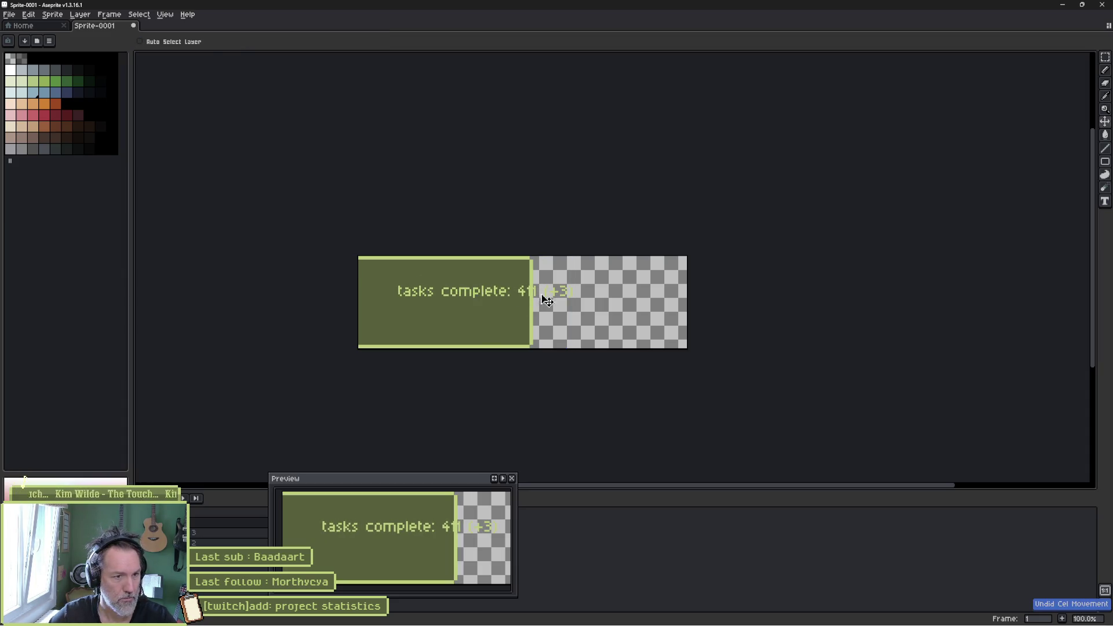
pyautogui.press('i')
pyautogui.press('v')
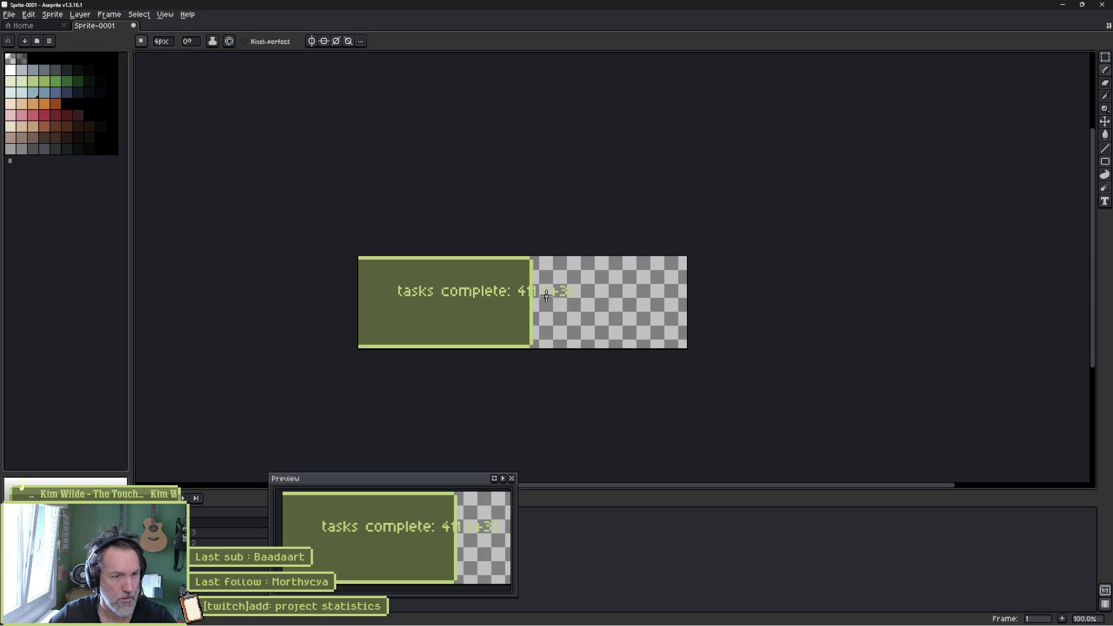
pyautogui.moveTo(547, 301); pyautogui.dragTo(539, 295)
pyautogui.hotkey('ctrl', 'z')
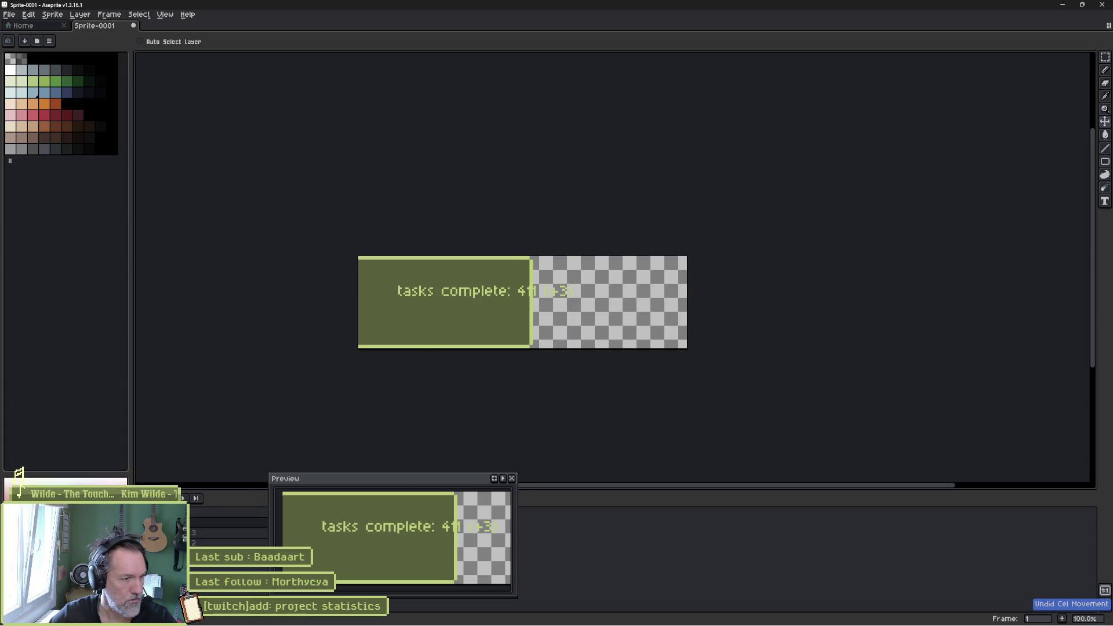
pyautogui.hotkey('ctrl', 'z')
pyautogui.hotkey('ctrl', 'y')
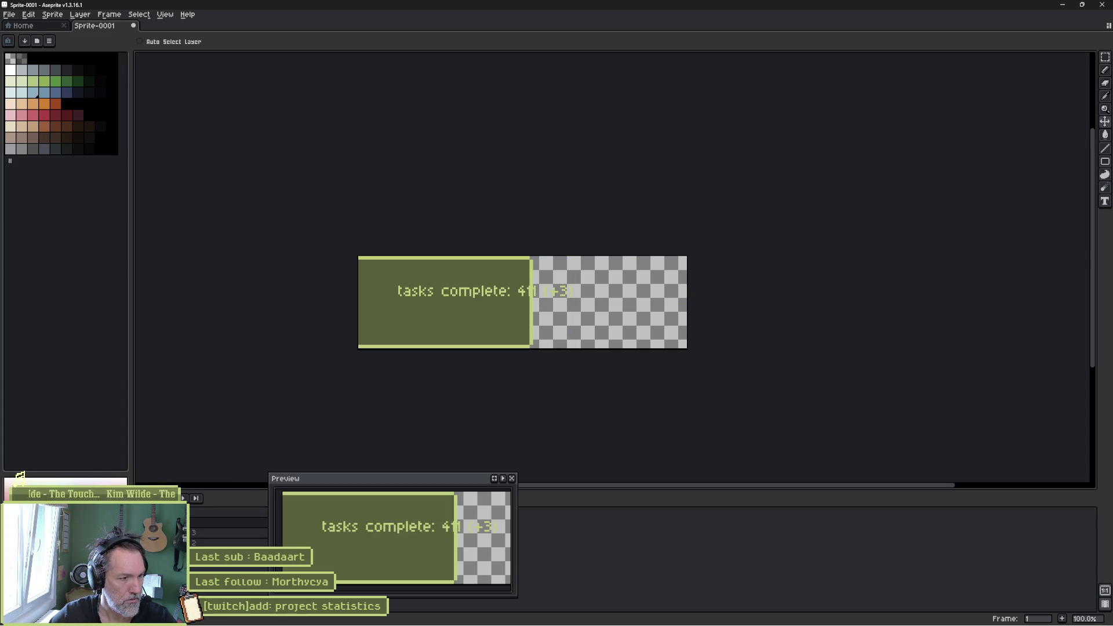
pyautogui.hotkey('ctrl', 'z')
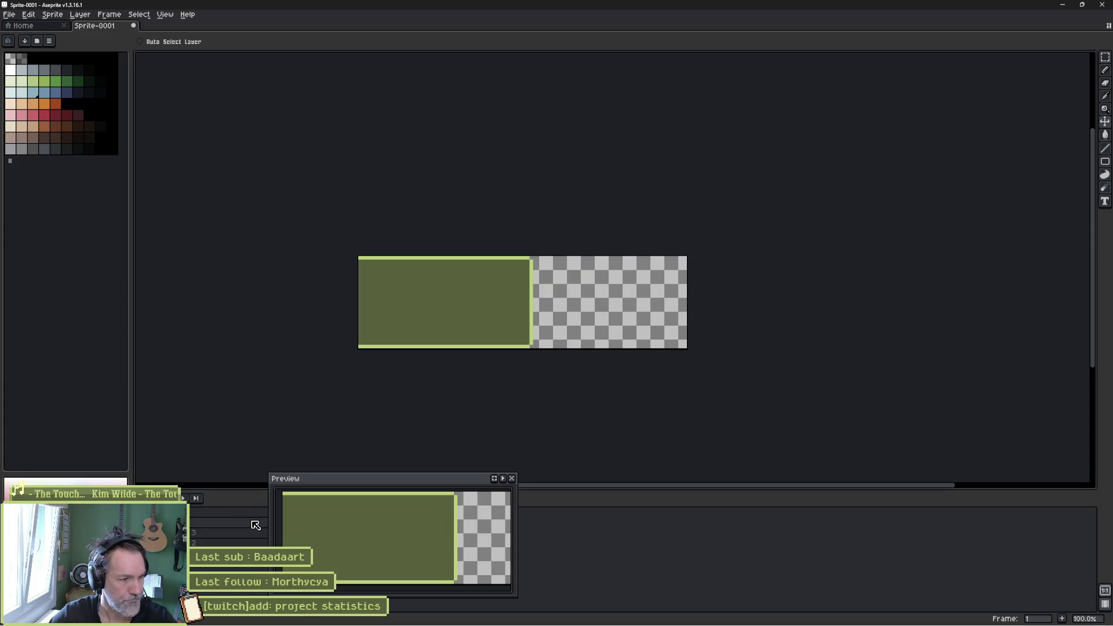
# - Type 'tasks completed: 411 (+3)' at the bar's top-left
pyautogui.press('t')
pyautogui.click(364, 271)
pyautogui.write('tasks completed:')
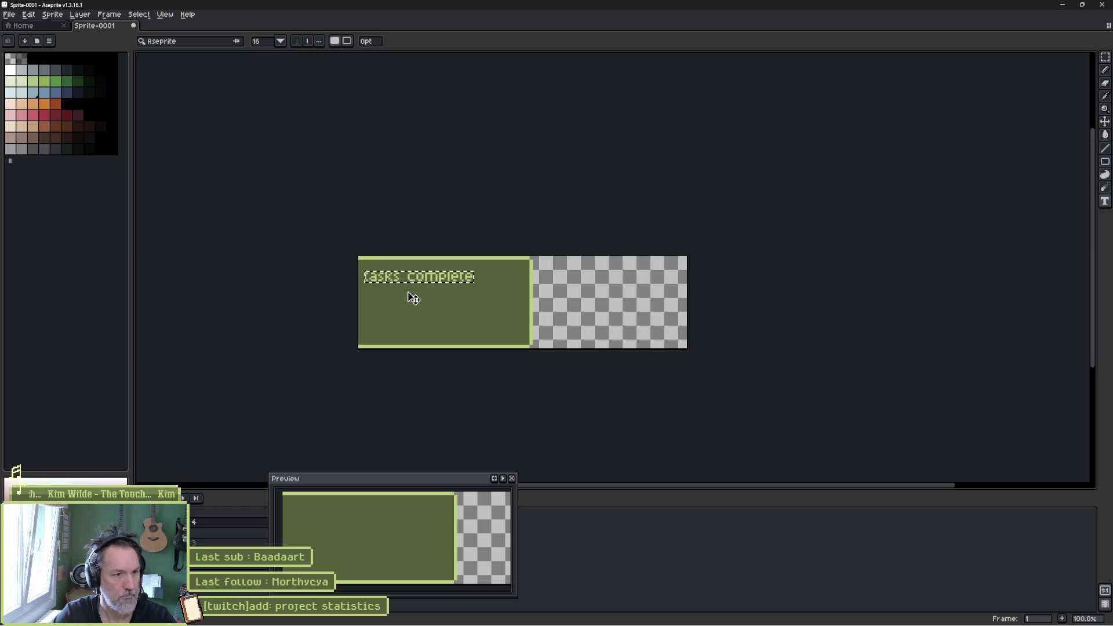
pyautogui.write(' 411 (+')
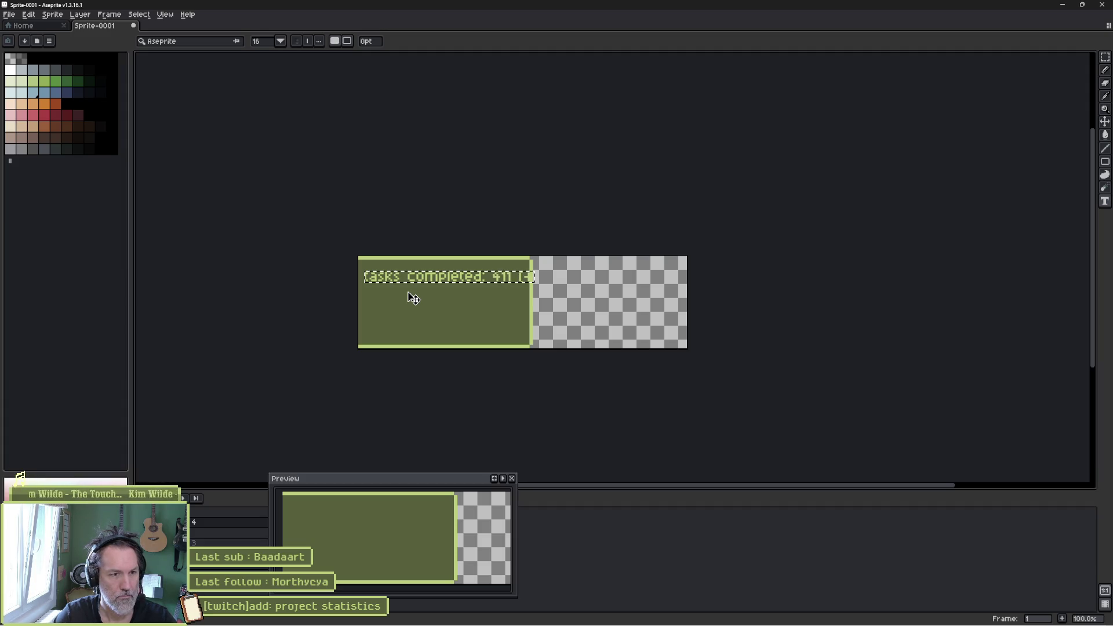
pyautogui.write('3)')
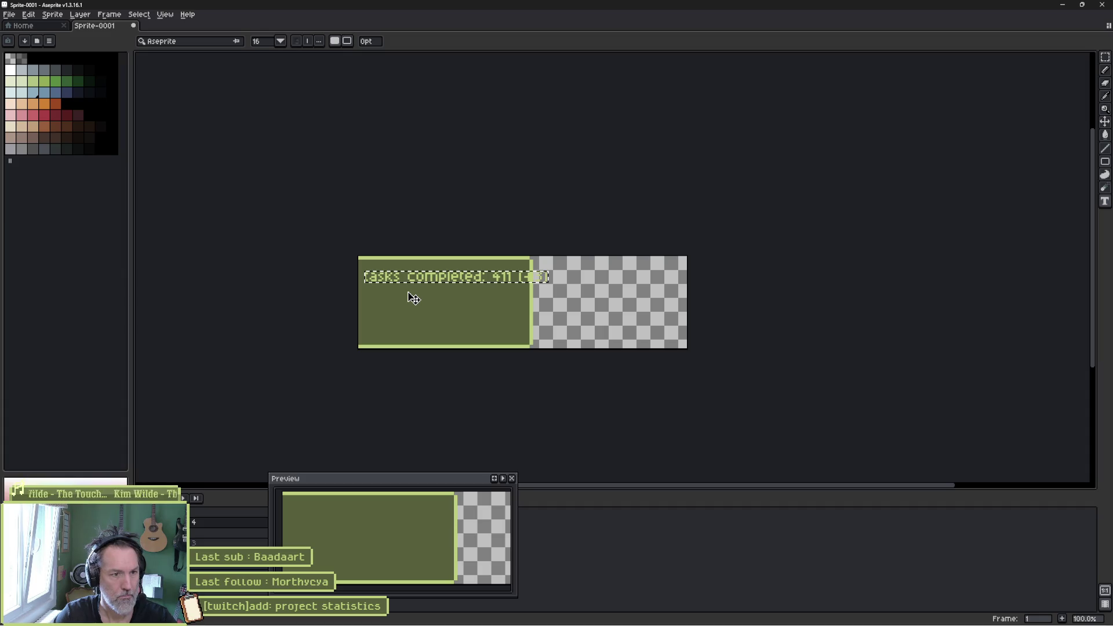
pyautogui.press('Return')
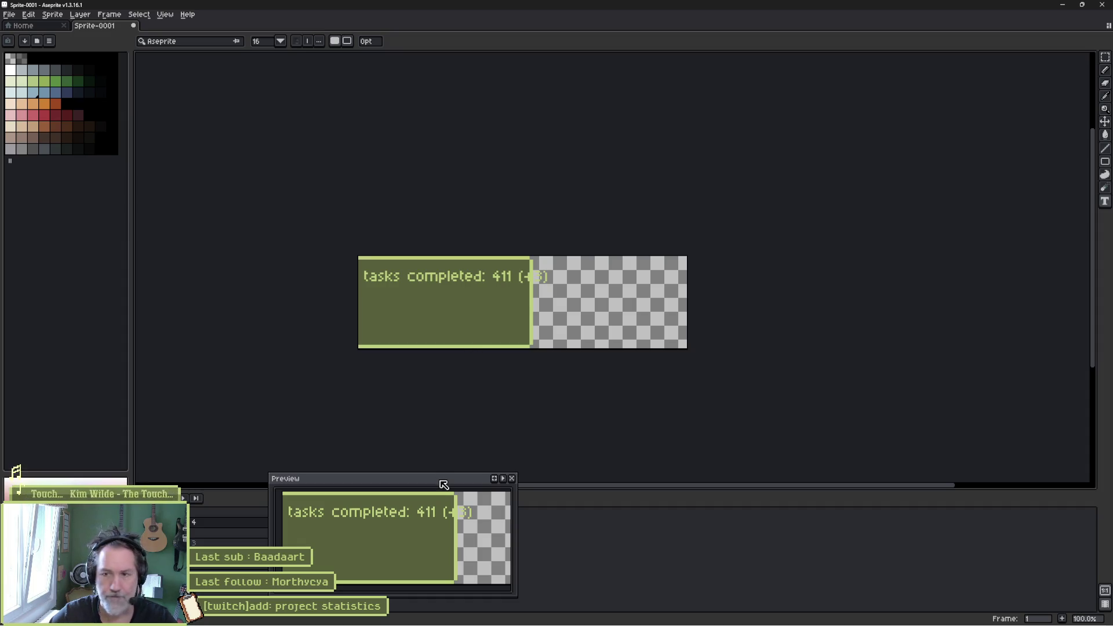
# - On the bar background layer, shift the bar's right part right and stretch its middle to close the gap
pyautogui.moveTo(444, 484)
pyautogui.mouseDown()
pyautogui.moveTo(333, 379)
pyautogui.moveTo(194, 331)
pyautogui.moveTo(160, 337)
pyautogui.mouseUp()
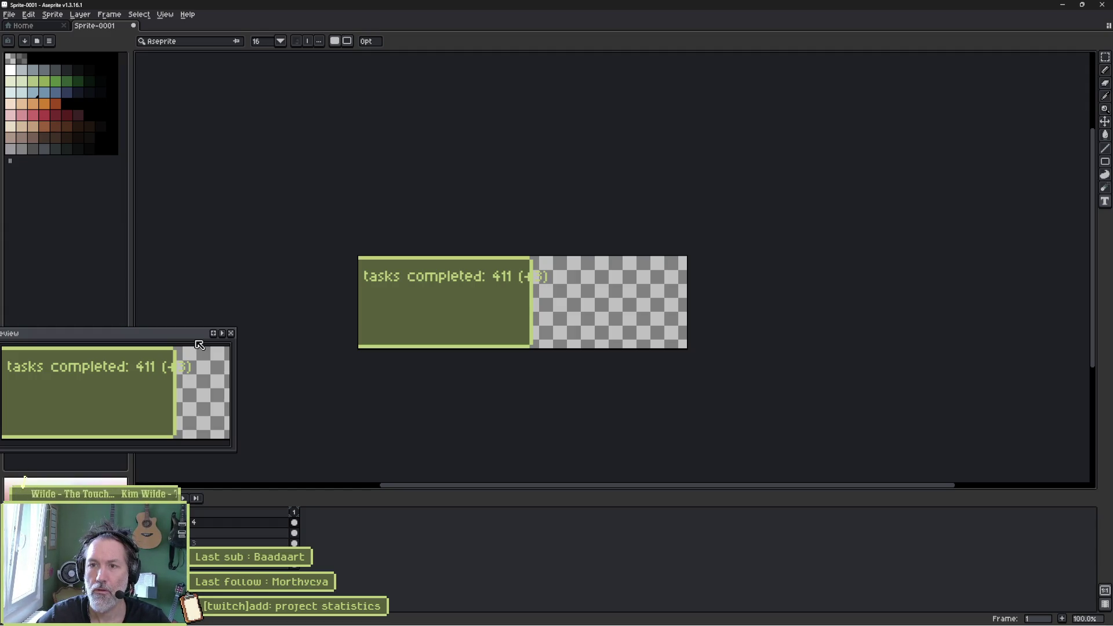
pyautogui.click(226, 533)
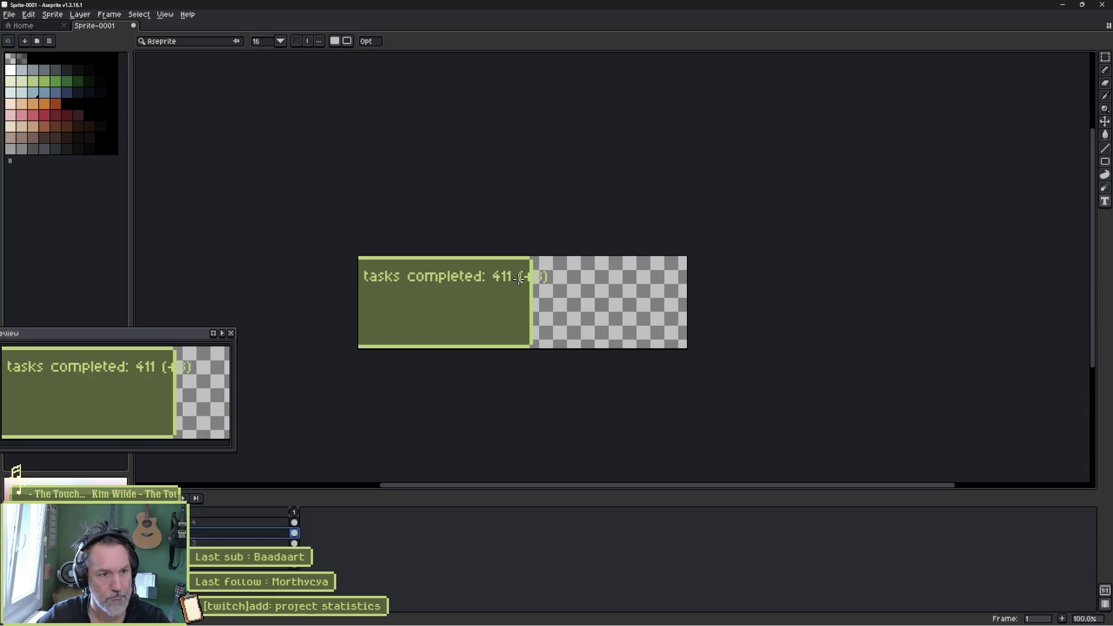
pyautogui.press('m')
pyautogui.moveTo(464, 255); pyautogui.dragTo(465, 348)
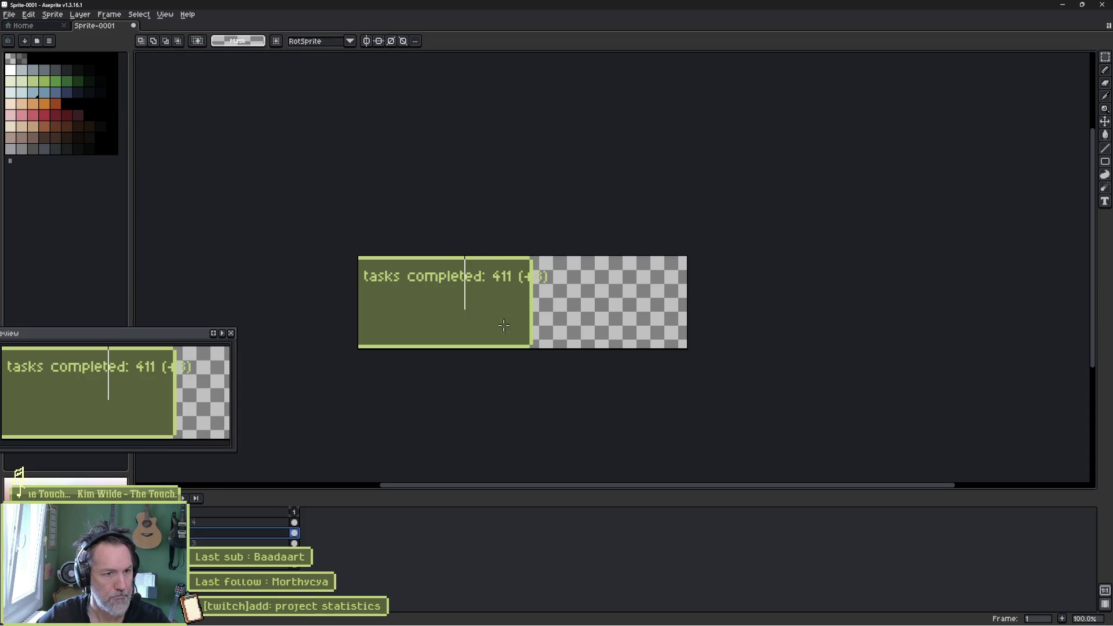
pyautogui.moveTo(465, 257)
pyautogui.mouseDown()
pyautogui.moveTo(530, 348)
pyautogui.moveTo(524, 334)
pyautogui.moveTo(547, 341)
pyautogui.moveTo(524, 319)
pyautogui.mouseUp()
pyautogui.click(454, 298)
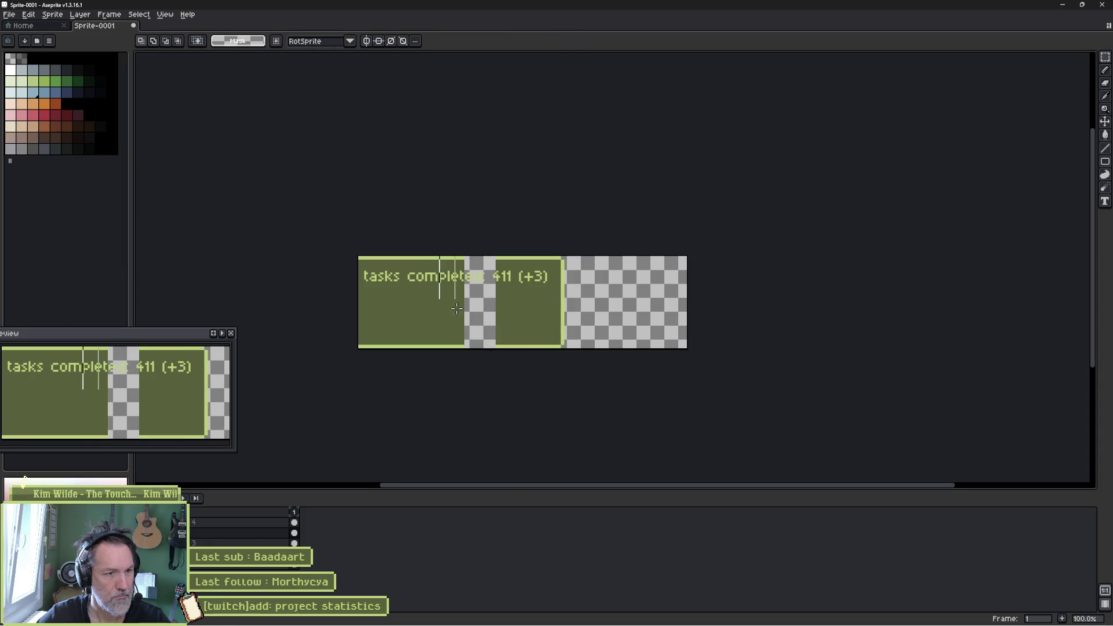
pyautogui.moveTo(462, 350); pyautogui.dragTo(437, 255)
pyautogui.moveTo(463, 307); pyautogui.dragTo(514, 309)
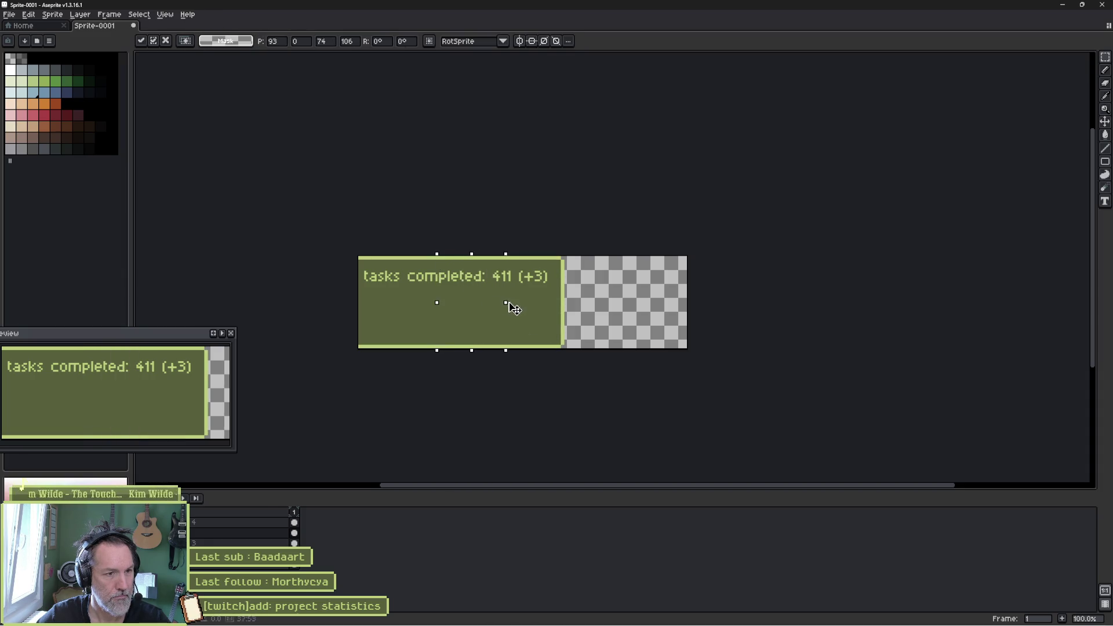
pyautogui.click(510, 299)
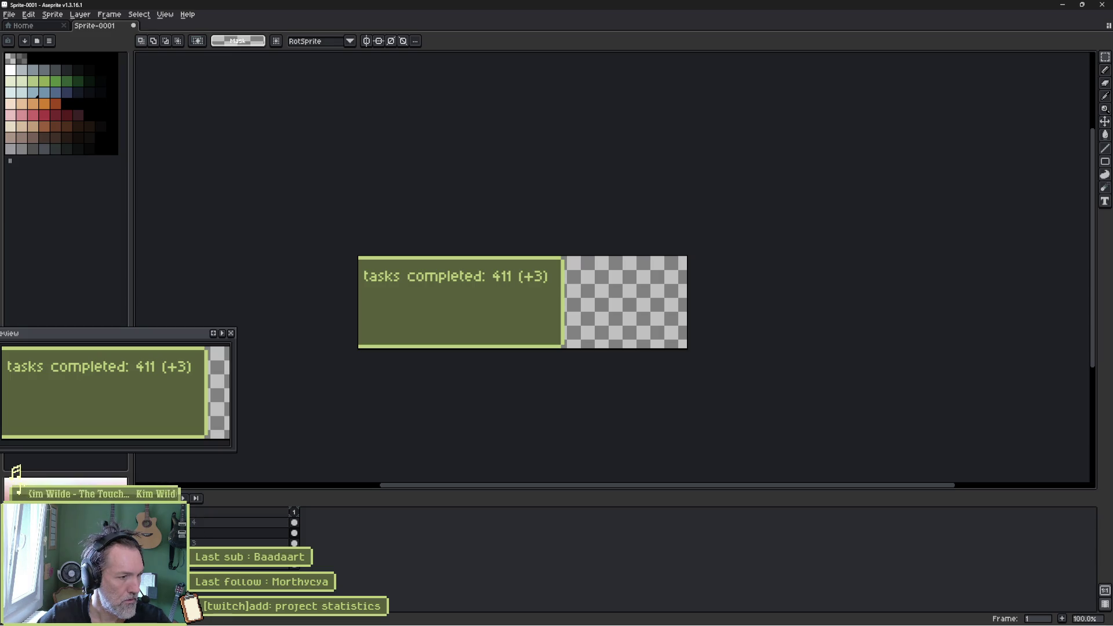
# - Rename the text layer 'tasks' and add a new layer named 'lines of code'
pyautogui.doubleClick(203, 524)
pyautogui.write('tasks')
pyautogui.press('Return')
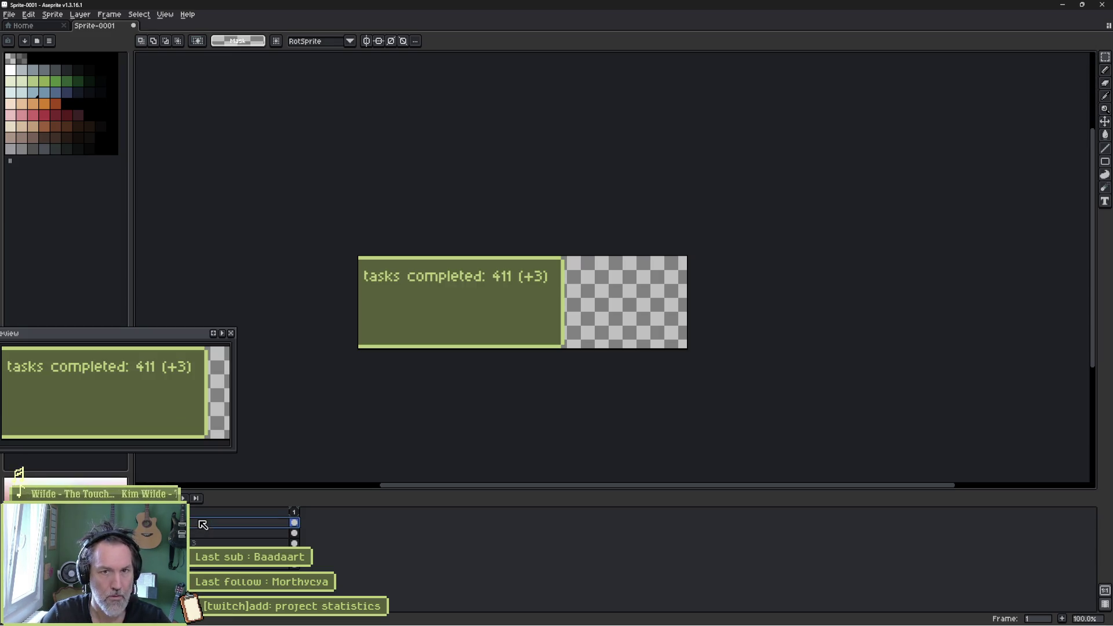
pyautogui.hotkey('shift', 'n')
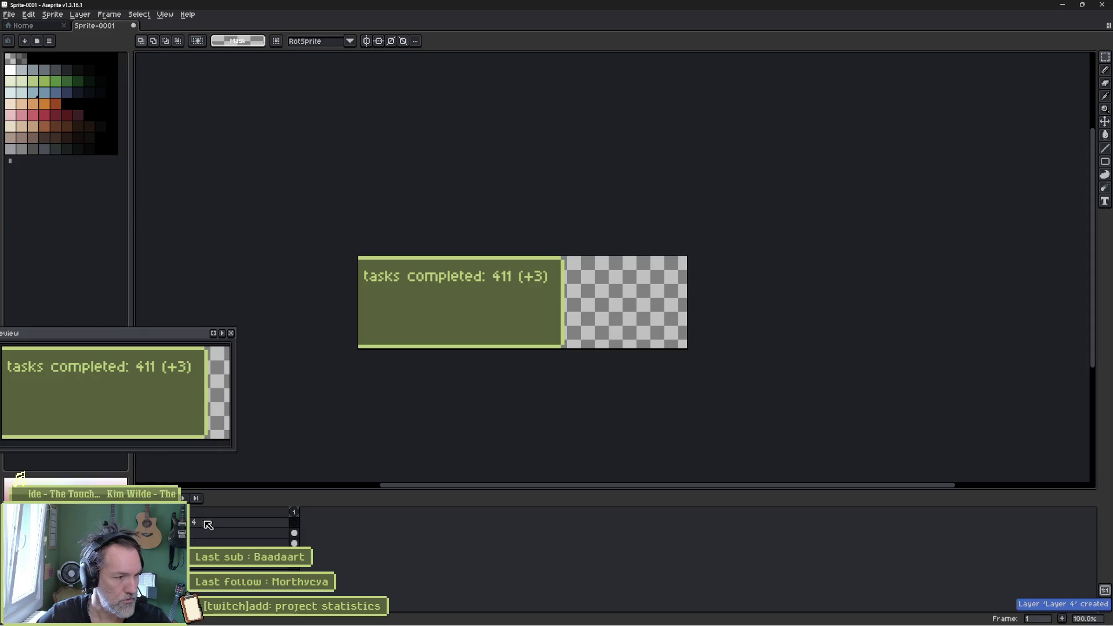
pyautogui.doubleClick(209, 525)
pyautogui.press('BackSpace')
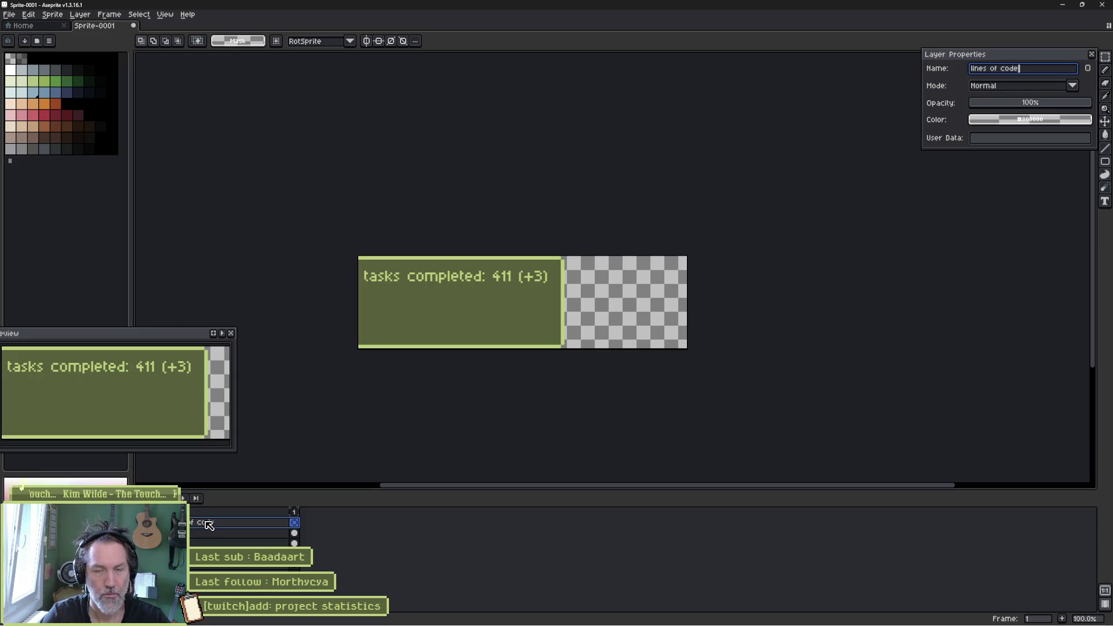
pyautogui.press('Return')
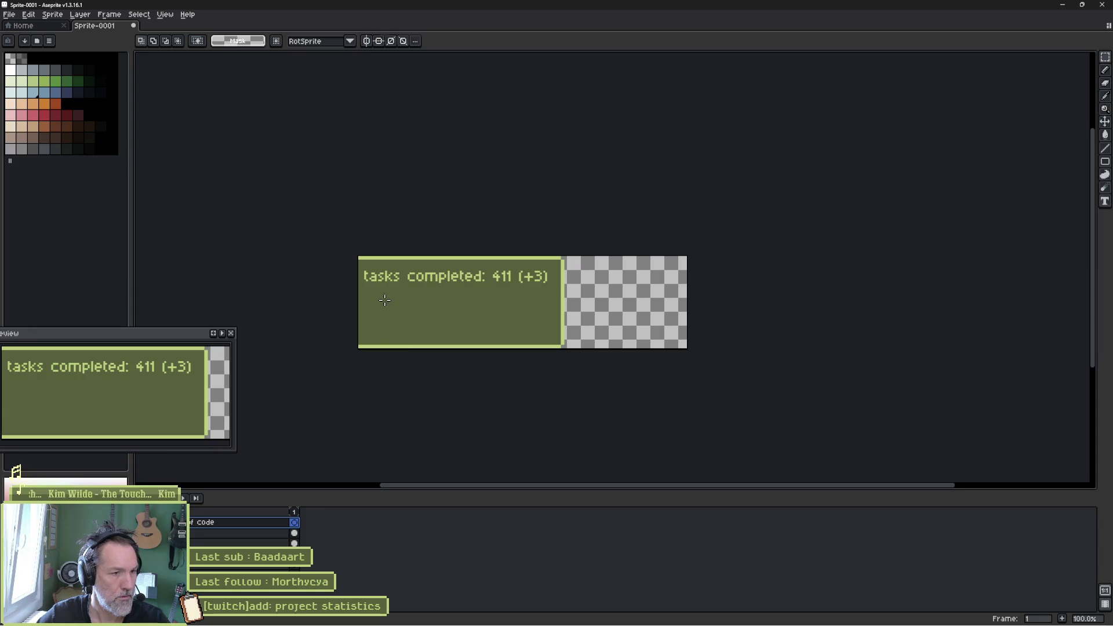
# - Type 'lines of code: 15'000 (+123)' beneath the tasks line
pyautogui.press('t')
pyautogui.click(368, 297)
pyautogui.write("lines of code: 15'")
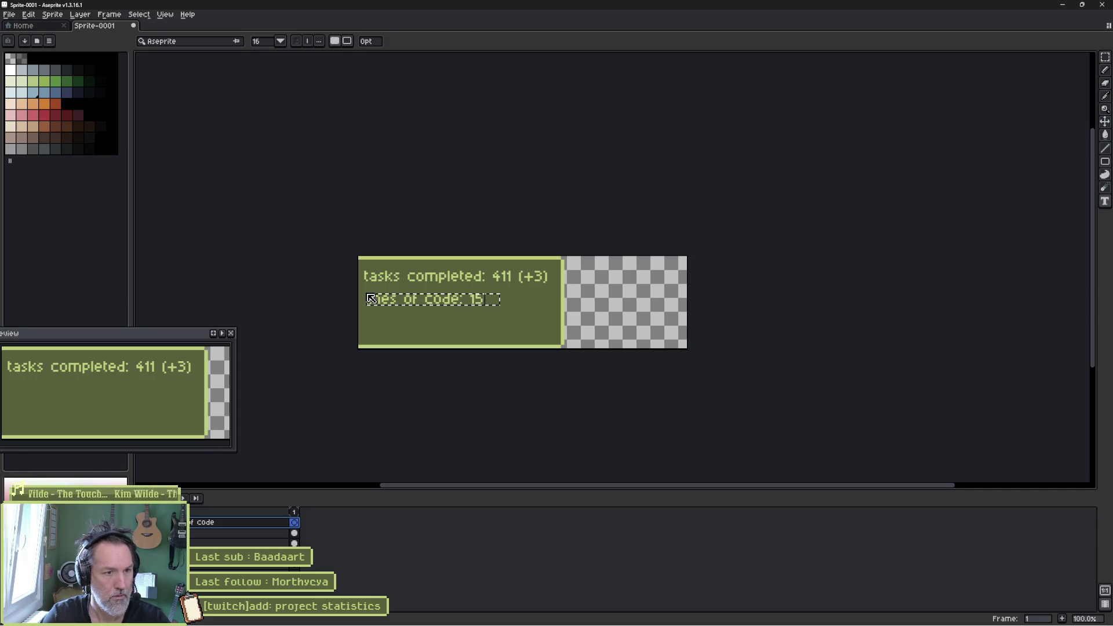
pyautogui.write('000 (+123)')
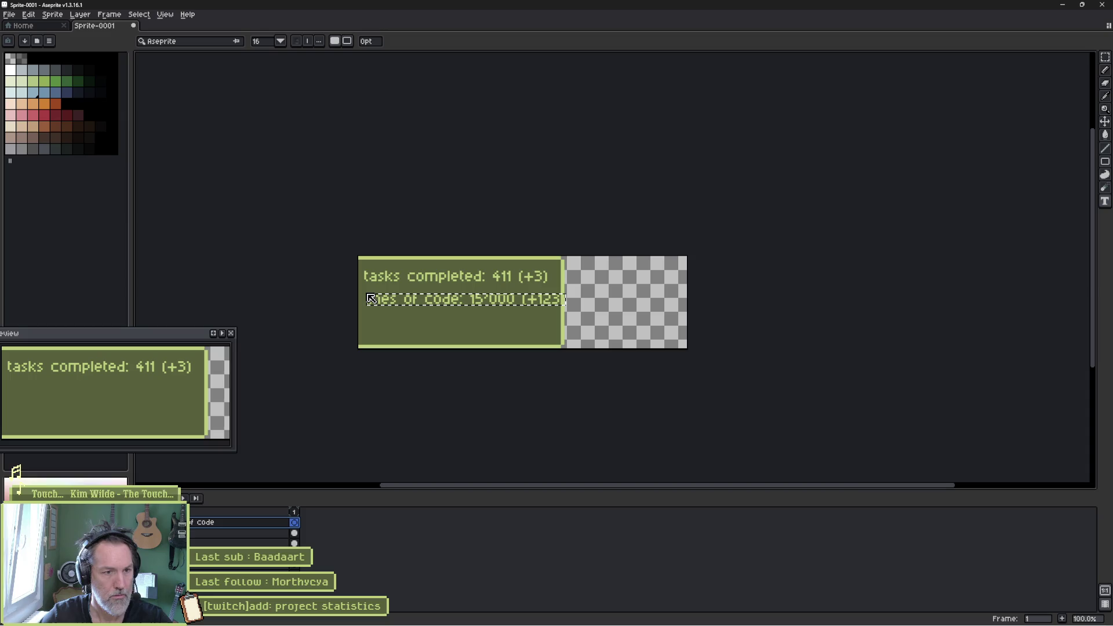
pyautogui.click(330, 329)
# - Align the lines-of-code text with the tasks line, add an empty layer, and briefly check Asana
pyautogui.press('v')
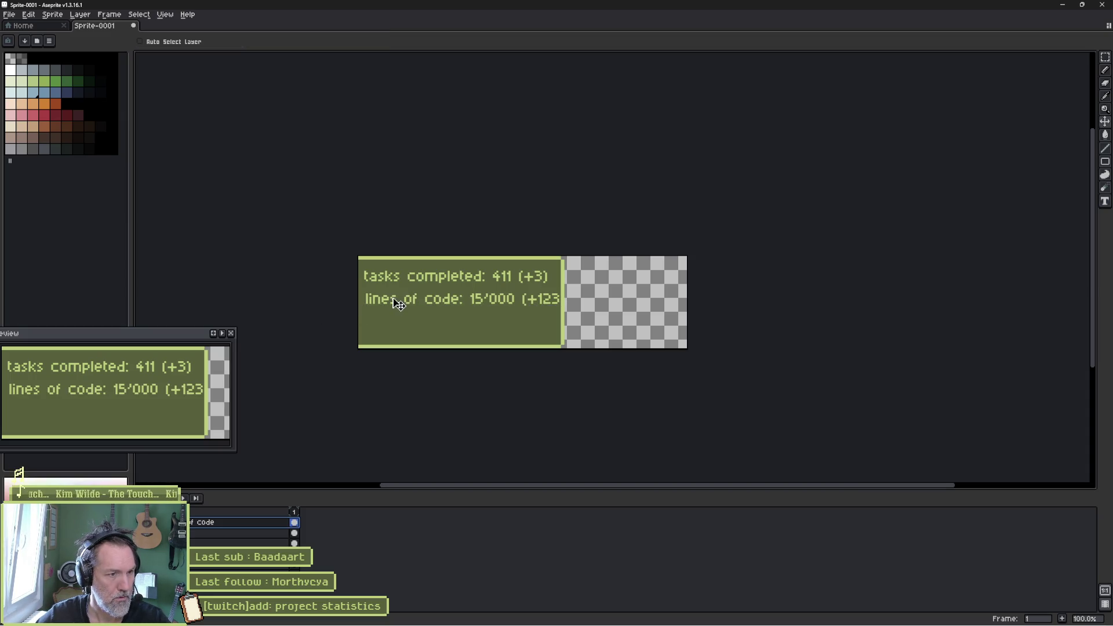
pyautogui.moveTo(391, 300); pyautogui.dragTo(398, 300)
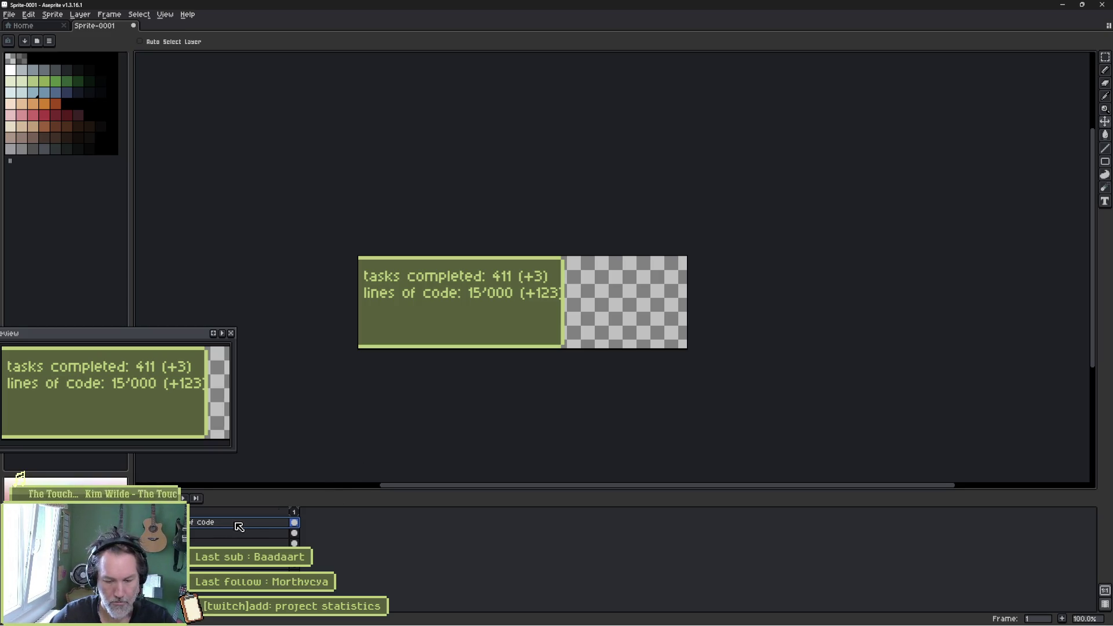
pyautogui.hotkey('shift', 'n')
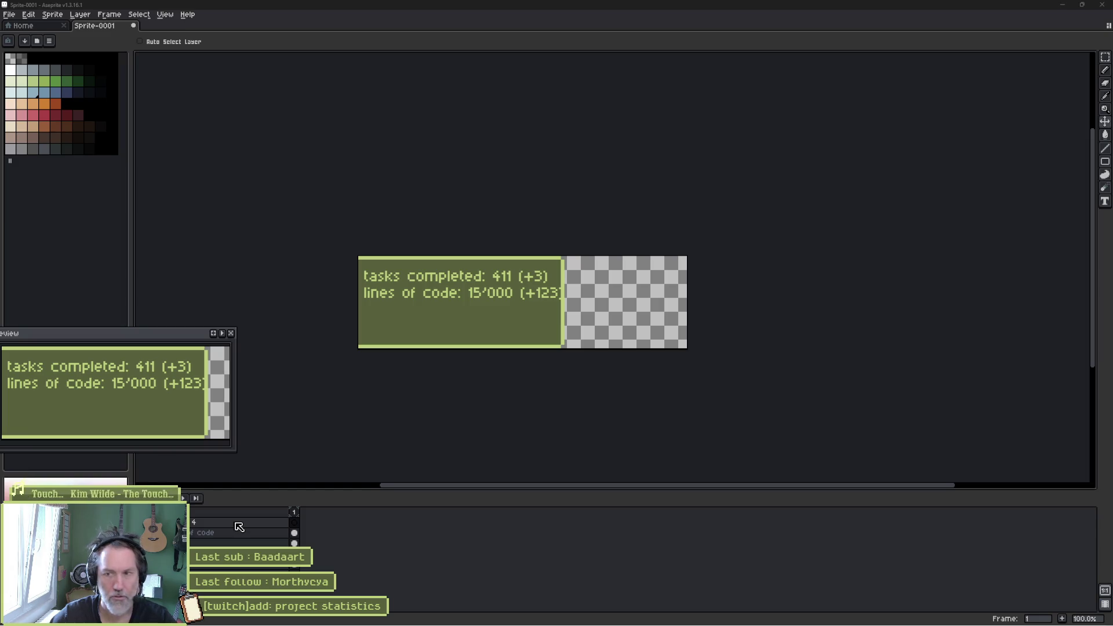
pyautogui.hotkey('alt', 'Tab')
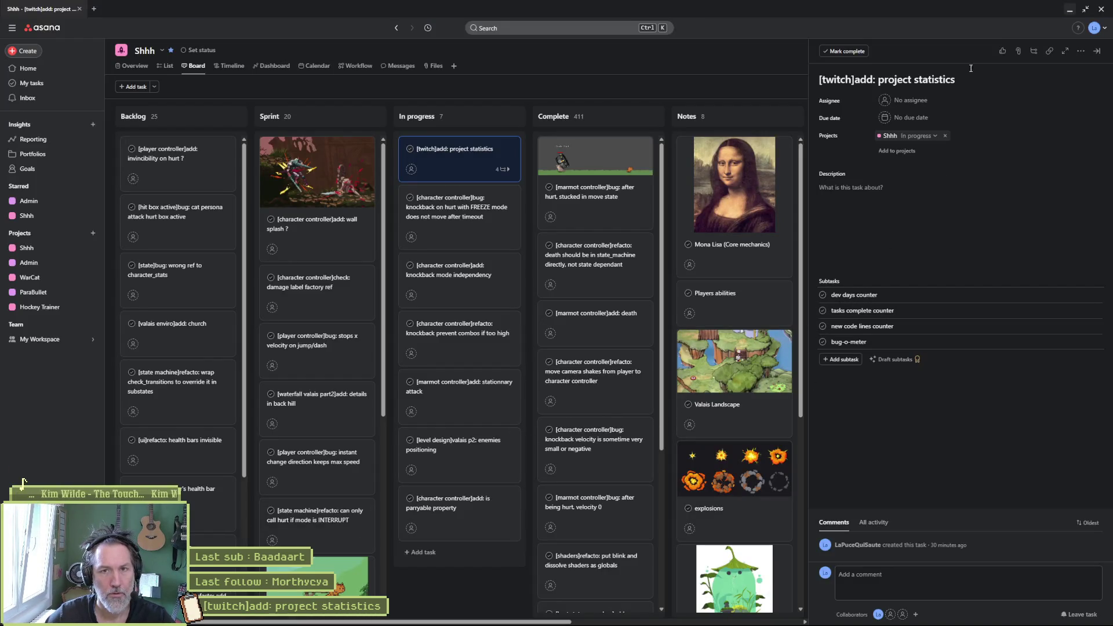
pyautogui.click(1069, 9)
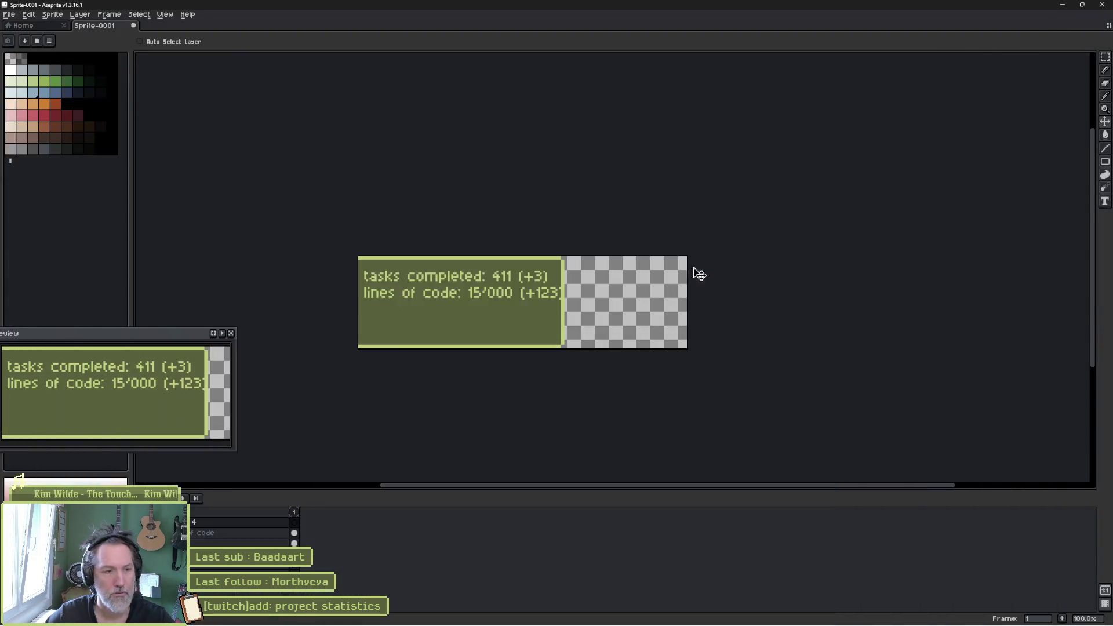
# - Rename the new layer to 'days'
pyautogui.doubleClick(210, 524)
pyautogui.write('d')
pyautogui.write('ays')
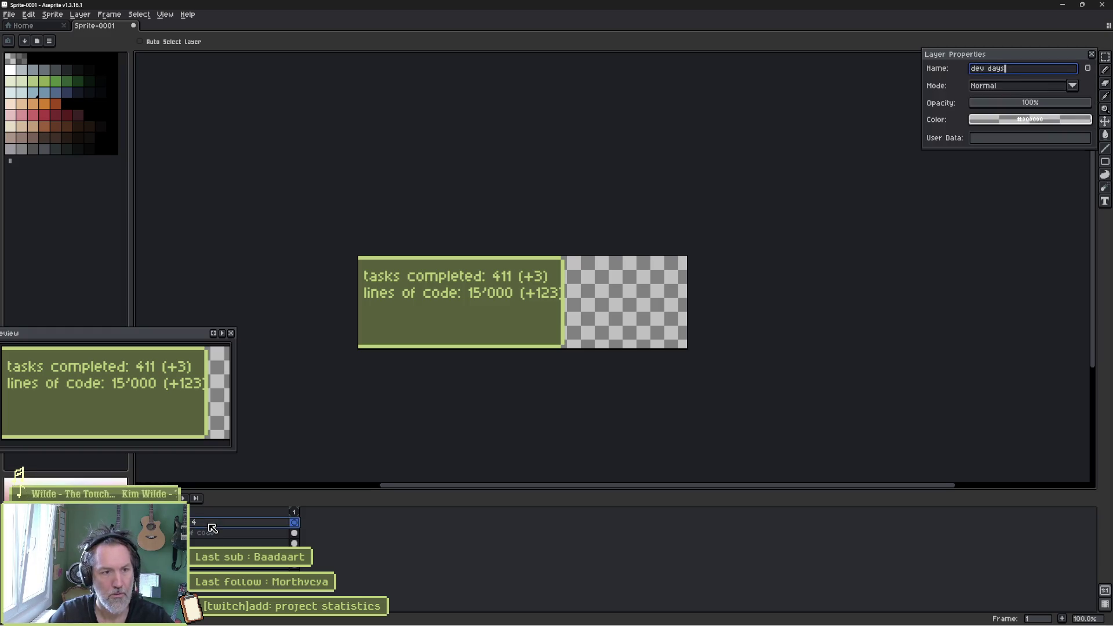
pyautogui.press('Return')
# - Write 'dev days: 180' beneath the lines-of-code line and commit it
pyautogui.press('t')
pyautogui.click(365, 314)
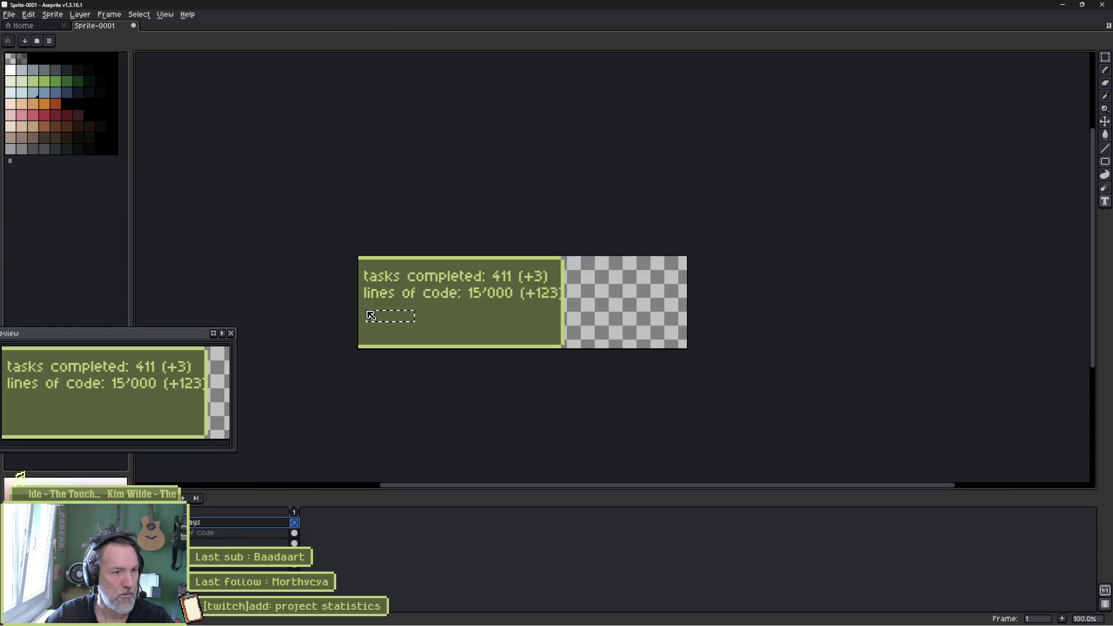
pyautogui.write('dev days:')
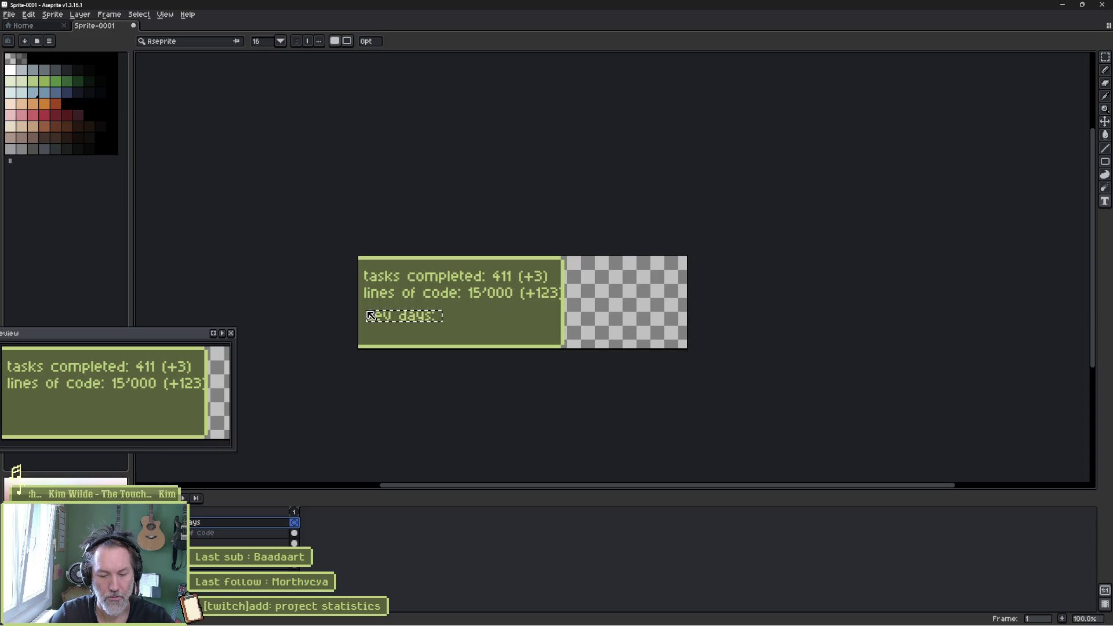
pyautogui.write('180 (')
pyautogui.press('BackSpace')
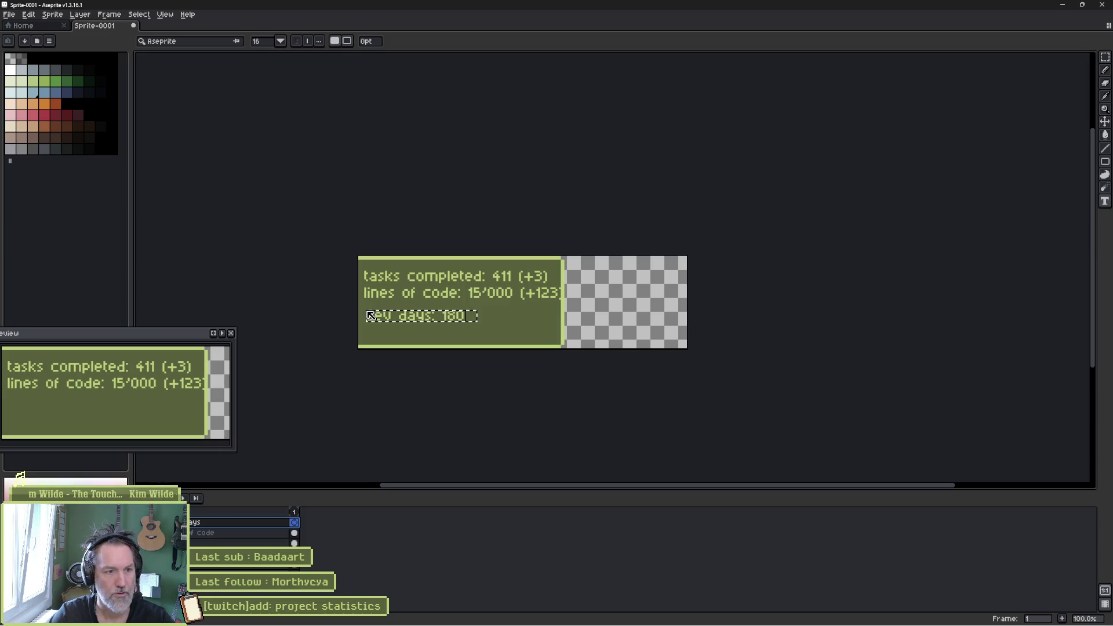
pyautogui.click(342, 308)
# - Align the dev days line with the others, then switch to the Asana project statistics task
pyautogui.press('v')
pyautogui.moveTo(398, 318); pyautogui.dragTo(405, 316)
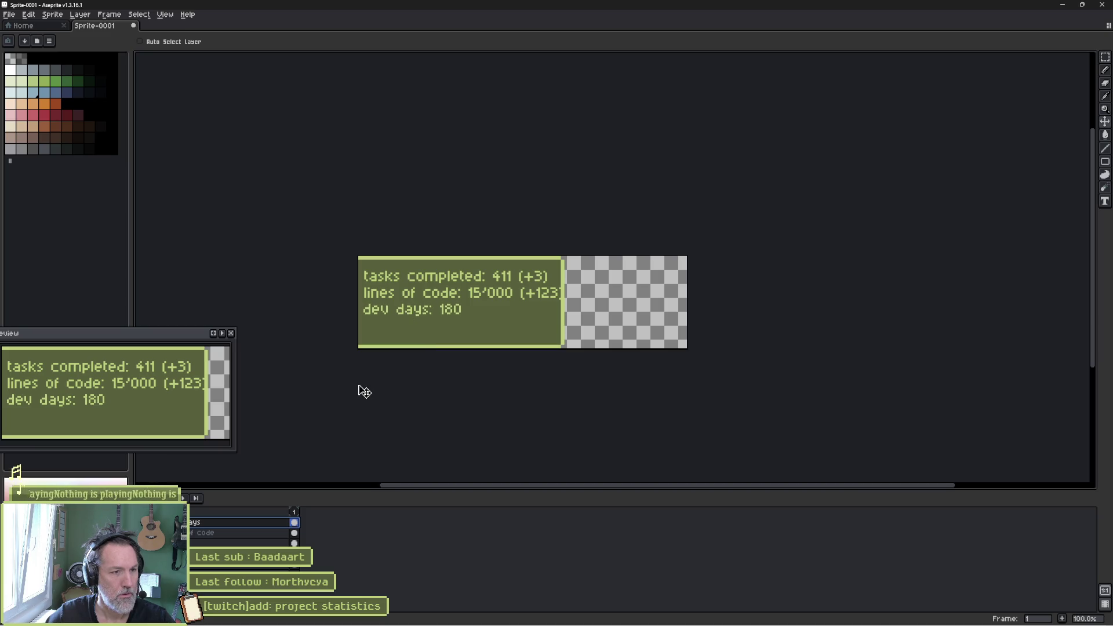
pyautogui.hotkey('alt', 'Tab')
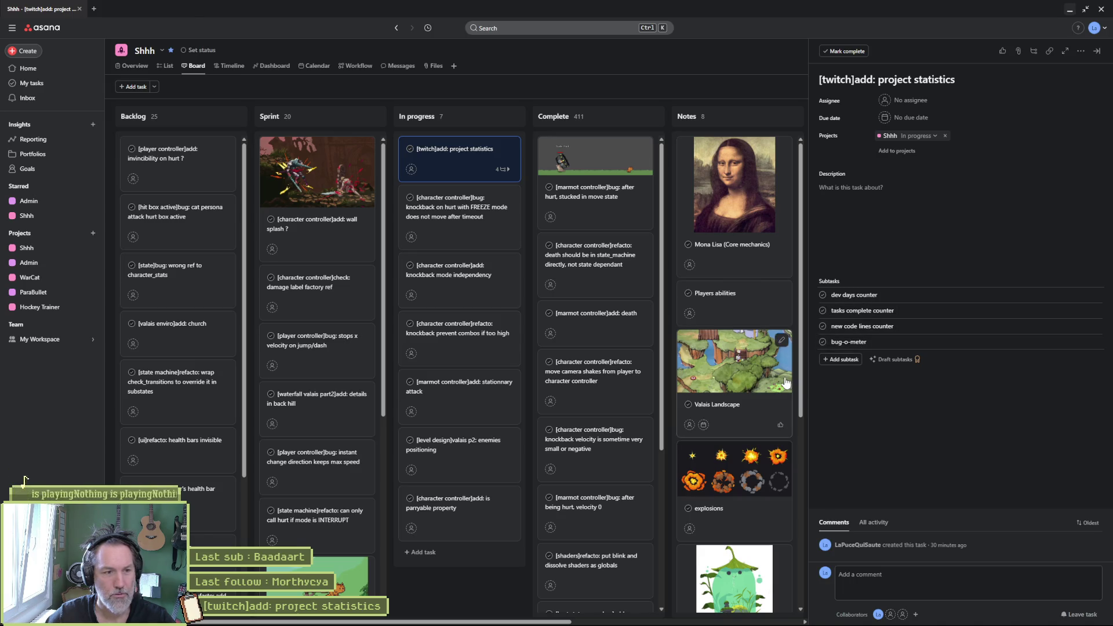
# - Back in the stats sprite, push the panel's right edge outward, plus 2 px more
pyautogui.hotkey('alt', 'Tab')
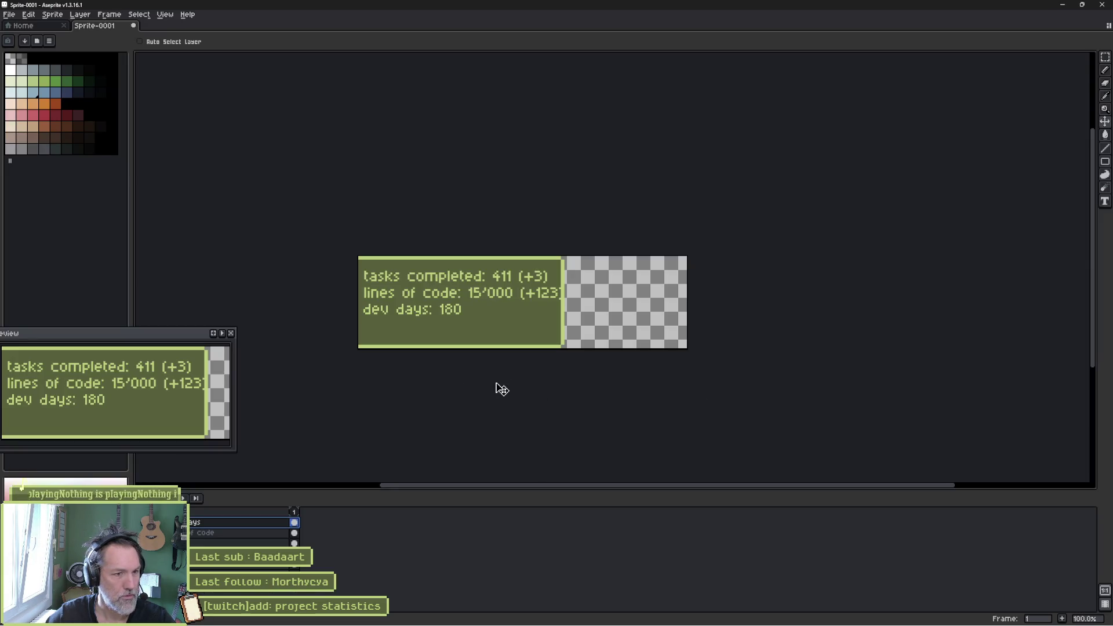
pyautogui.press('b')
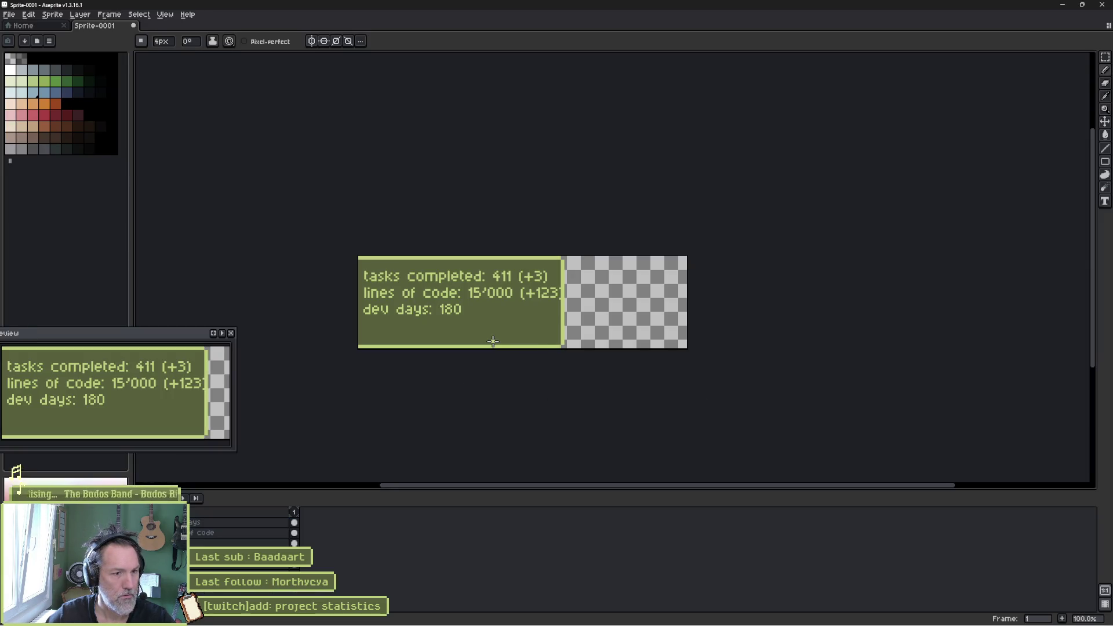
pyautogui.press('m')
pyautogui.moveTo(589, 350); pyautogui.dragTo(529, 254)
pyautogui.moveTo(563, 316); pyautogui.dragTo(571, 316)
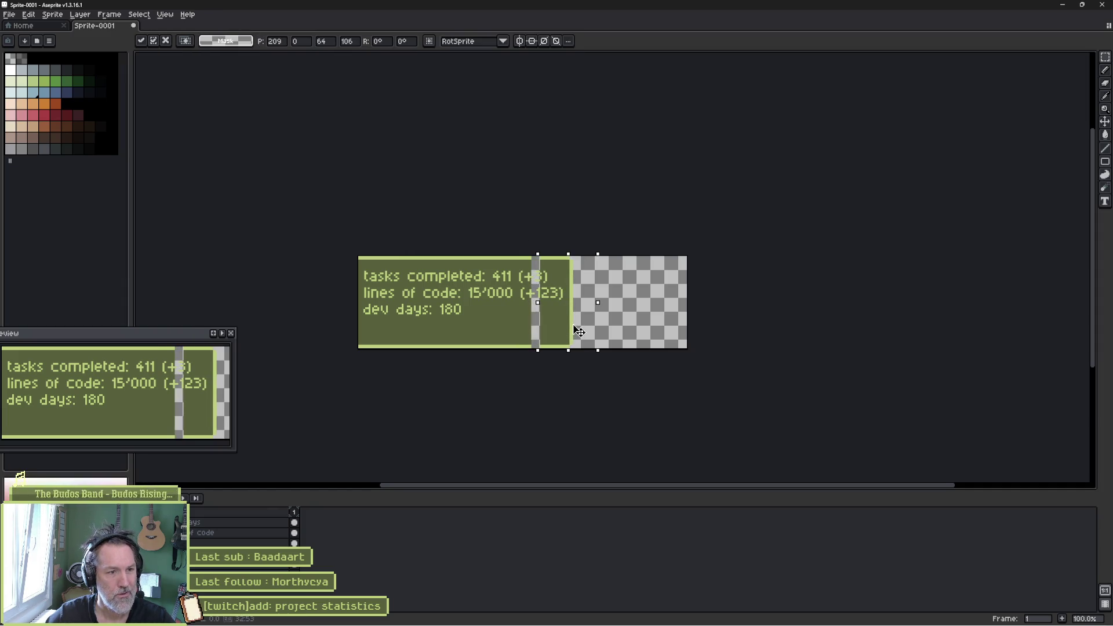
pyautogui.press('Right')
pyautogui.press('Right')
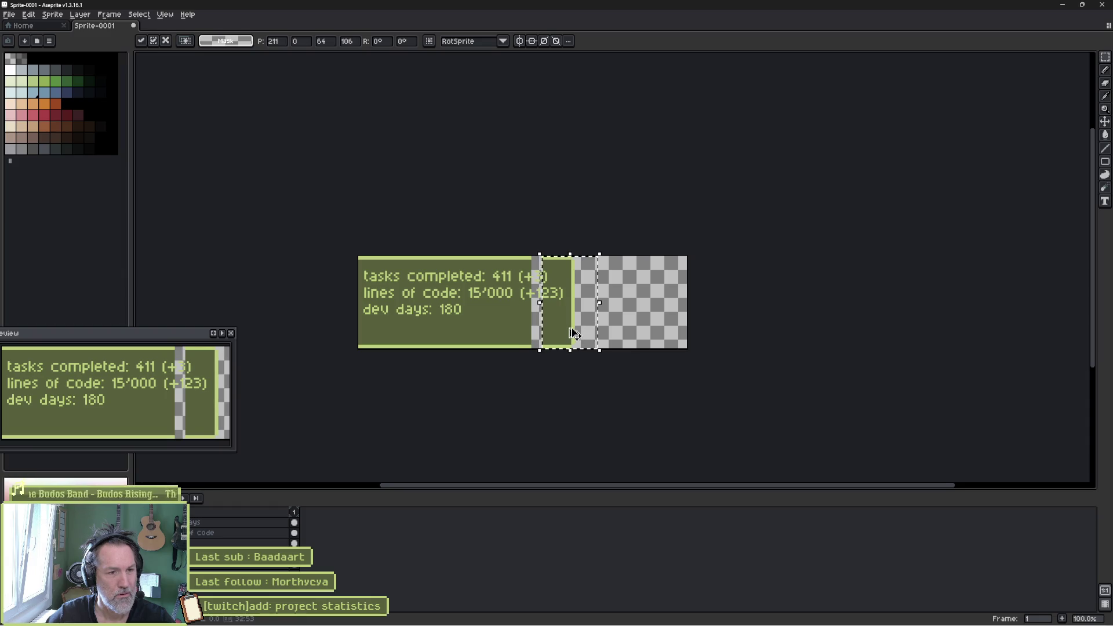
pyautogui.press('Return')
# - Stretch a strip of the green panel fill across the gap, then deselect
pyautogui.moveTo(462, 255)
pyautogui.mouseDown()
pyautogui.moveTo(513, 311)
pyautogui.moveTo(520, 350)
pyautogui.mouseUp()
pyautogui.moveTo(517, 303); pyautogui.dragTo(549, 305)
pyautogui.click(611, 368)
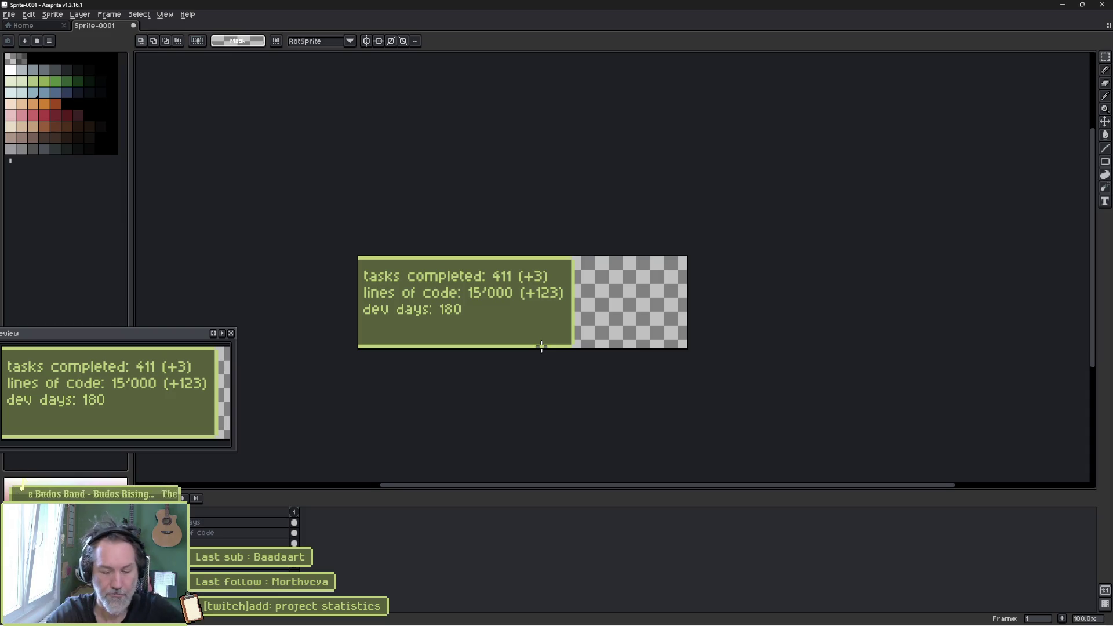
# - Reorder the lines so dev days is on top and tasks completed on the bottom
pyautogui.press('b')
pyautogui.click(266, 543)
pyautogui.press('v')
pyautogui.moveTo(427, 281); pyautogui.dragTo(427, 308)
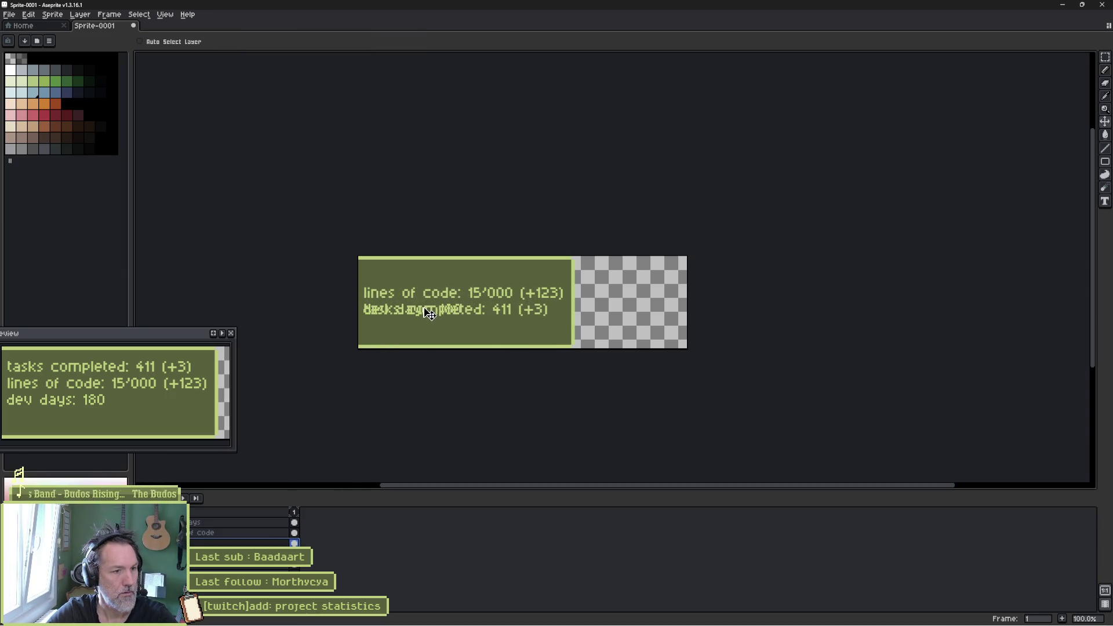
pyautogui.click(200, 532)
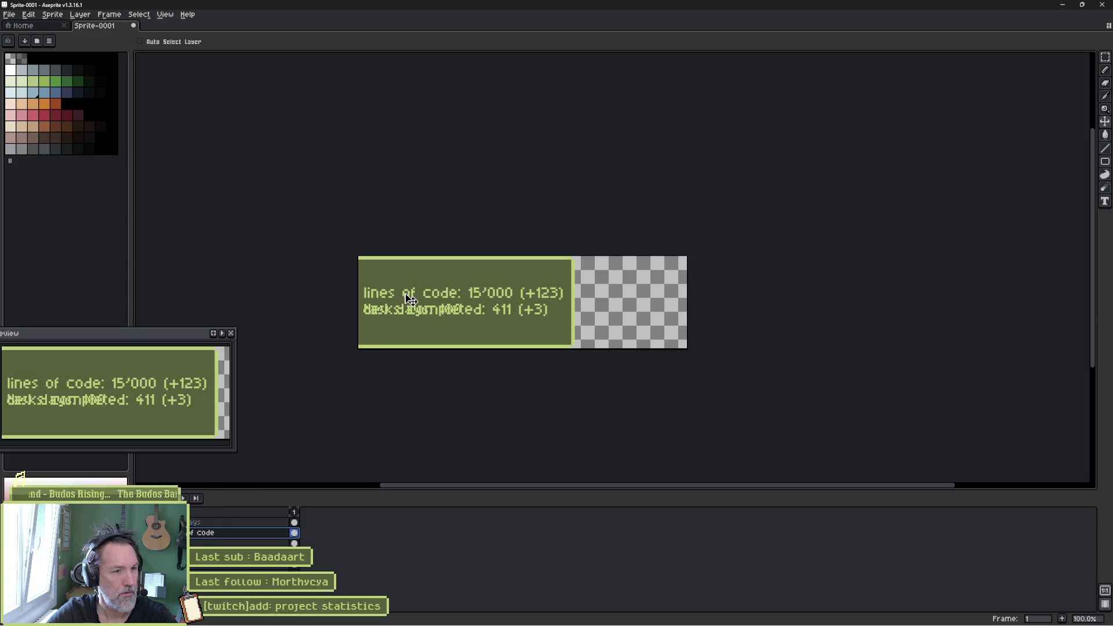
pyautogui.click(231, 522)
pyautogui.moveTo(398, 312); pyautogui.dragTo(401, 279)
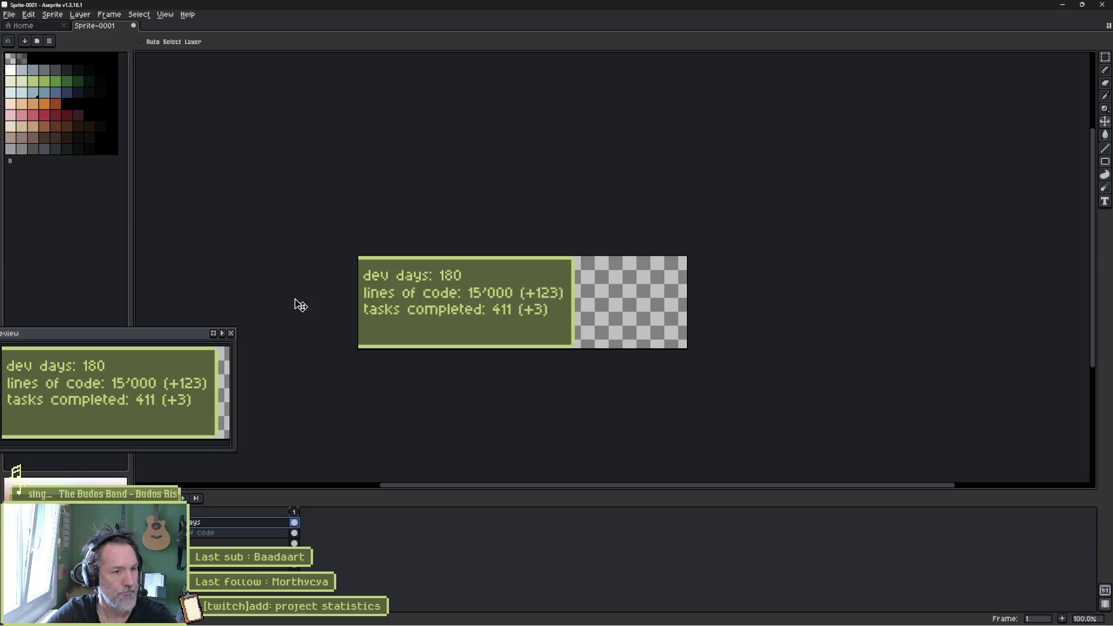
# - Select the sprite's bottom band and raise the panel's bottom edge toward the text
pyautogui.press('m')
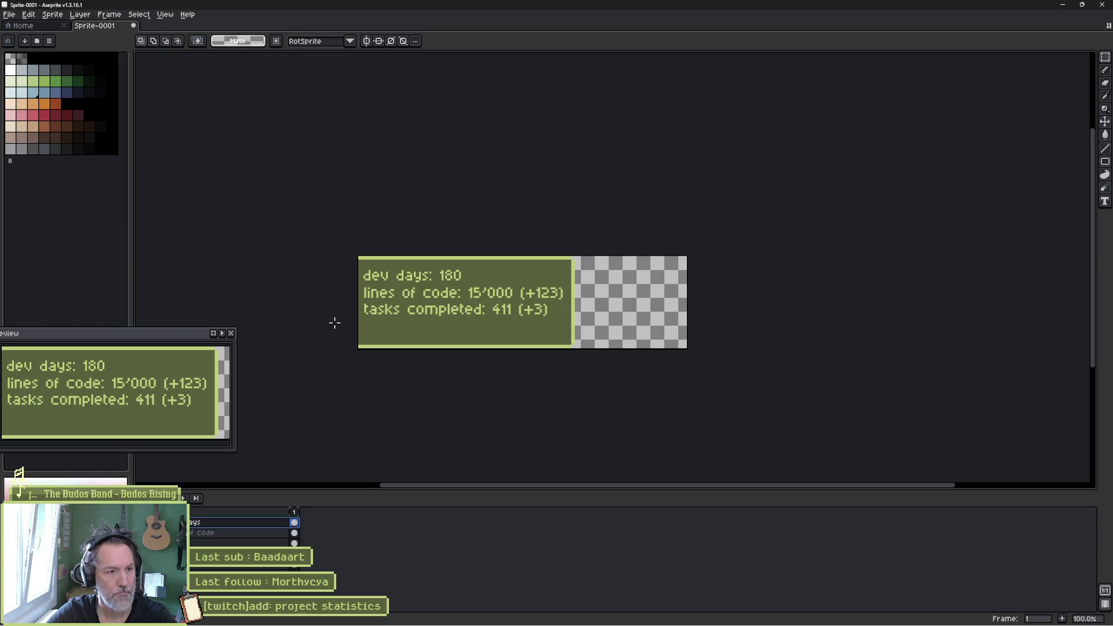
pyautogui.moveTo(343, 331); pyautogui.dragTo(620, 378)
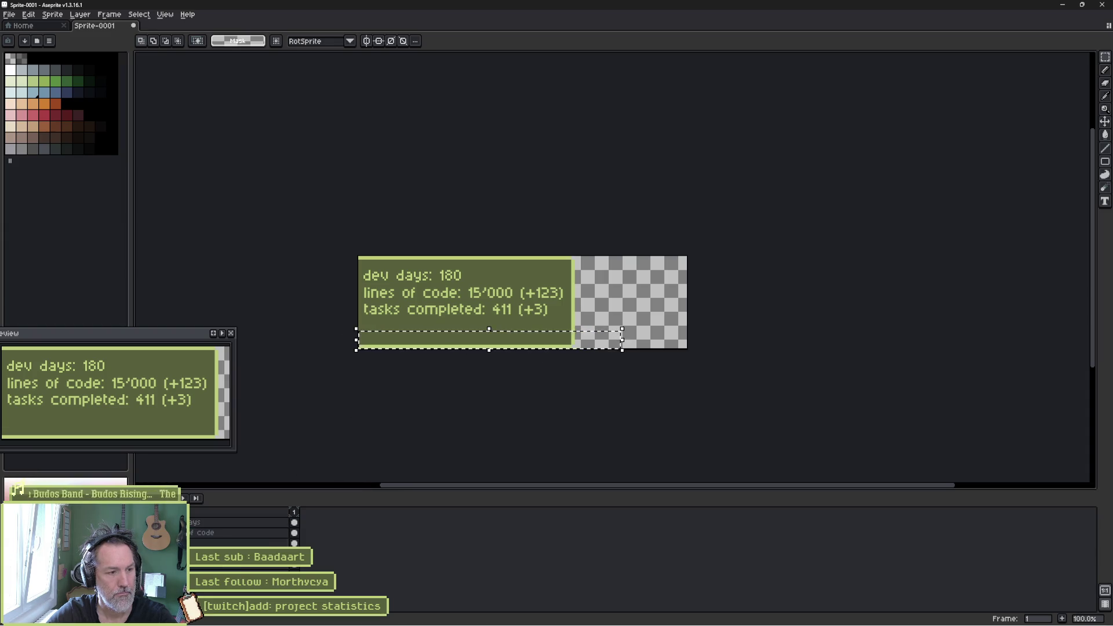
pyautogui.moveTo(463, 343); pyautogui.dragTo(468, 330)
# - Raise the lower text and bottom border about 11 px so the border sits snug
pyautogui.hotkey('ctrl', 'd')
pyautogui.scroll(1, 355, 313)
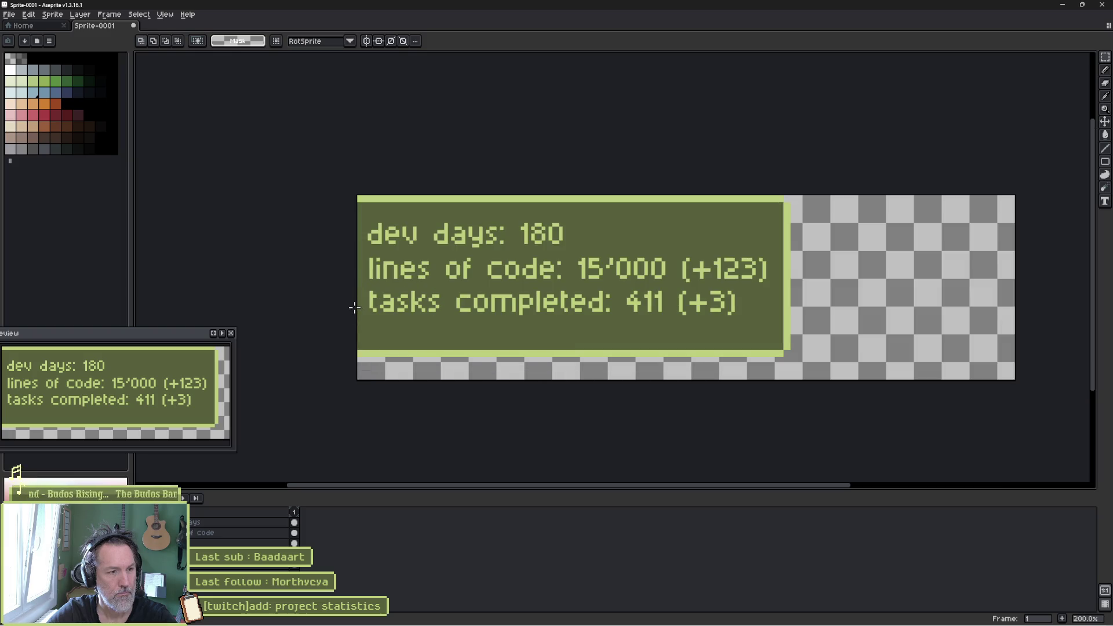
pyautogui.moveTo(355, 288); pyautogui.dragTo(845, 374)
pyautogui.moveTo(604, 348); pyautogui.dragTo(604, 329)
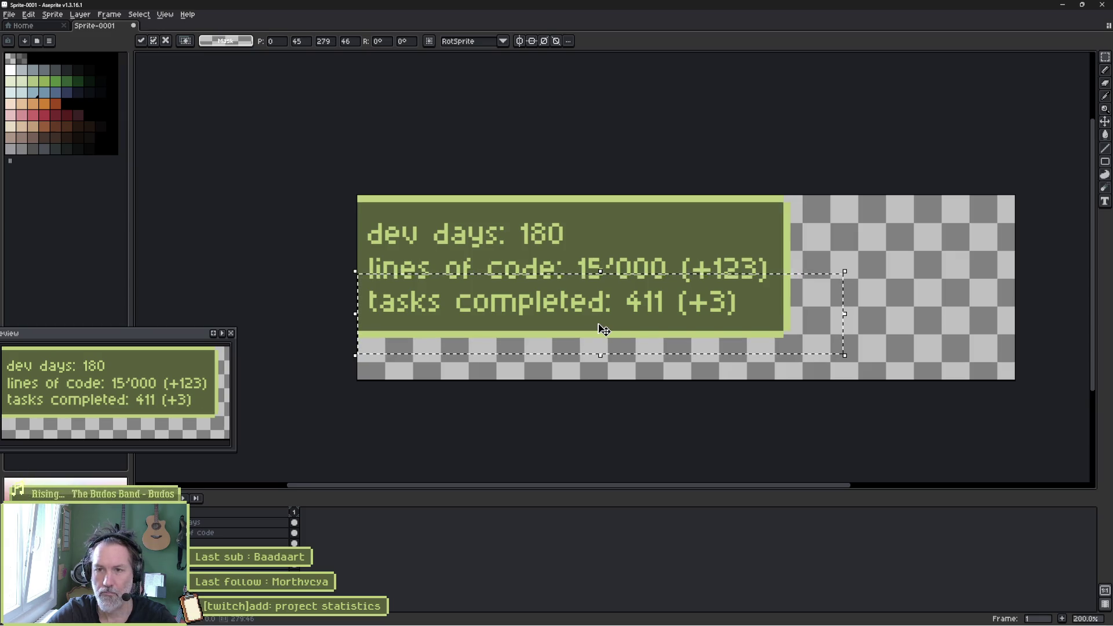
# - Shrink the preview window to fit the panel, deselect, and start saving with Ctrl+S
pyautogui.moveTo(200, 451)
pyautogui.mouseDown()
pyautogui.moveTo(201, 422)
pyautogui.moveTo(225, 399)
pyautogui.mouseUp()
pyautogui.click(285, 353)
pyautogui.hotkey('ctrl', 's')
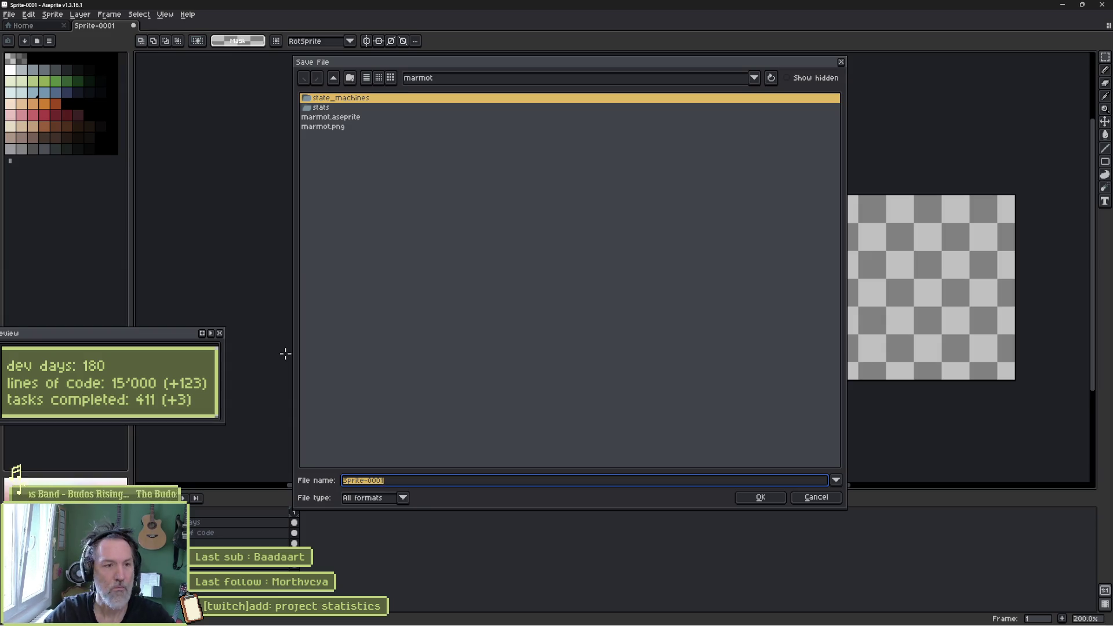
# - Close and reopen the Save File dialog, check the recent-folders list, then cancel without saving
pyautogui.click(841, 62)
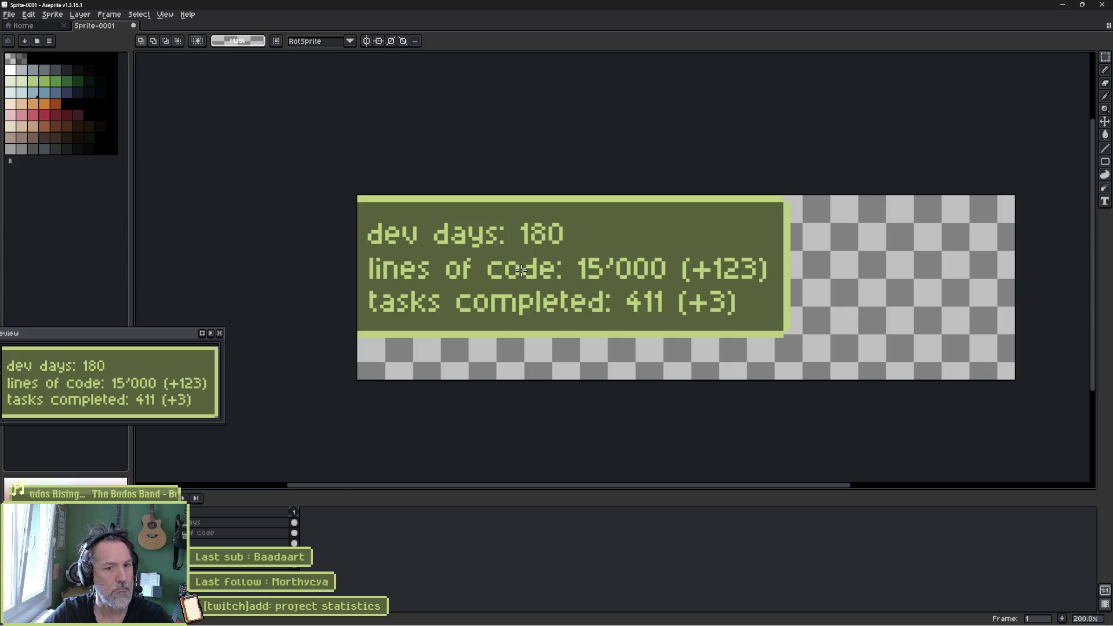
pyautogui.hotkey('ctrl', 's')
pyautogui.click(451, 79)
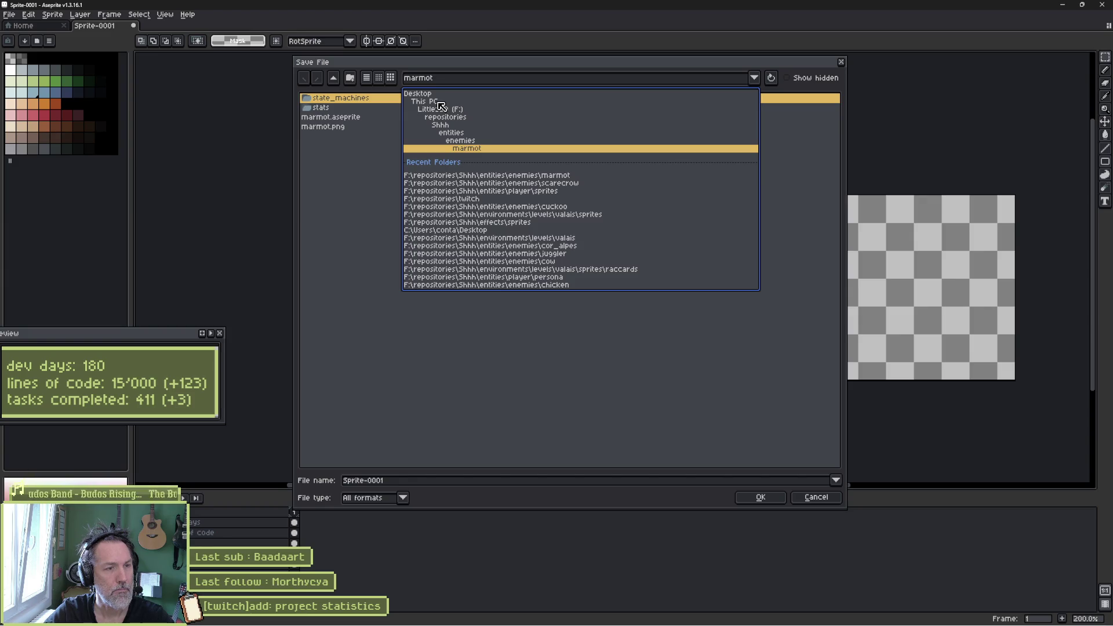
pyautogui.click(277, 160)
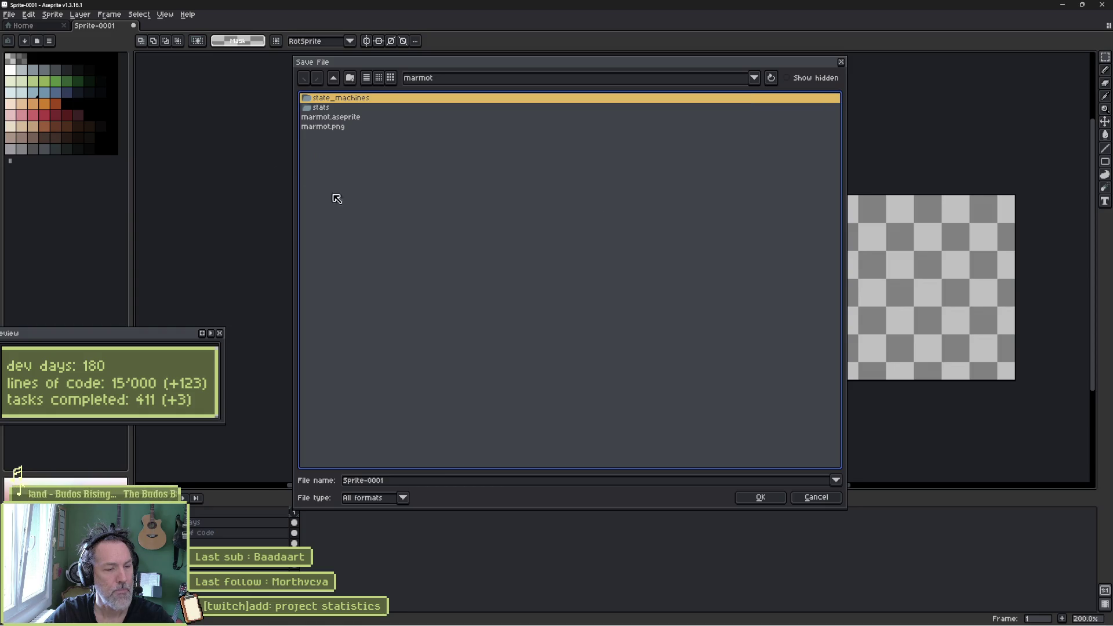
pyautogui.click(818, 498)
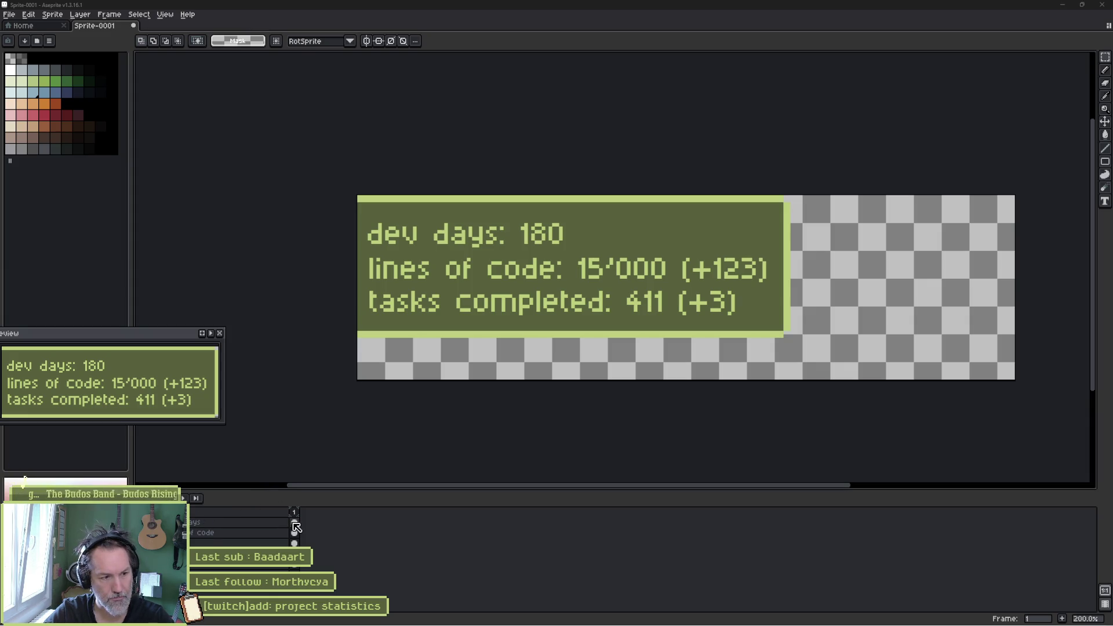
# - Add a cleared frame 2, then copy frame 1's green panel layer and return to frame 2
pyautogui.hotkey('alt', 'n')
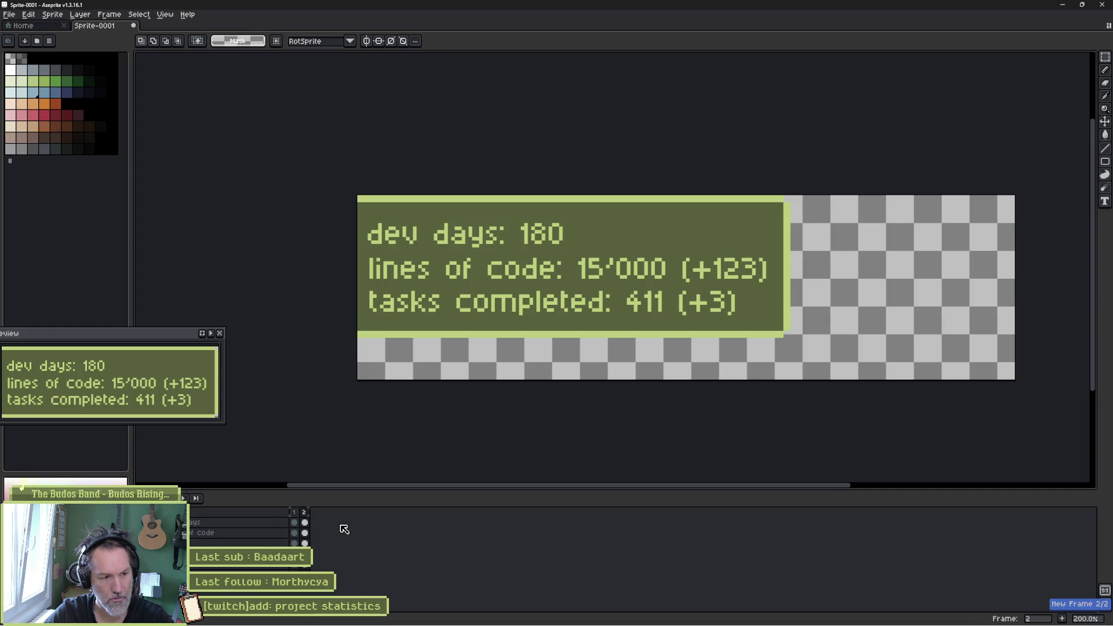
pyautogui.press('Delete')
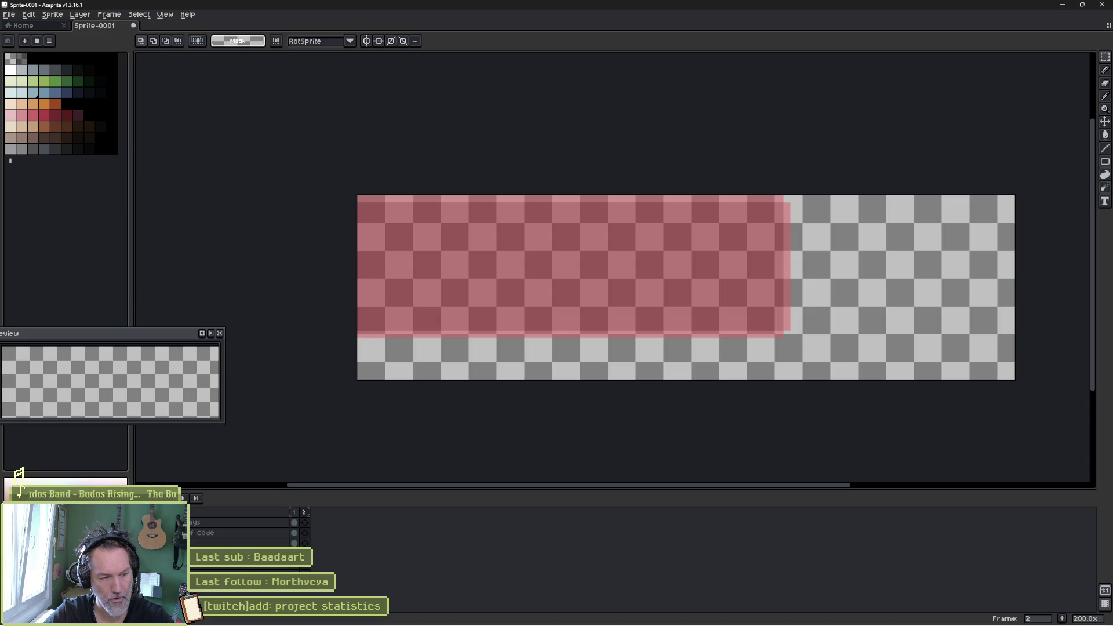
pyautogui.press('Left')
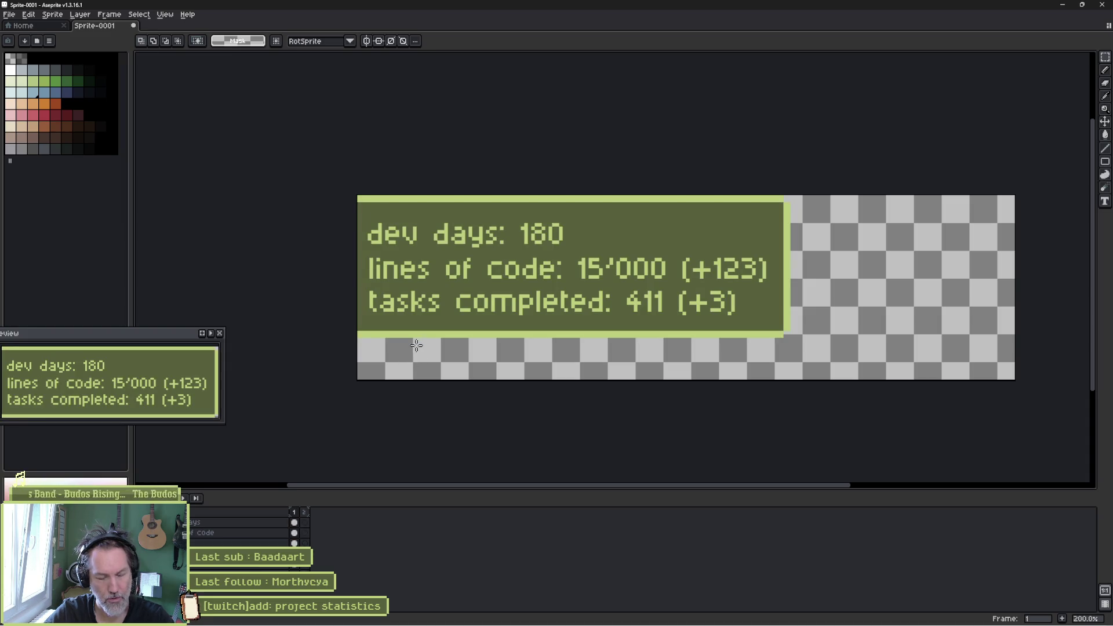
pyautogui.keyDown('ctrl'); pyautogui.click(632, 292); pyautogui.keyUp('ctrl')
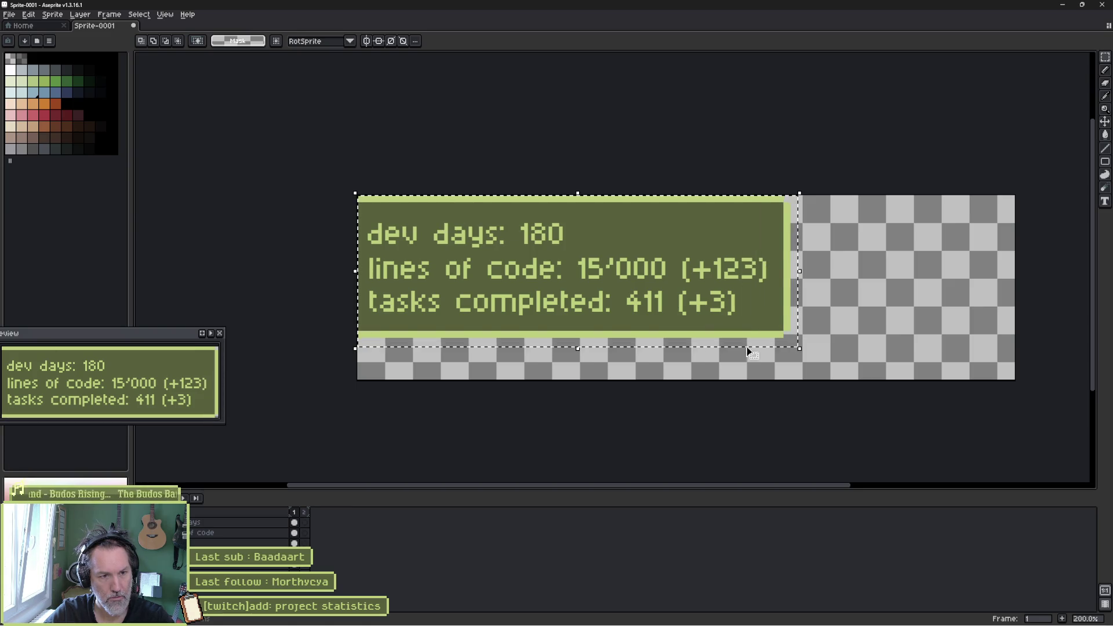
pyautogui.hotkey('ctrl', 'd')
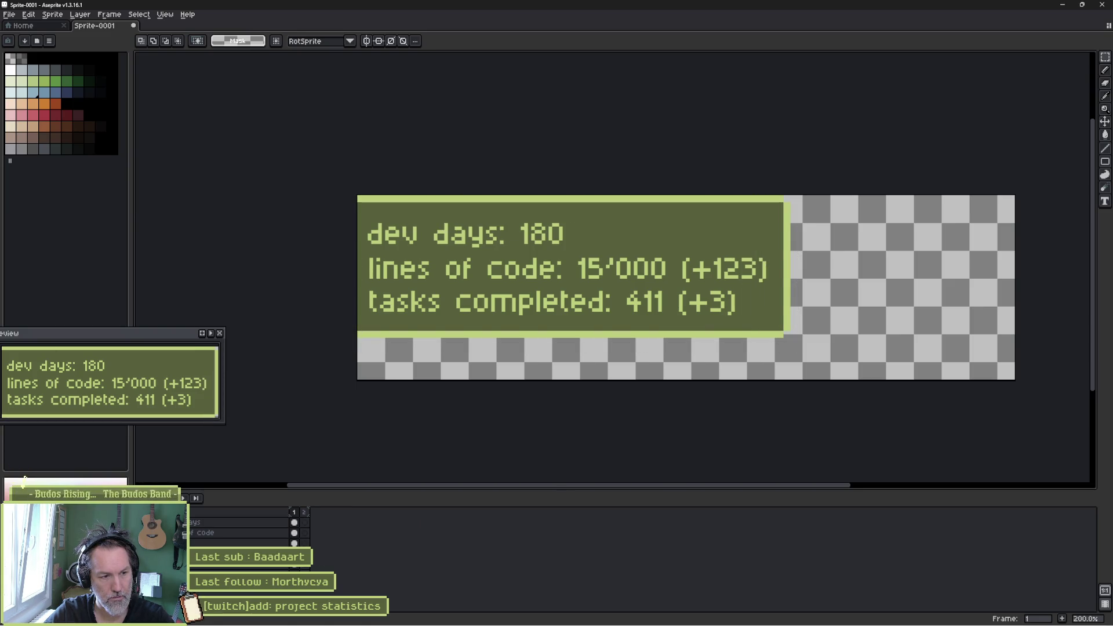
pyautogui.press('Right')
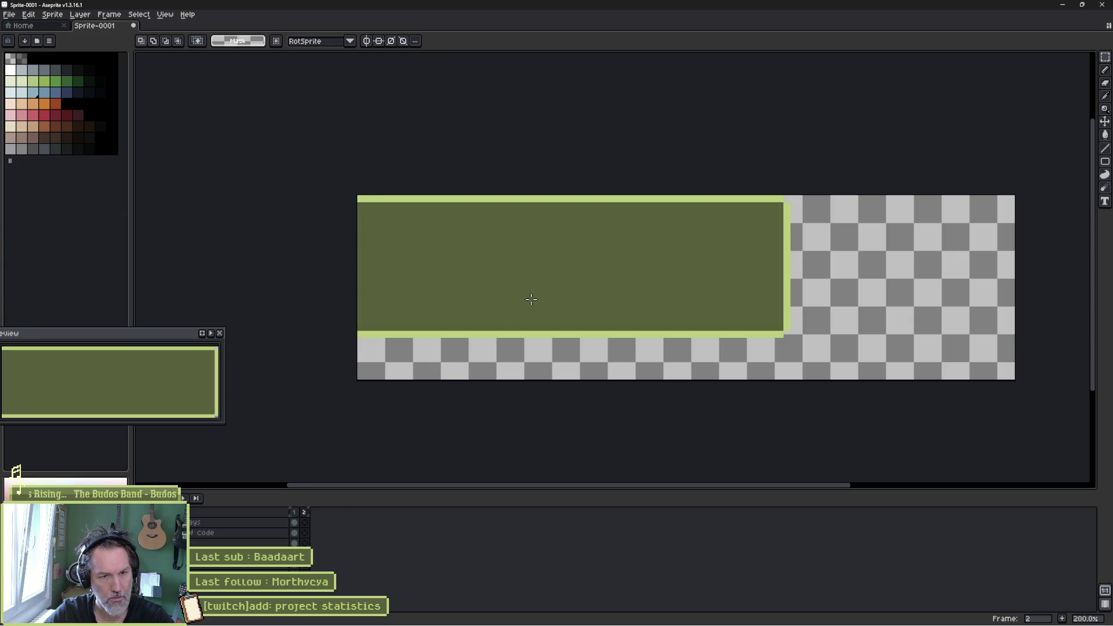
# - Move the green panel down and right on frame 2, undoing the extra 20 px left shift
pyautogui.press('v')
pyautogui.moveTo(571, 249)
pyautogui.mouseDown()
pyautogui.moveTo(645, 273)
pyautogui.moveTo(788, 363)
pyautogui.moveTo(794, 383)
pyautogui.moveTo(807, 380)
pyautogui.mouseUp()
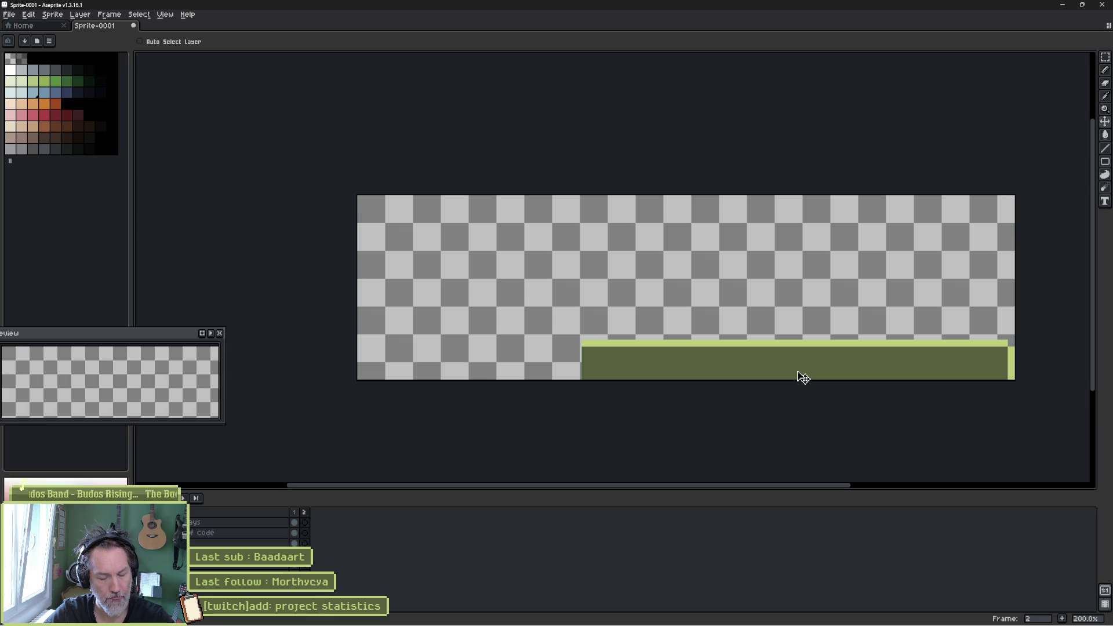
pyautogui.moveTo(801, 370); pyautogui.dragTo(775, 373)
pyautogui.hotkey('ctrl', 'z')
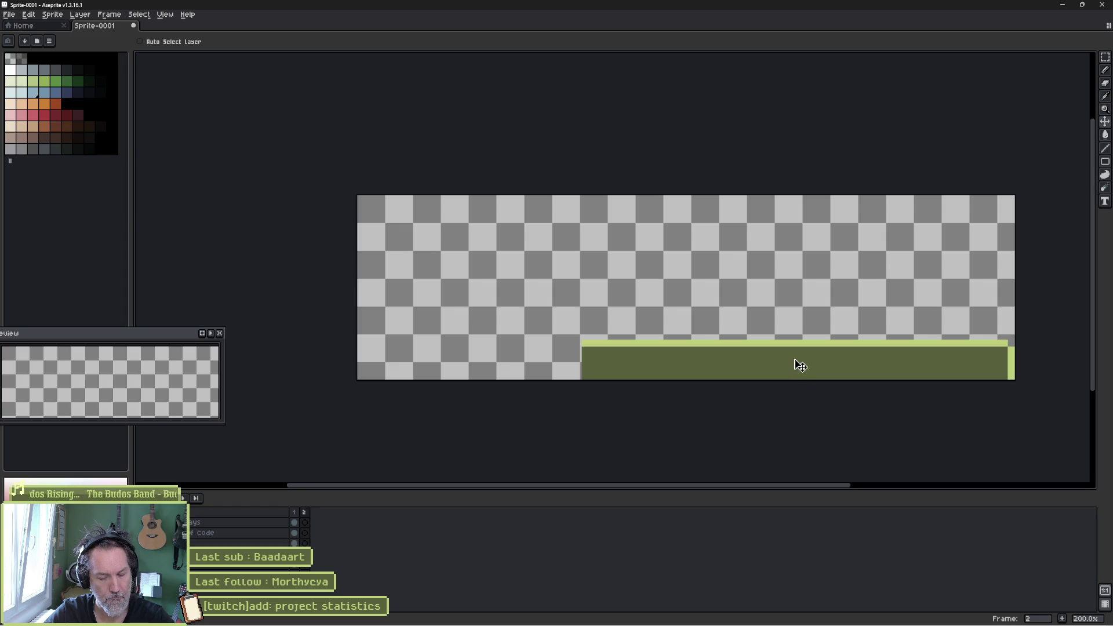
# - Stretch the green bar toward the left with a transform and slide it further left
pyautogui.press('m')
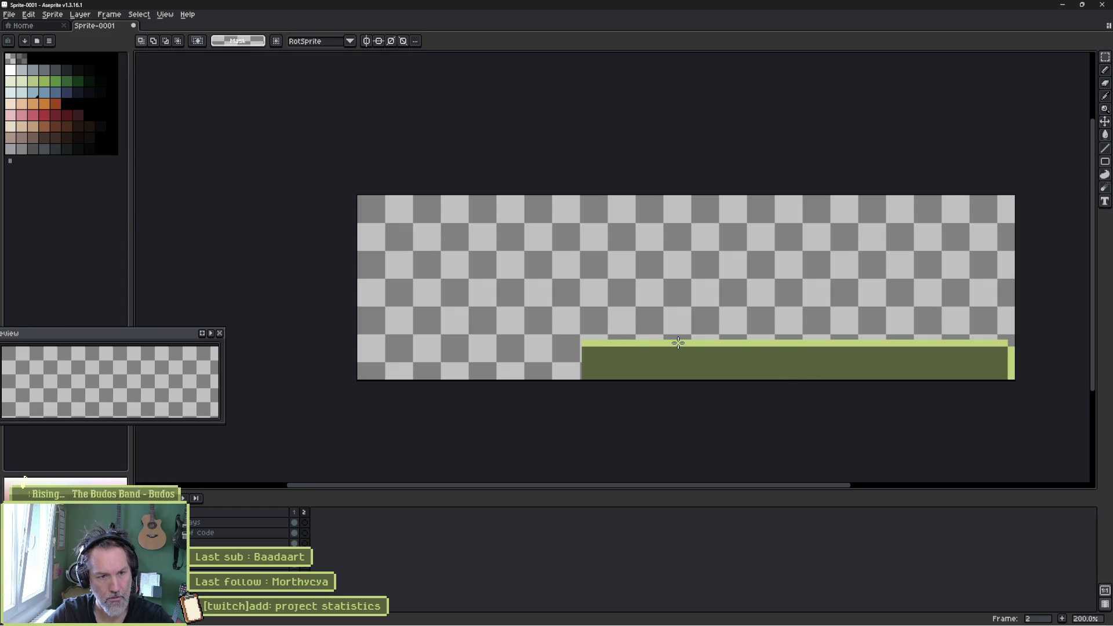
pyautogui.moveTo(679, 332)
pyautogui.mouseDown()
pyautogui.moveTo(1015, 396)
pyautogui.moveTo(1013, 361)
pyautogui.moveTo(858, 358)
pyautogui.mouseUp()
pyautogui.click(726, 380)
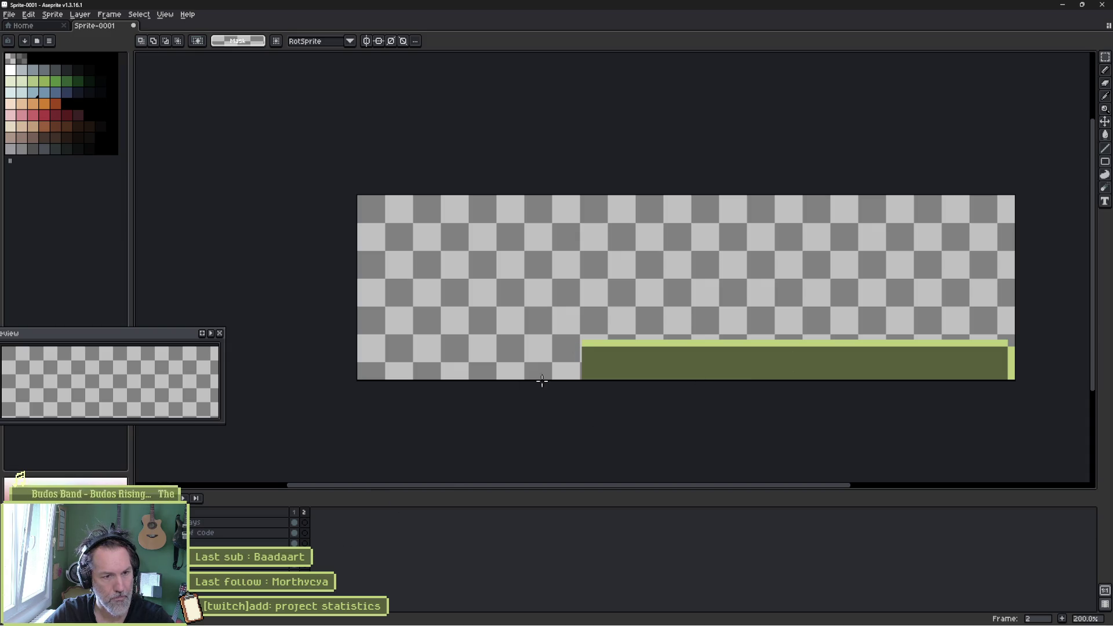
pyautogui.click(304, 543)
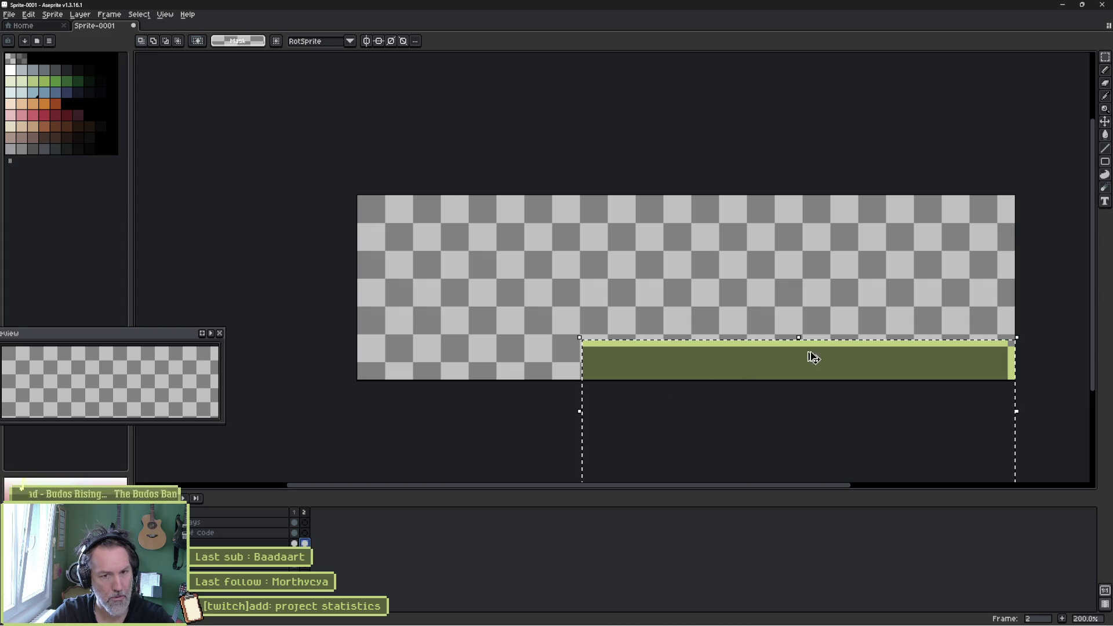
pyautogui.hotkey('ctrl', 'v')
pyautogui.moveTo(613, 423)
pyautogui.mouseDown()
pyautogui.moveTo(530, 422)
pyautogui.moveTo(596, 415)
pyautogui.moveTo(585, 419)
pyautogui.mouseUp()
pyautogui.press('v')
pyautogui.moveTo(635, 393); pyautogui.dragTo(412, 388)
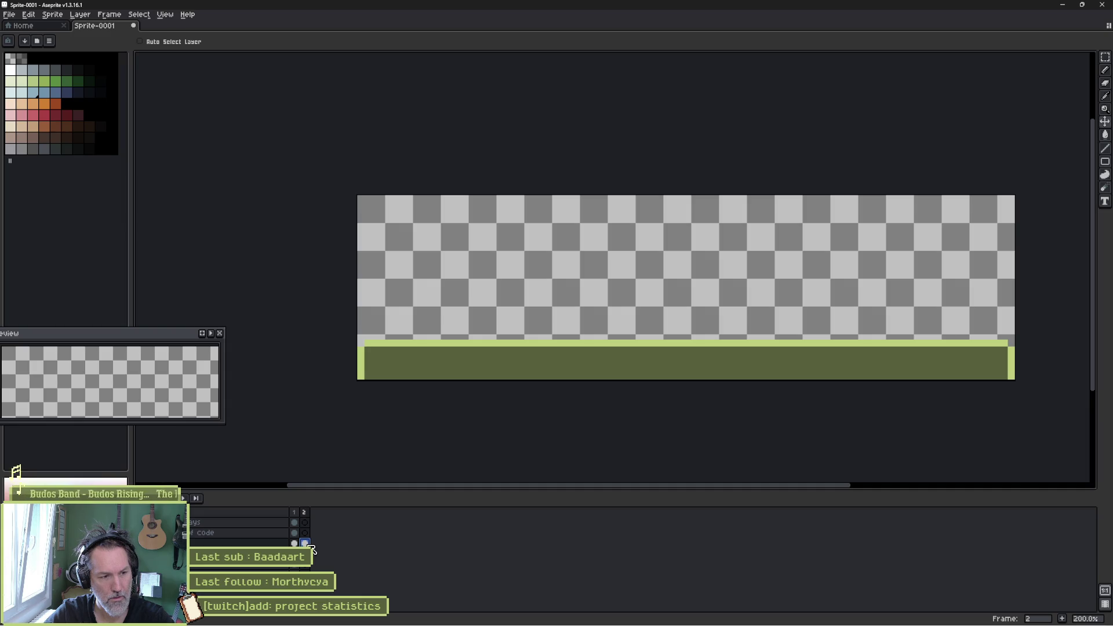
# - Inspect the bar's frame 2 cel and undo back through the bar's recent edits
pyautogui.click(306, 544)
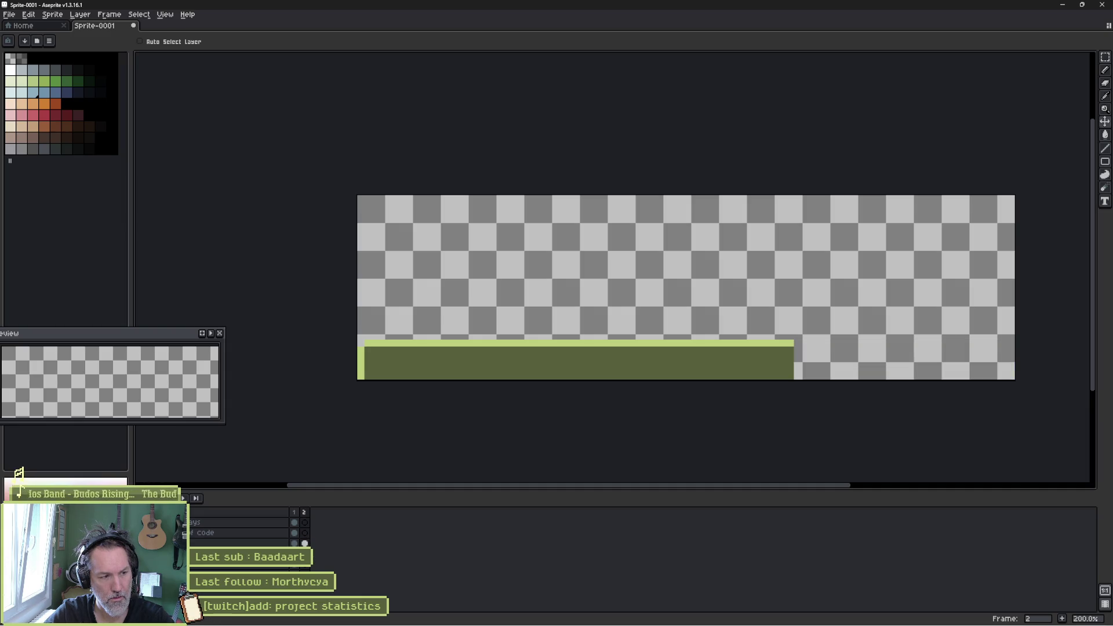
pyautogui.click(305, 545)
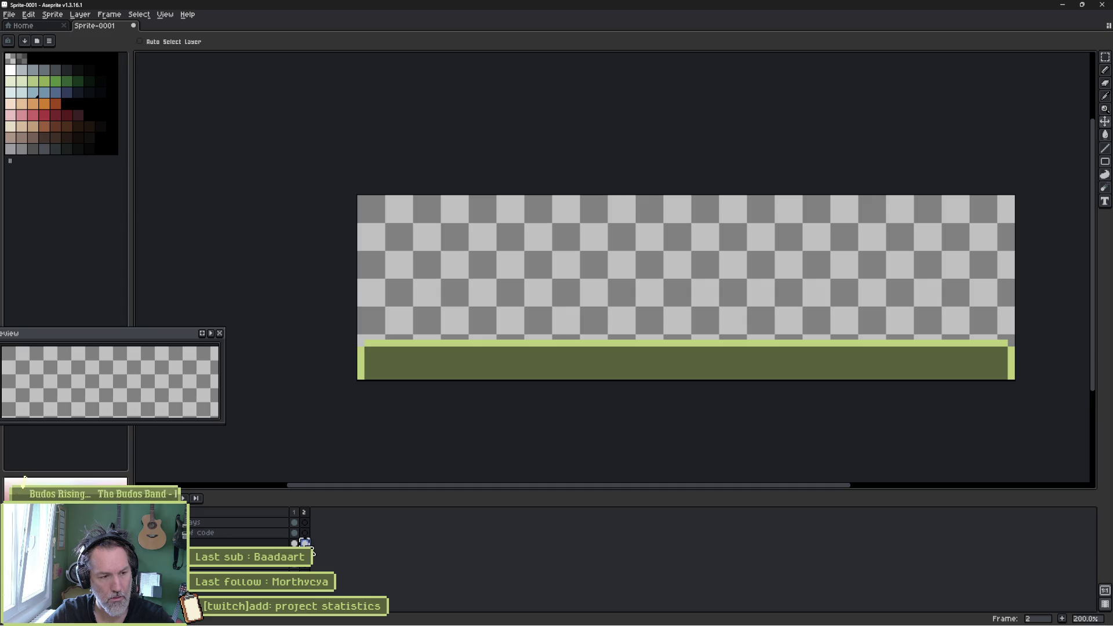
pyautogui.click(314, 557)
pyautogui.hotkey('ctrl', 'z')
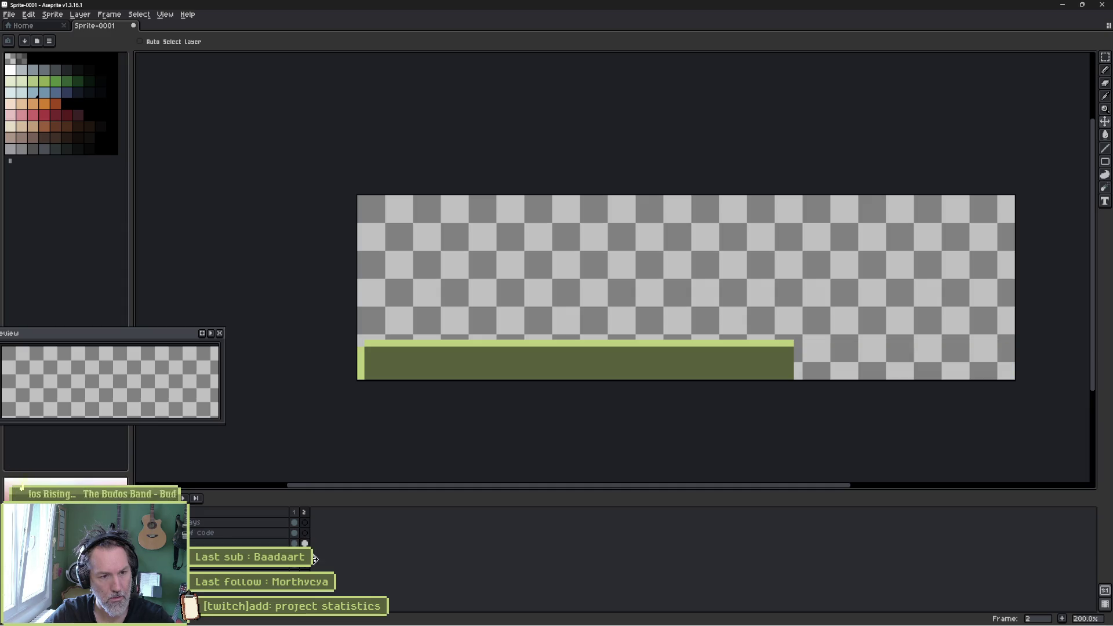
pyautogui.hotkey('ctrl', 'z')
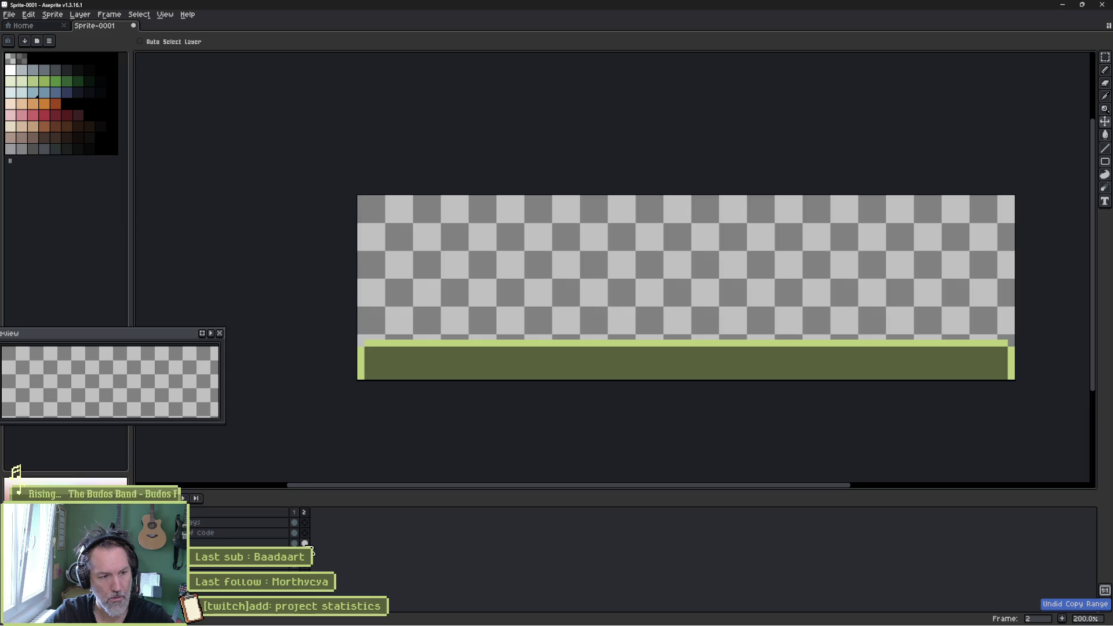
pyautogui.click(305, 543)
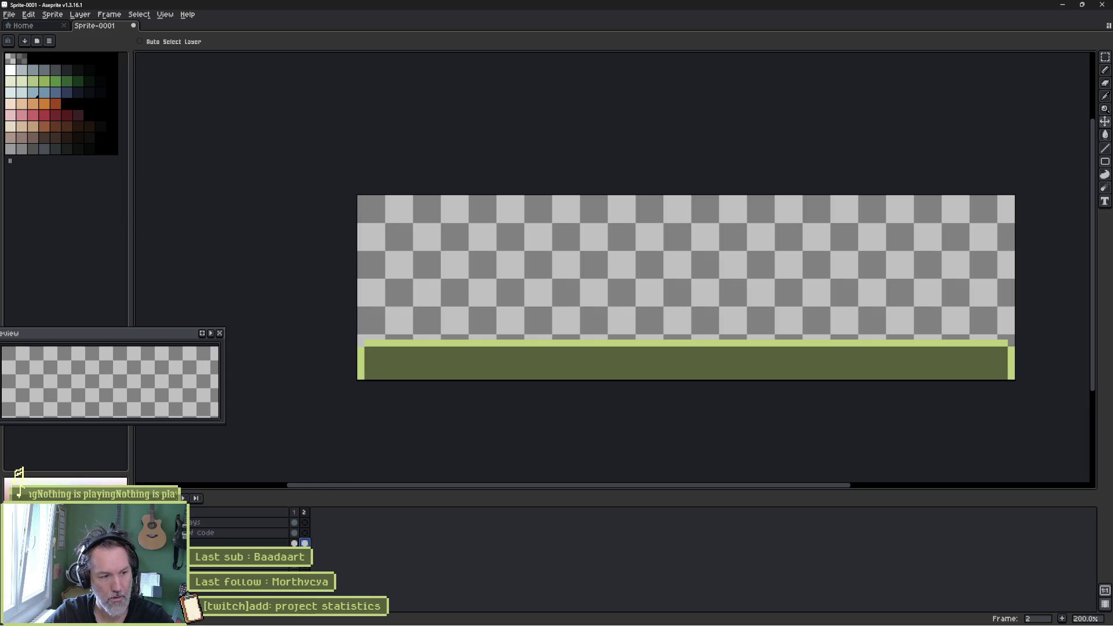
pyautogui.hotkey('ctrl', 'z')
pyautogui.hotkey('ctrl', 'z')
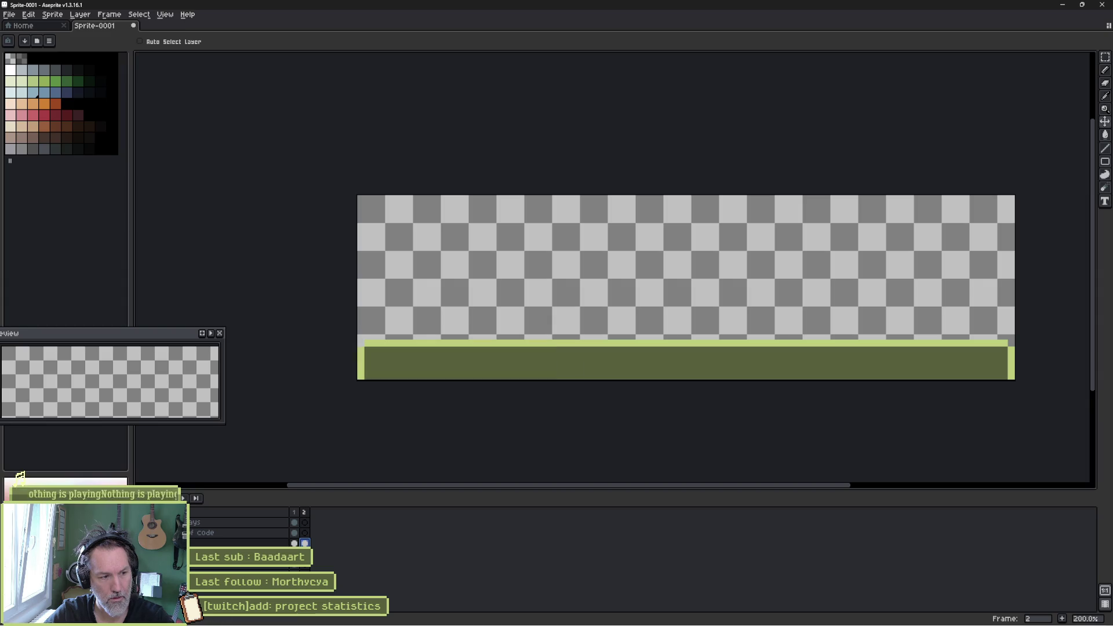
pyautogui.hotkey('ctrl', 'z')
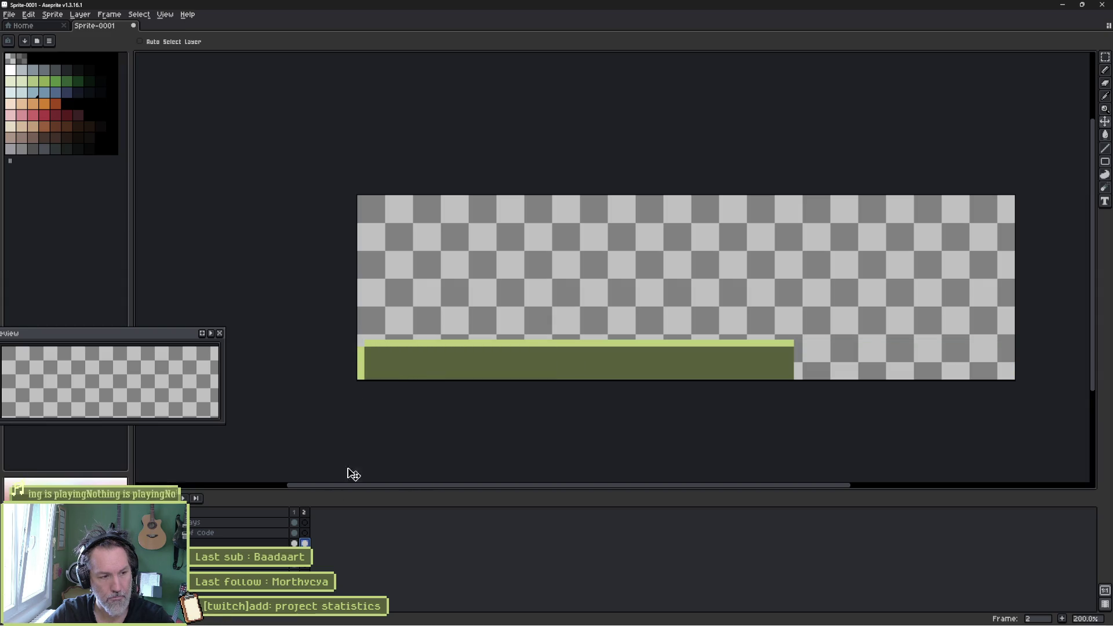
# - Copy the whole green bar, undo to the shorter bar, and paste the copy at the left
pyautogui.press('m')
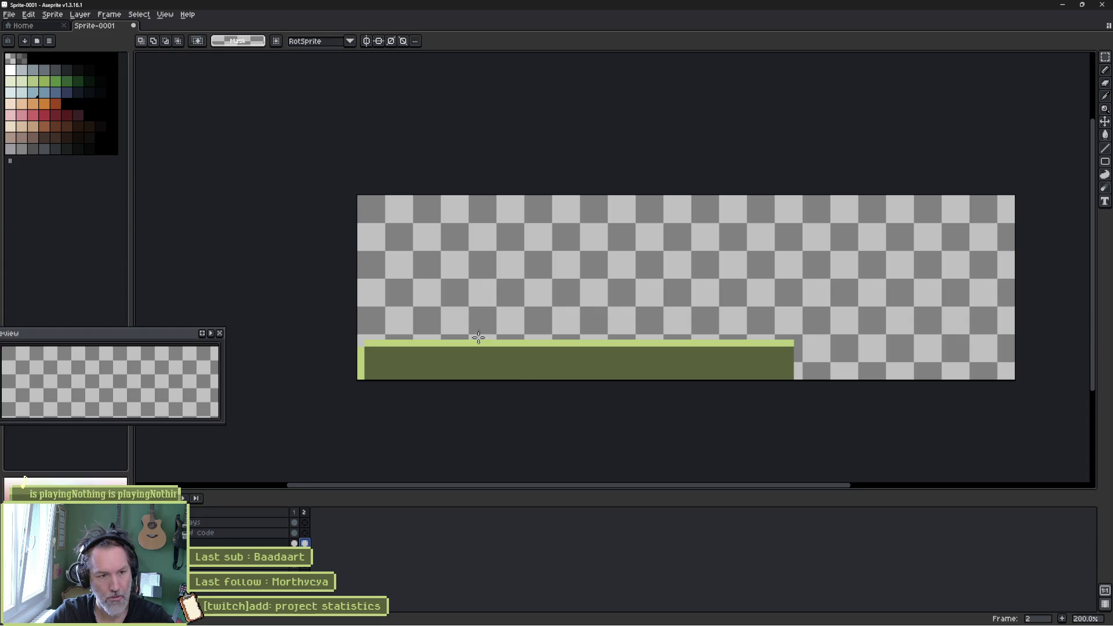
pyautogui.moveTo(351, 333)
pyautogui.mouseDown()
pyautogui.moveTo(509, 368)
pyautogui.moveTo(778, 385)
pyautogui.mouseUp()
pyautogui.hotkey('ctrl', 'd')
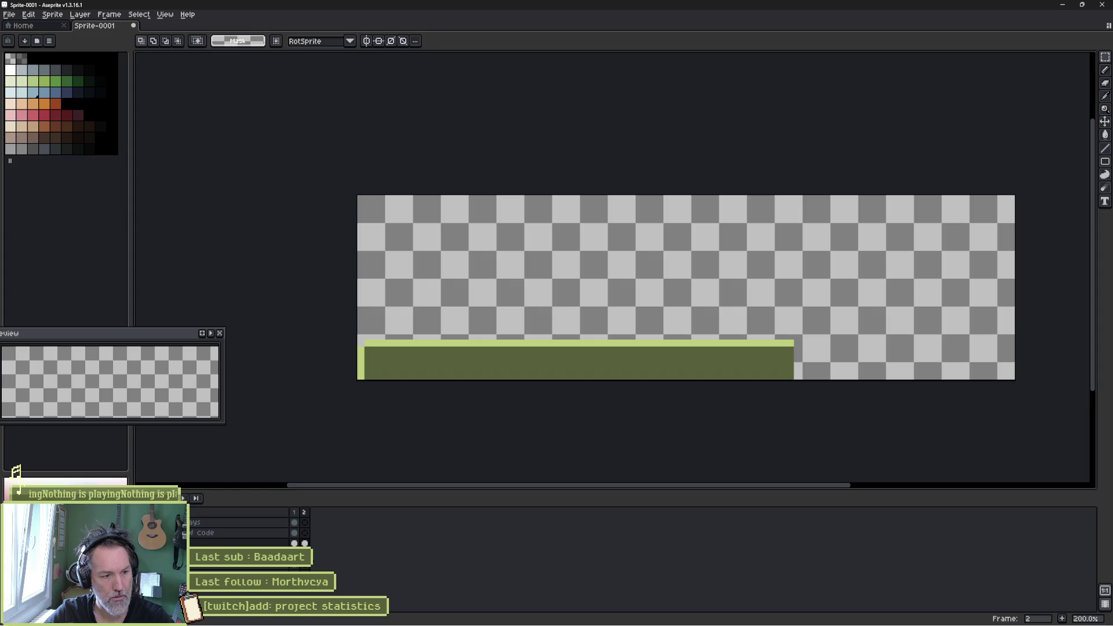
pyautogui.hotkey('ctrl', 'z')
pyautogui.hotkey('ctrl', 'z')
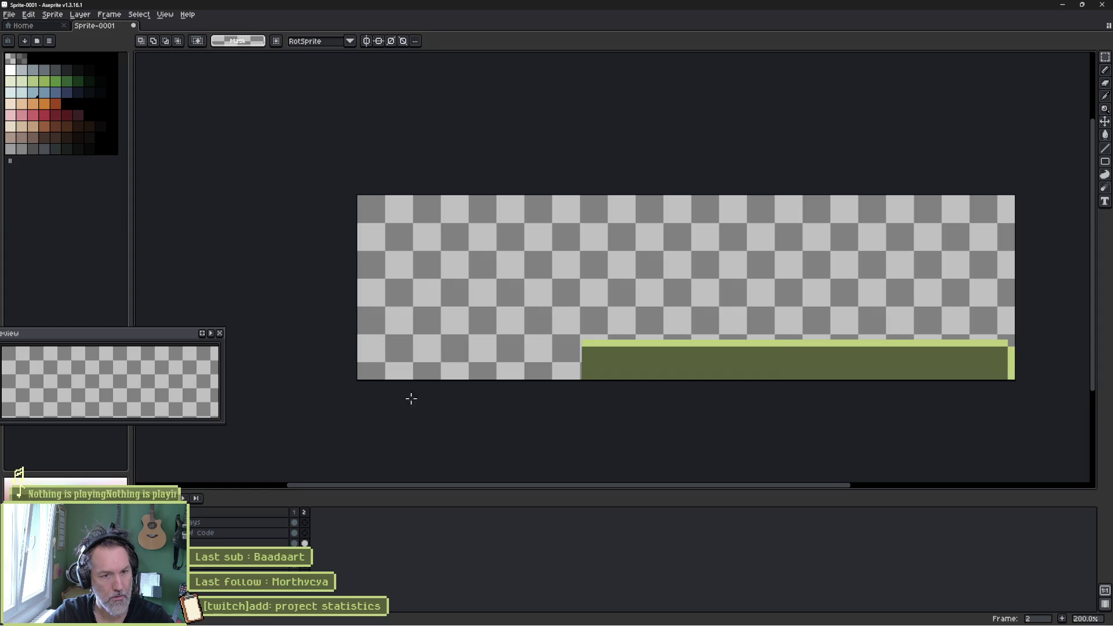
pyautogui.hotkey('ctrl', 'v')
pyautogui.click(450, 398)
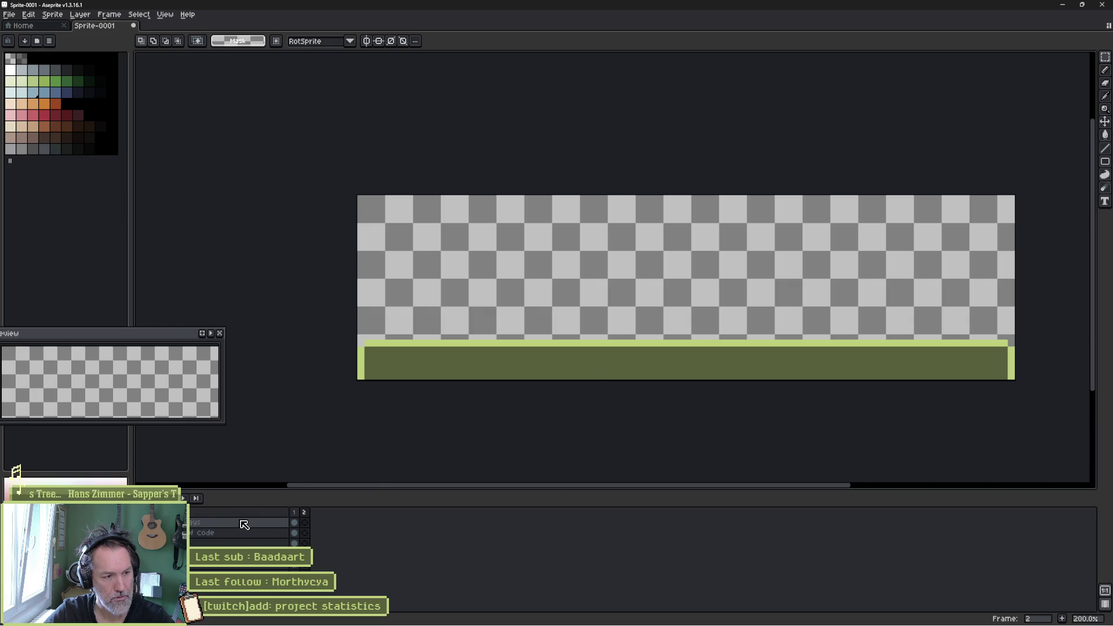
pyautogui.press('t')
pyautogui.click(450, 357)
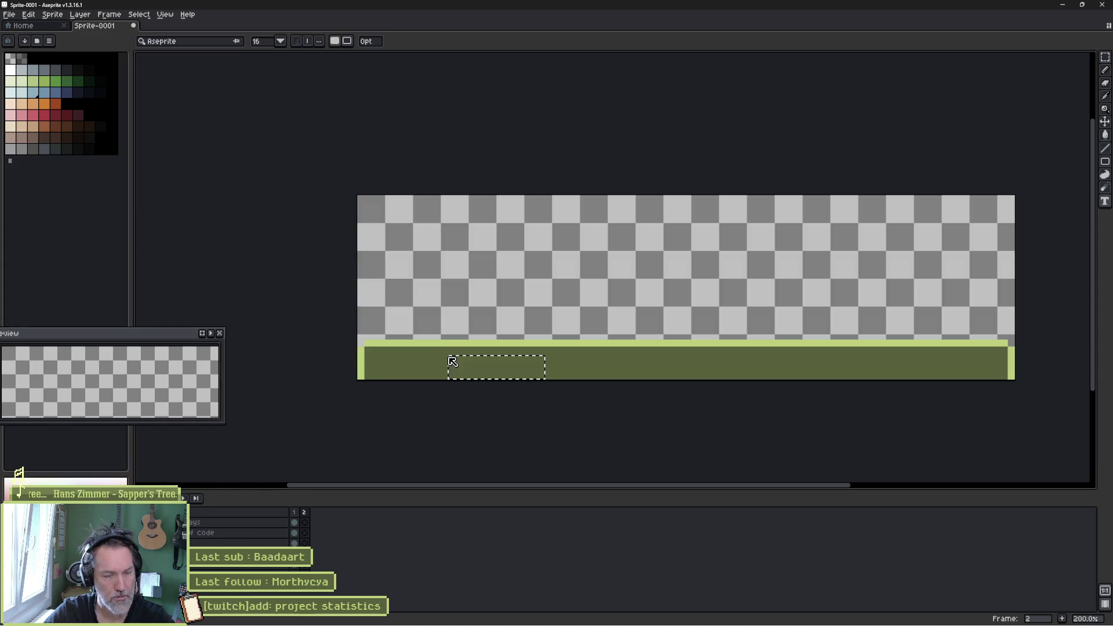
pyautogui.write('dev day')
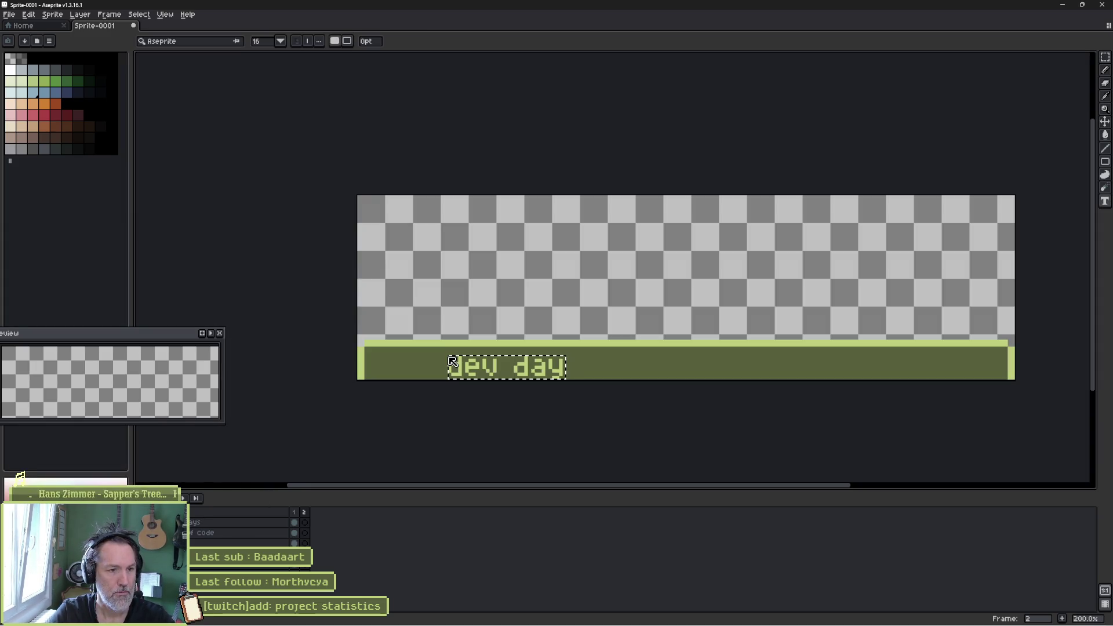
pyautogui.write('s:')
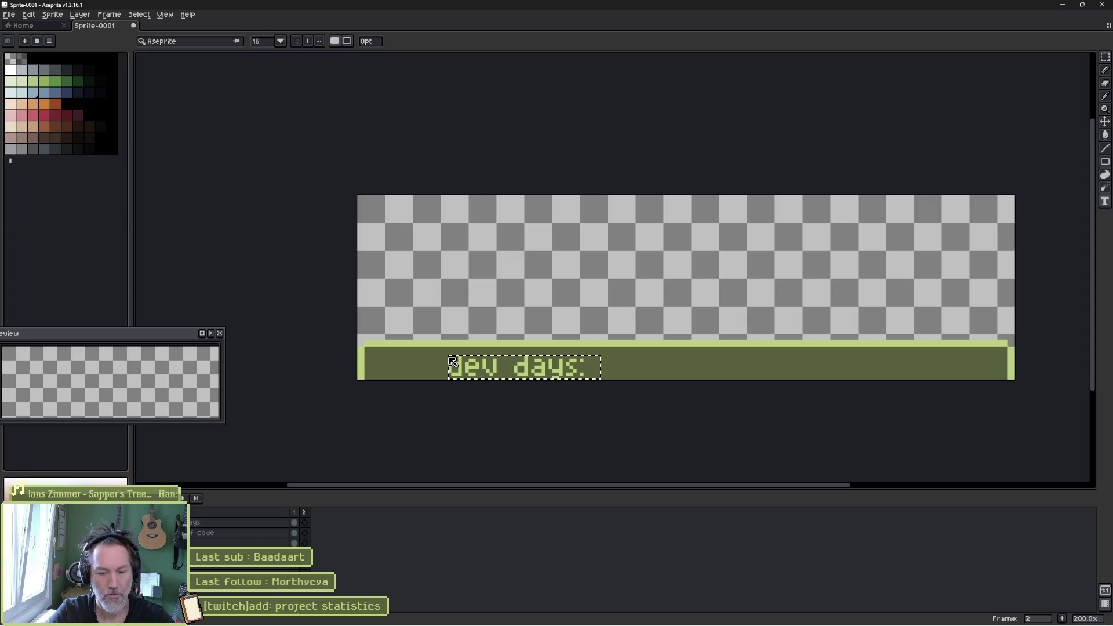
pyautogui.write(' 183')
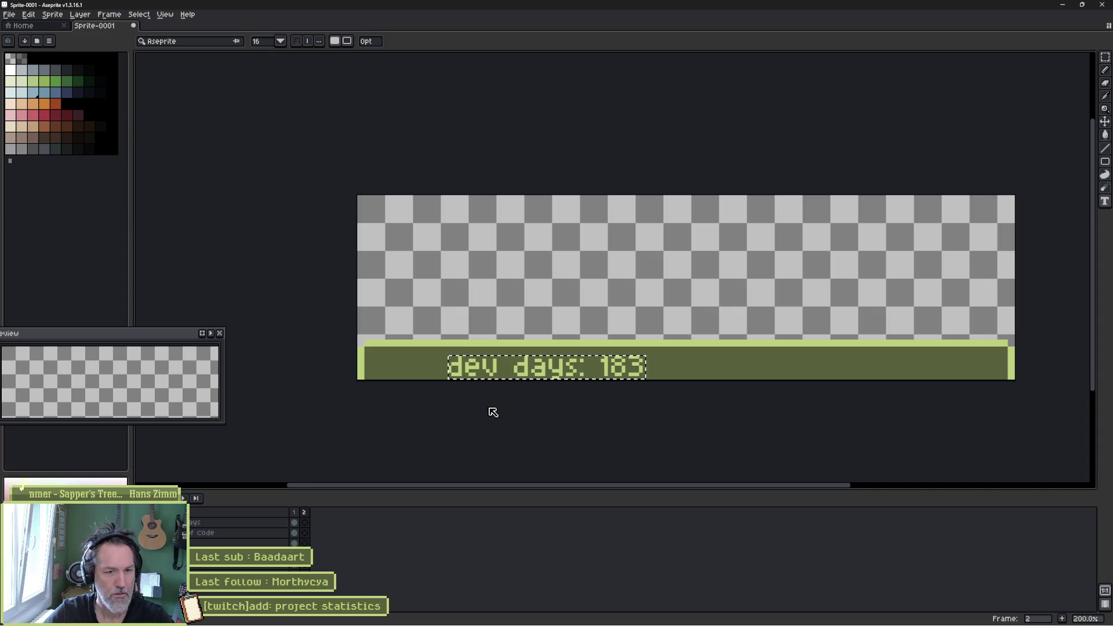
pyautogui.write('   /')
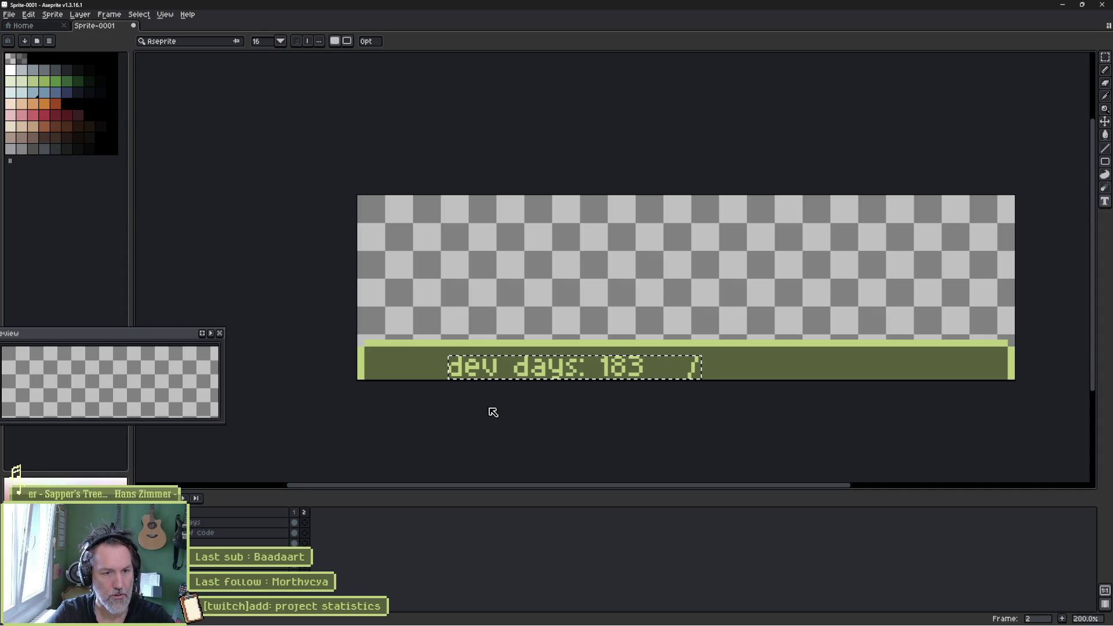
pyautogui.press('BackSpace')
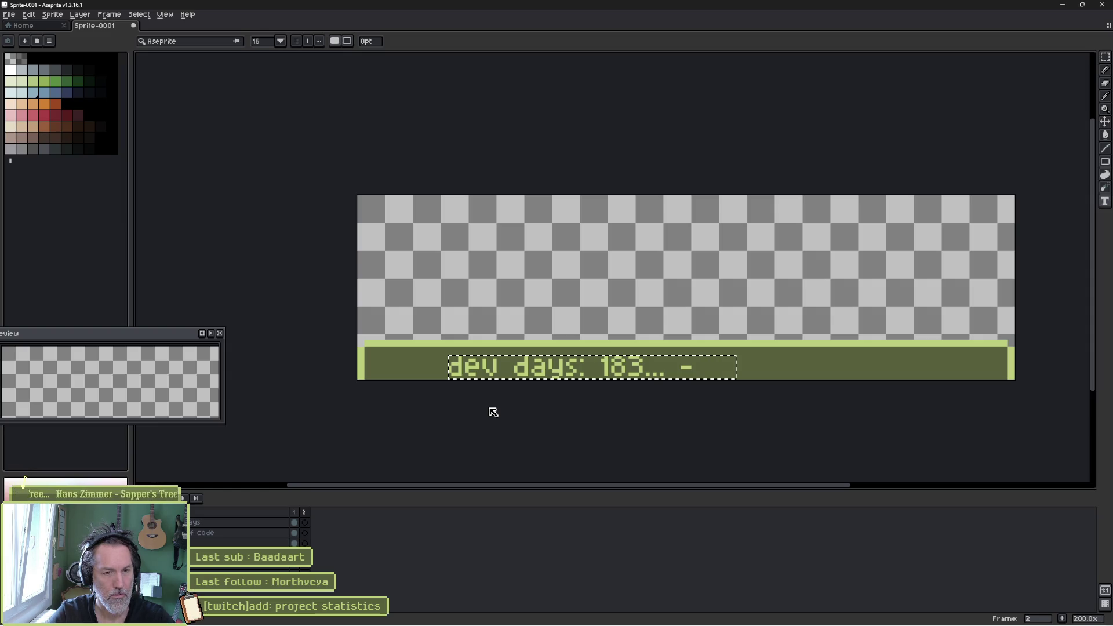
pyautogui.write('t')
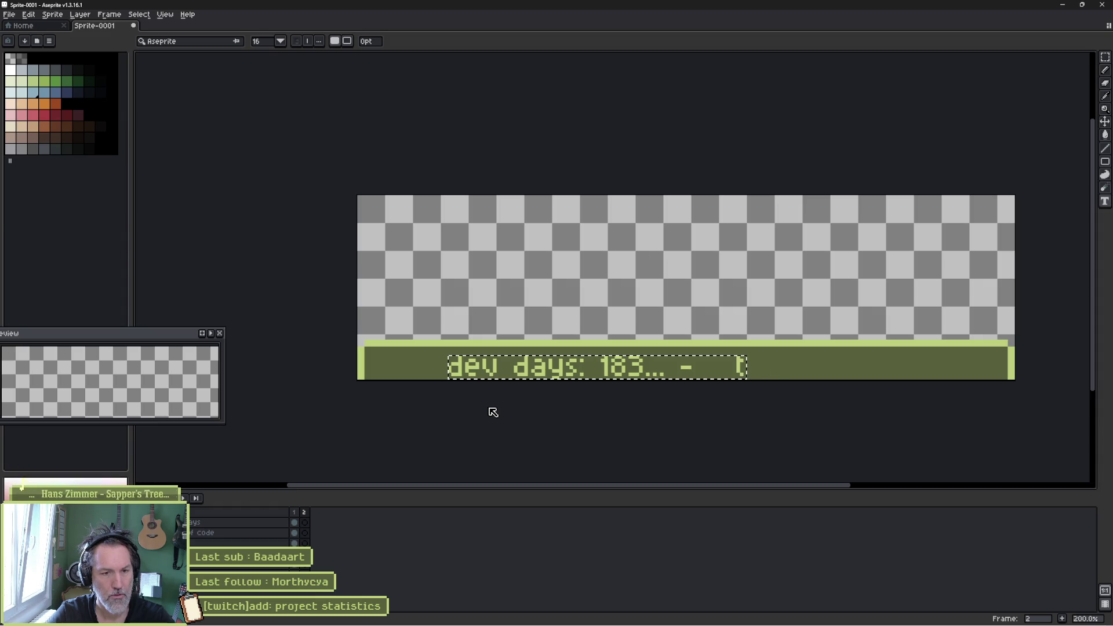
pyautogui.write('asks completed')
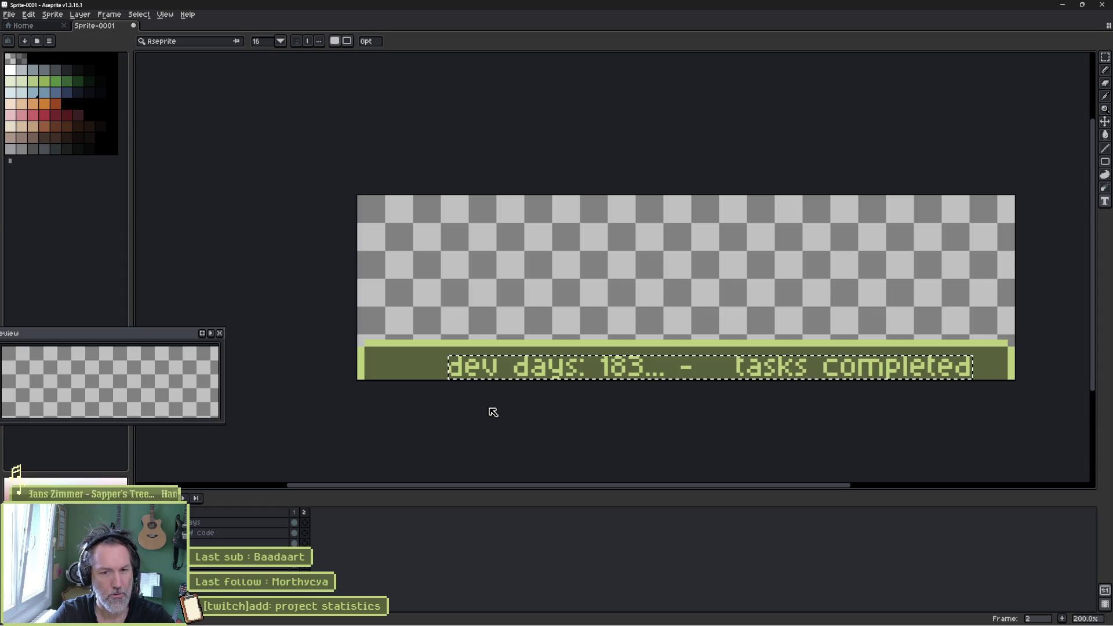
pyautogui.write(': 4')
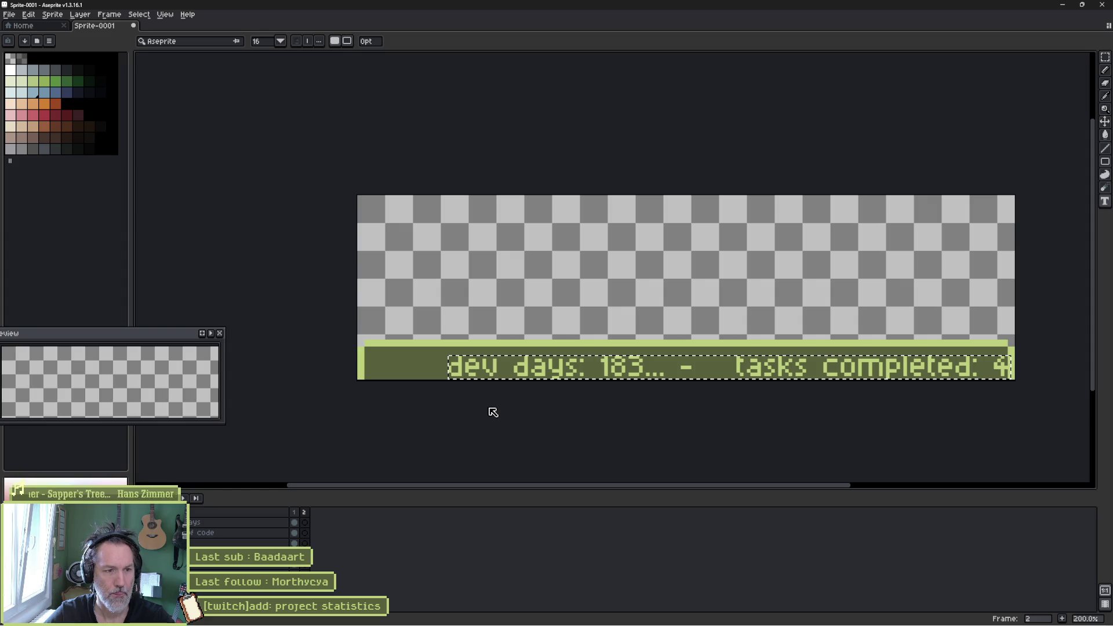
pyautogui.write('2')
pyautogui.click(541, 378)
pyautogui.click(567, 392)
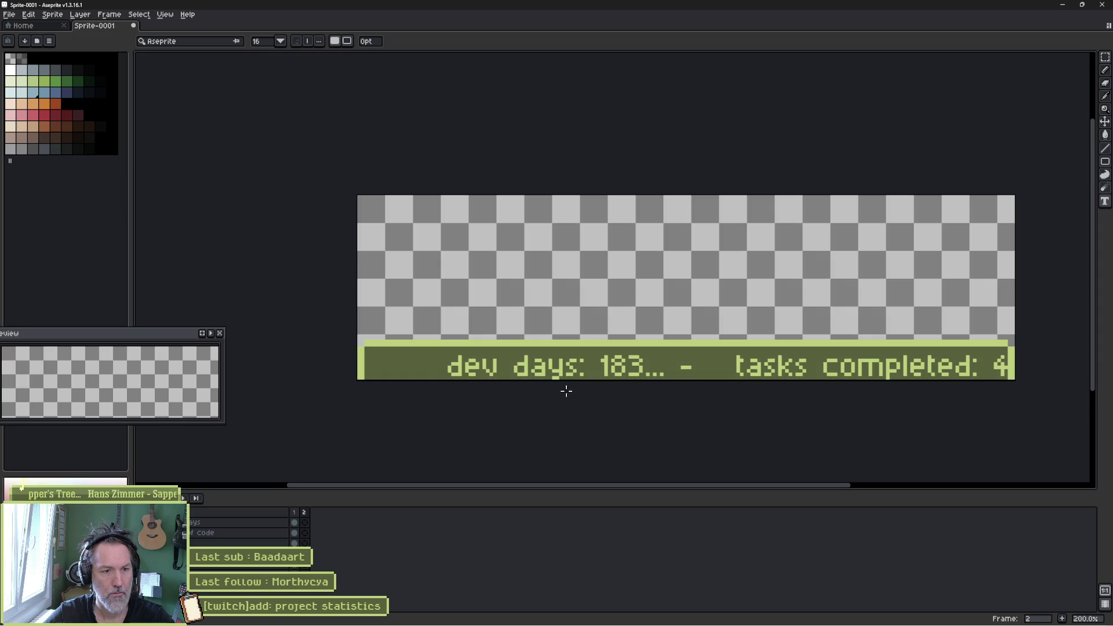
pyautogui.press('v')
pyautogui.moveTo(565, 373); pyautogui.dragTo(542, 373)
pyautogui.hotkey('ctrl', 'z')
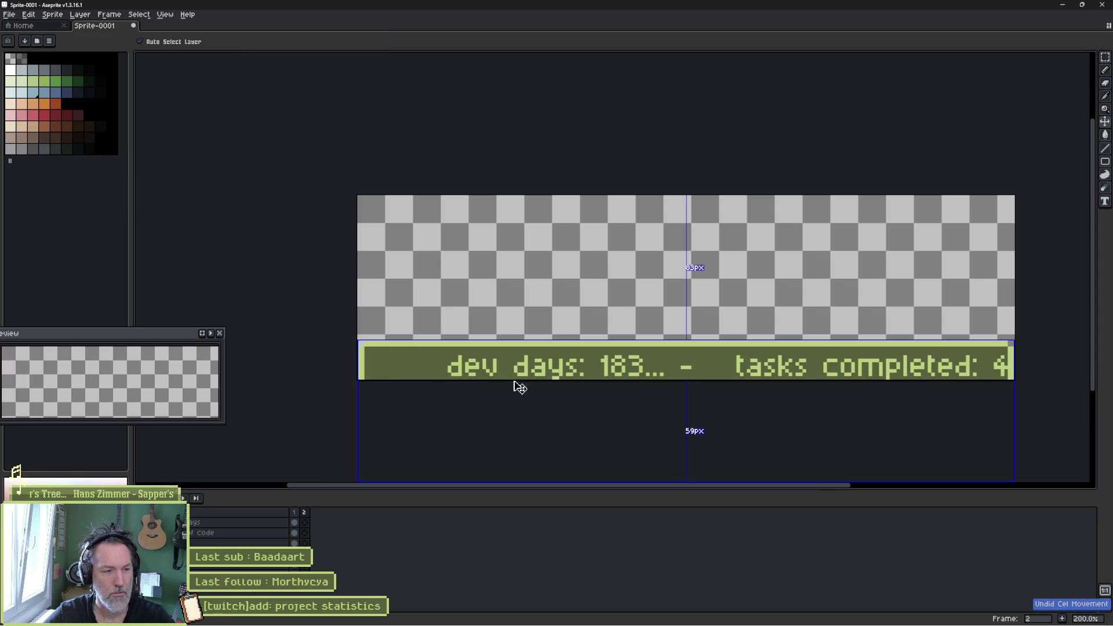
pyautogui.hotkey('ctrl', 'z')
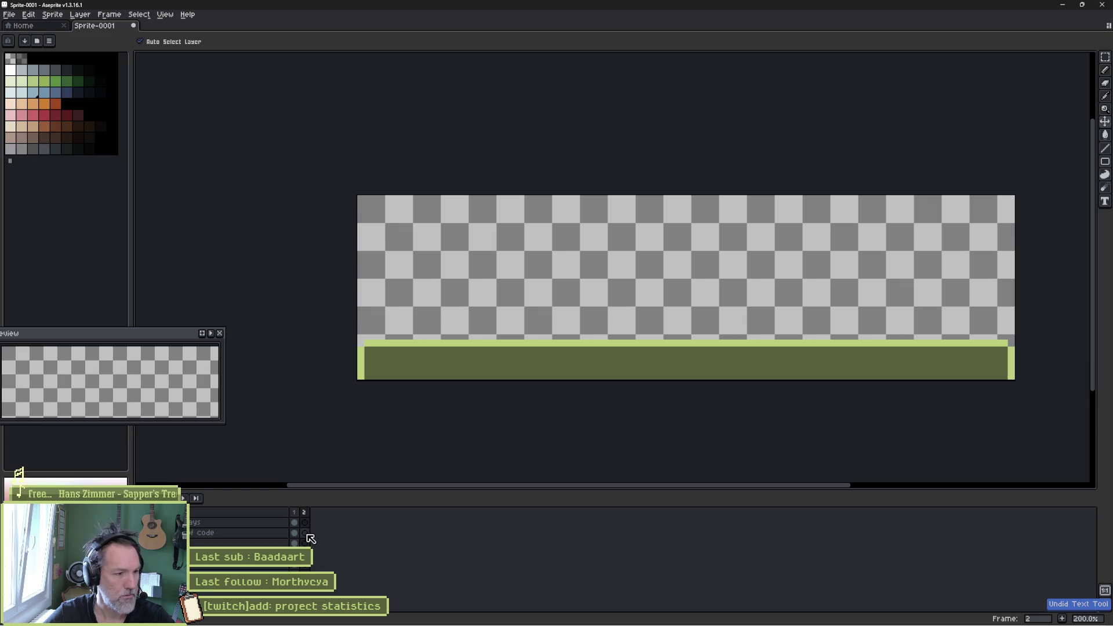
# - Write 'dev days: 180 /tasks completed: 411' on the bar's left and nudge it slightly up-left
pyautogui.click(304, 522)
pyautogui.press('t')
pyautogui.click(368, 356)
pyautogui.write('d')
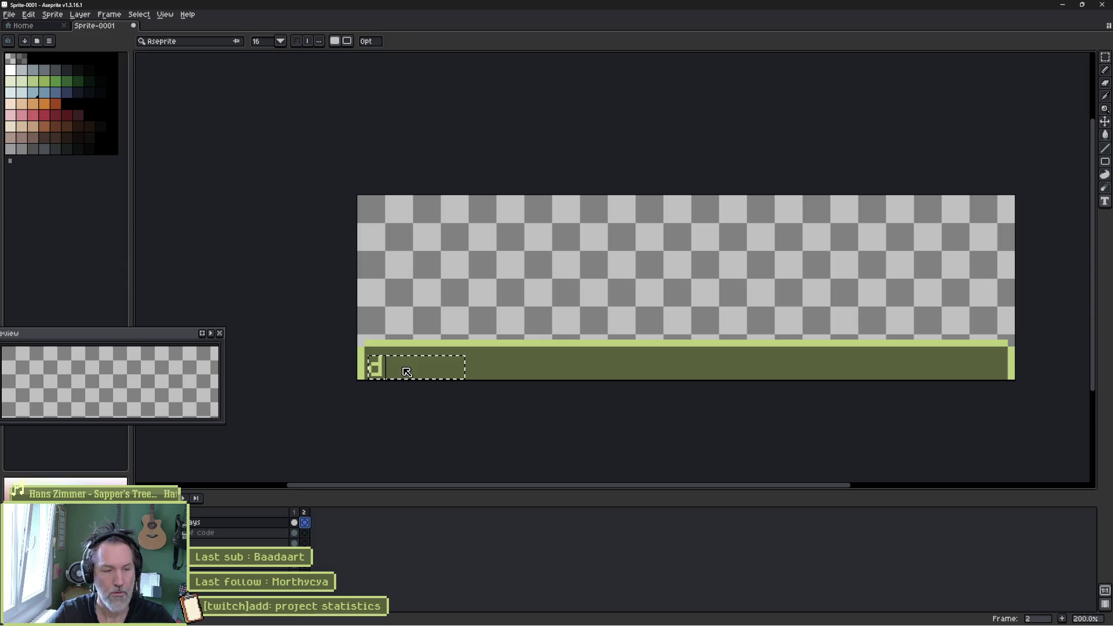
pyautogui.write('ev days: 1')
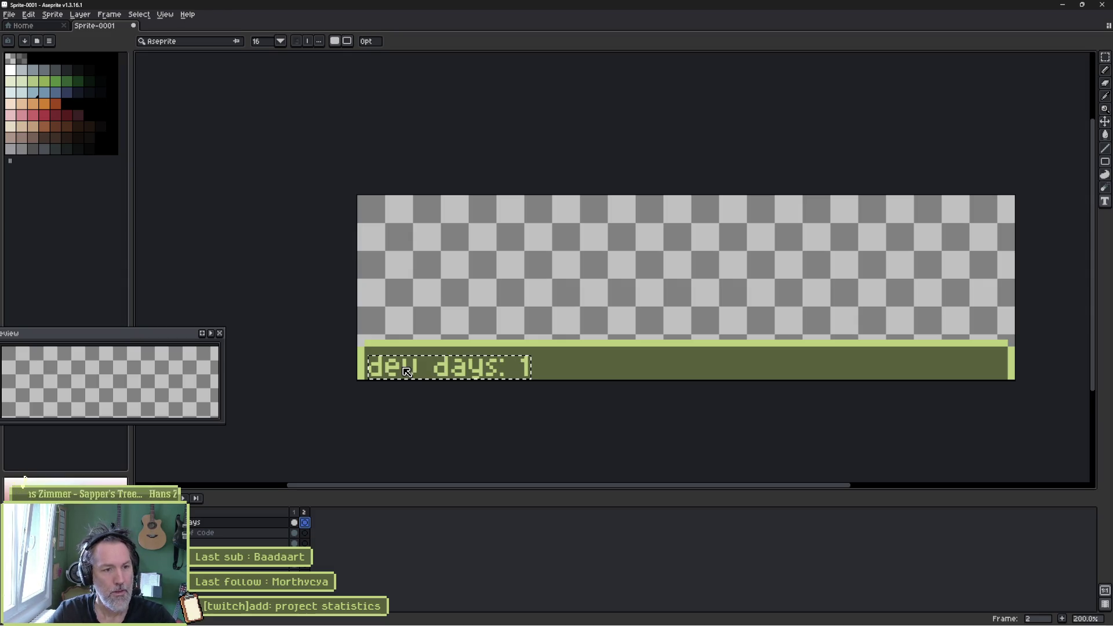
pyautogui.write('80')
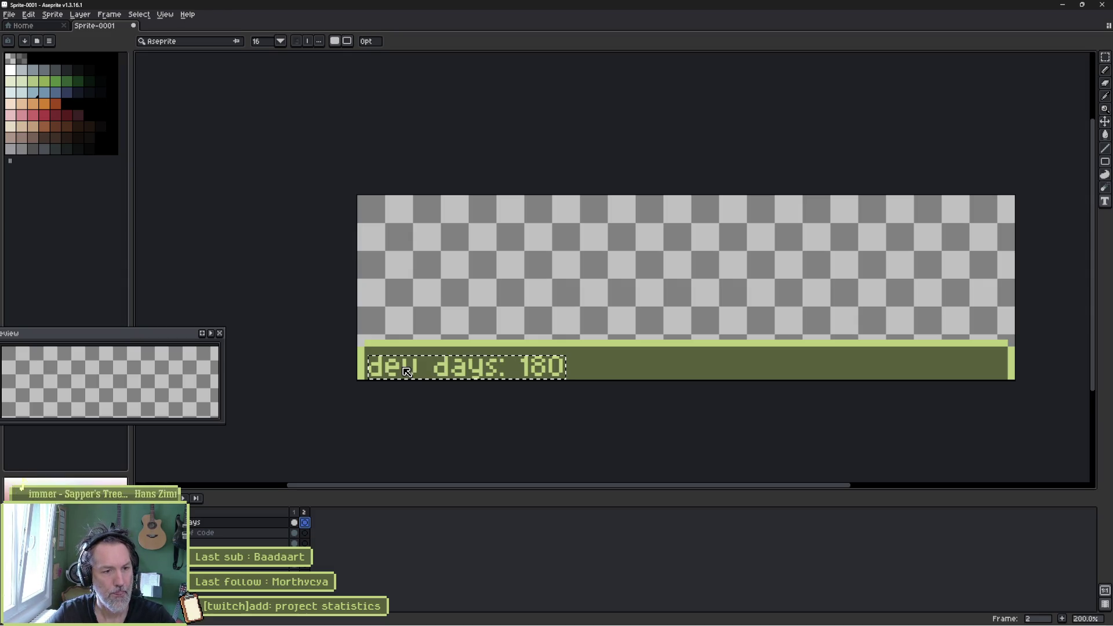
pyautogui.write('  /')
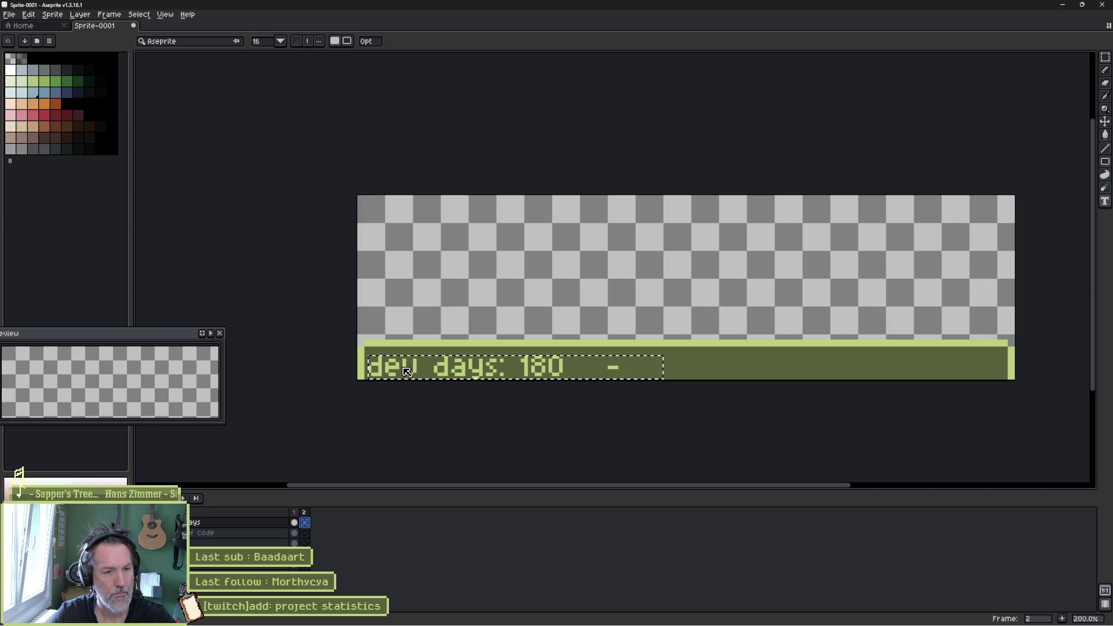
pyautogui.write('tasks completed: 411  -')
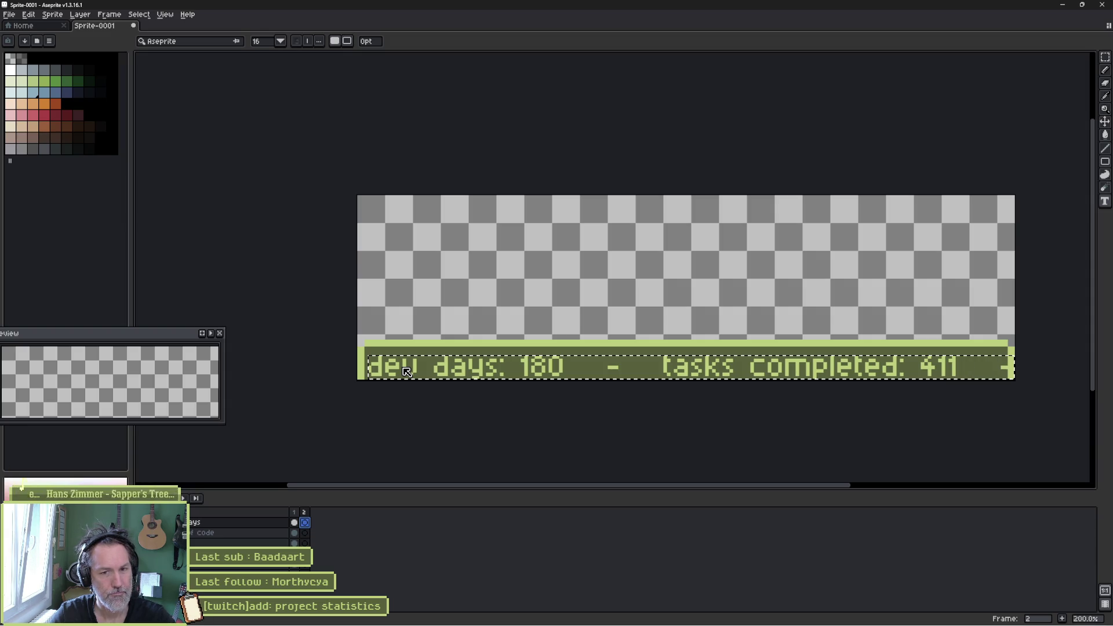
pyautogui.click(464, 400)
pyautogui.press('v')
pyautogui.moveTo(501, 379); pyautogui.dragTo(503, 377)
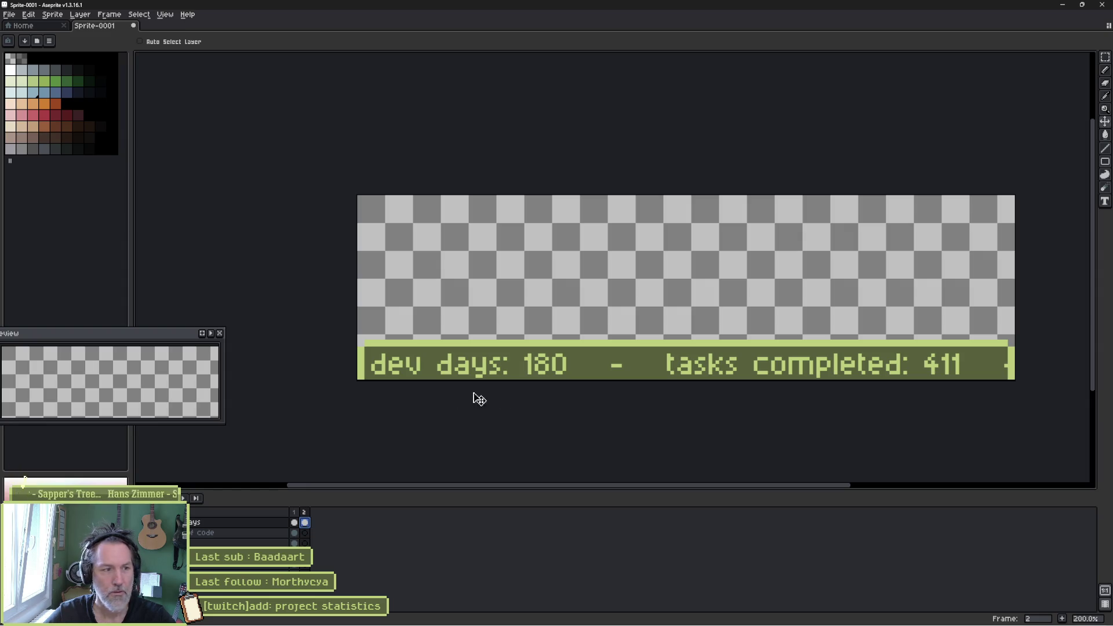
pyautogui.scroll(-3, 153, 379)
# - Make the preview window wider and shorter, then reposition it along the bottom, ending lower left
pyautogui.moveTo(162, 384); pyautogui.dragTo(229, 410)
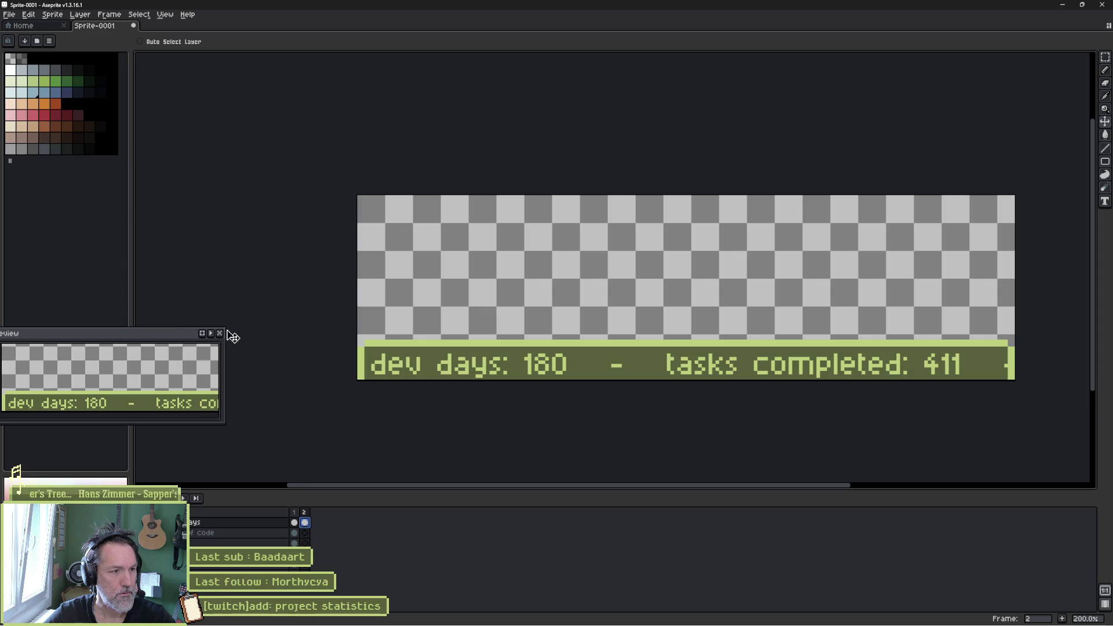
pyautogui.moveTo(226, 329); pyautogui.dragTo(337, 376)
pyautogui.moveTo(267, 384)
pyautogui.mouseDown()
pyautogui.moveTo(618, 513)
pyautogui.moveTo(642, 599)
pyautogui.mouseUp()
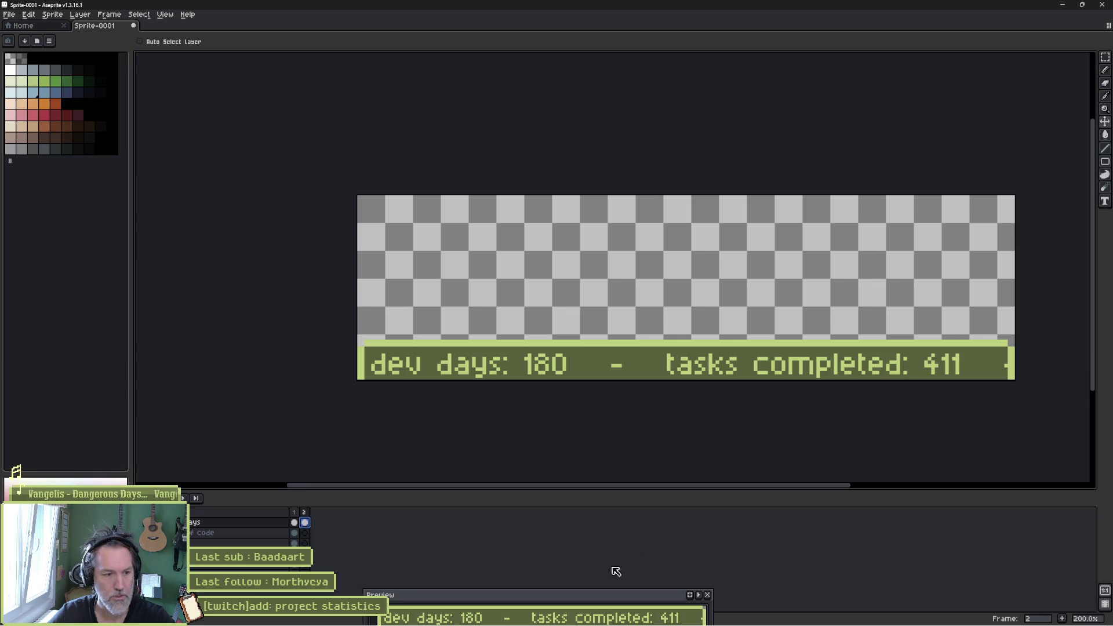
pyautogui.moveTo(602, 600); pyautogui.dragTo(997, 601)
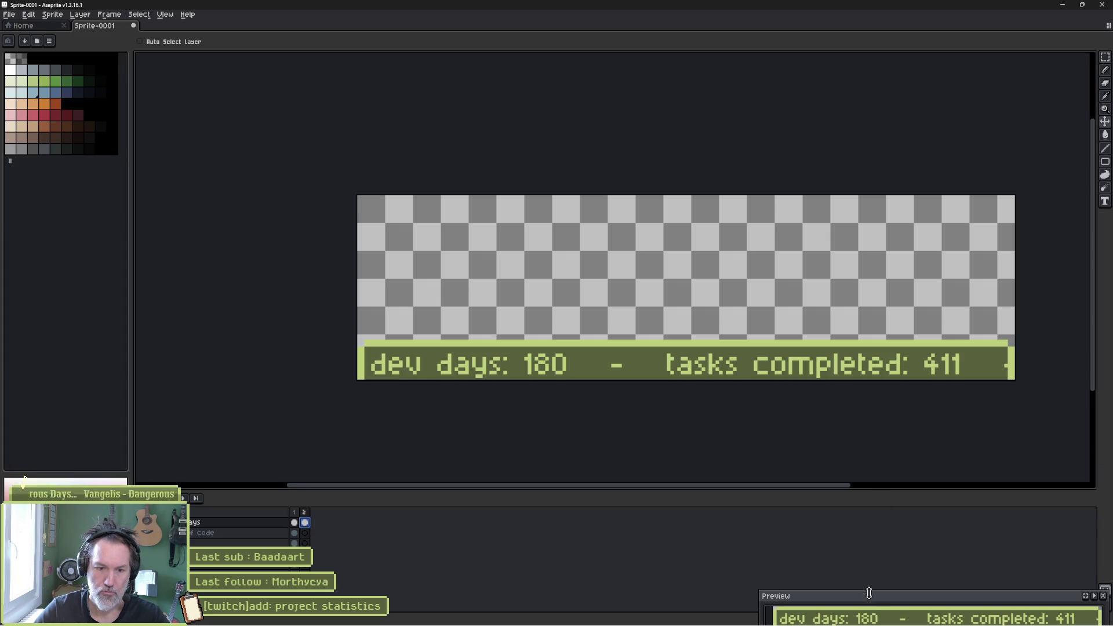
pyautogui.moveTo(879, 602)
pyautogui.mouseDown()
pyautogui.moveTo(278, 510)
pyautogui.moveTo(293, 509)
pyautogui.mouseUp()
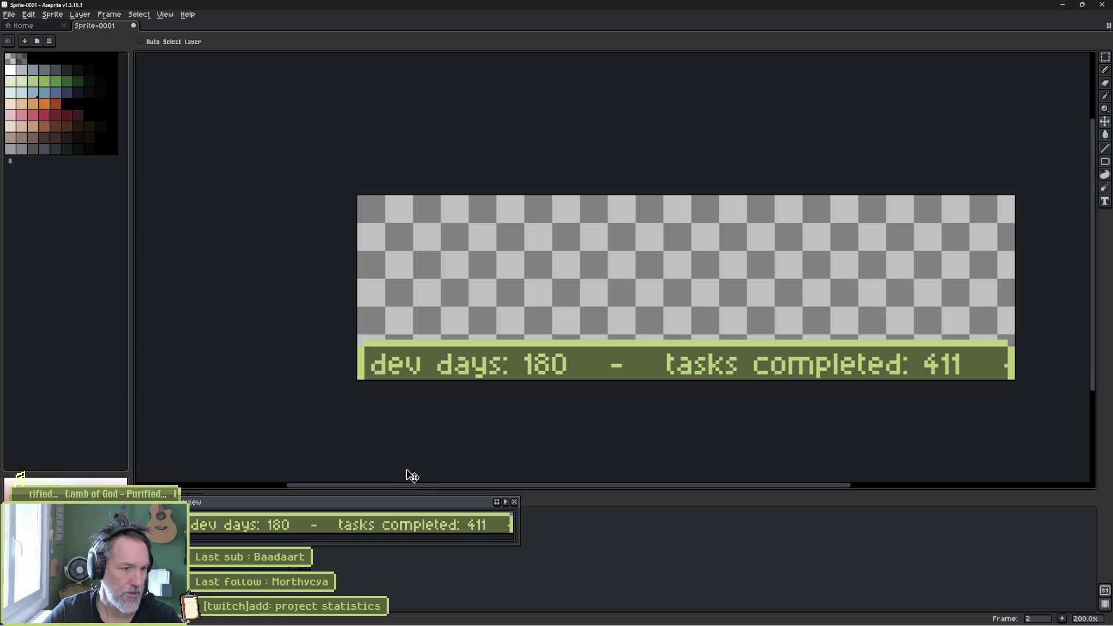
# - Drag the stats banner layer up about 18 px with the Move tool
pyautogui.moveTo(576, 363)
pyautogui.mouseDown()
pyautogui.moveTo(579, 350)
pyautogui.moveTo(592, 356)
pyautogui.moveTo(589, 327)
pyautogui.mouseUp()
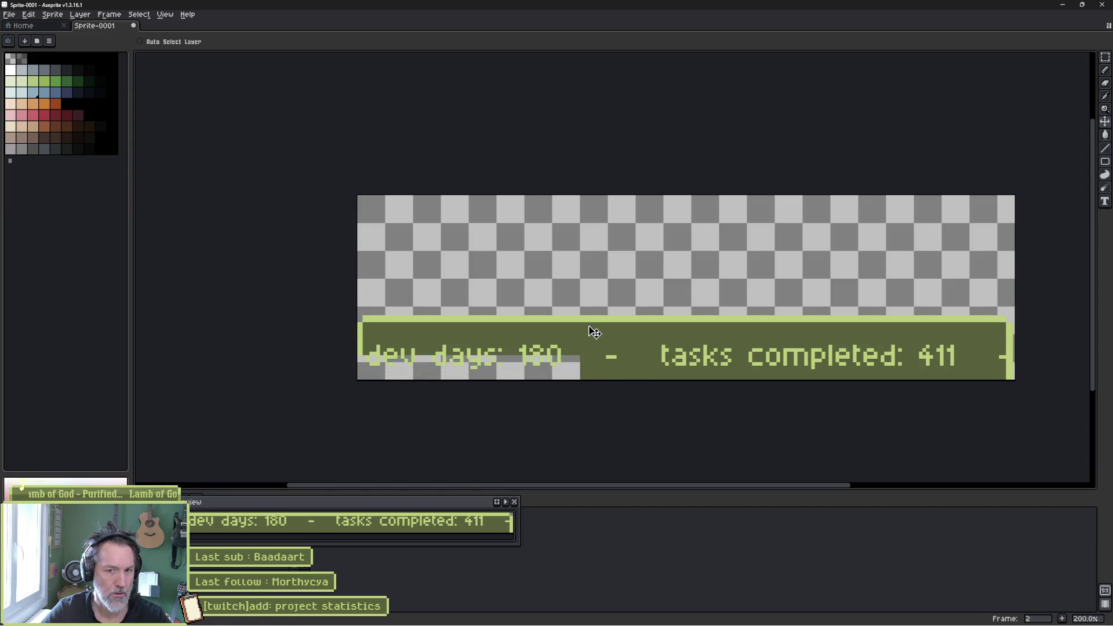
# - Select the stats banner, move the preview to bottom centre, and try a stretch, then cancel it
pyautogui.press('m')
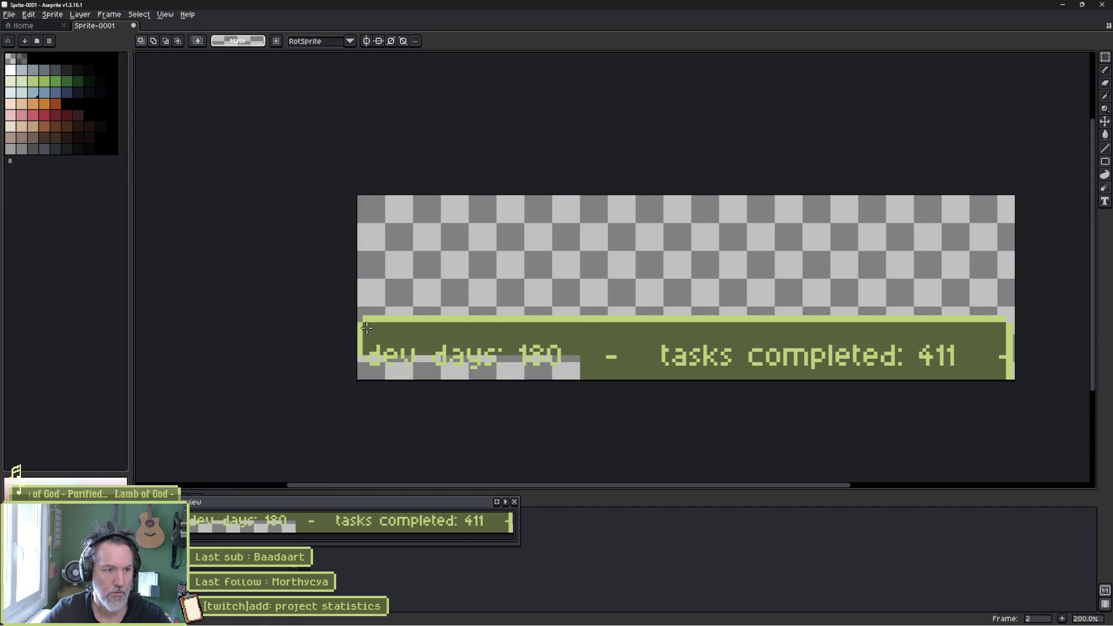
pyautogui.moveTo(358, 315); pyautogui.dragTo(1033, 352)
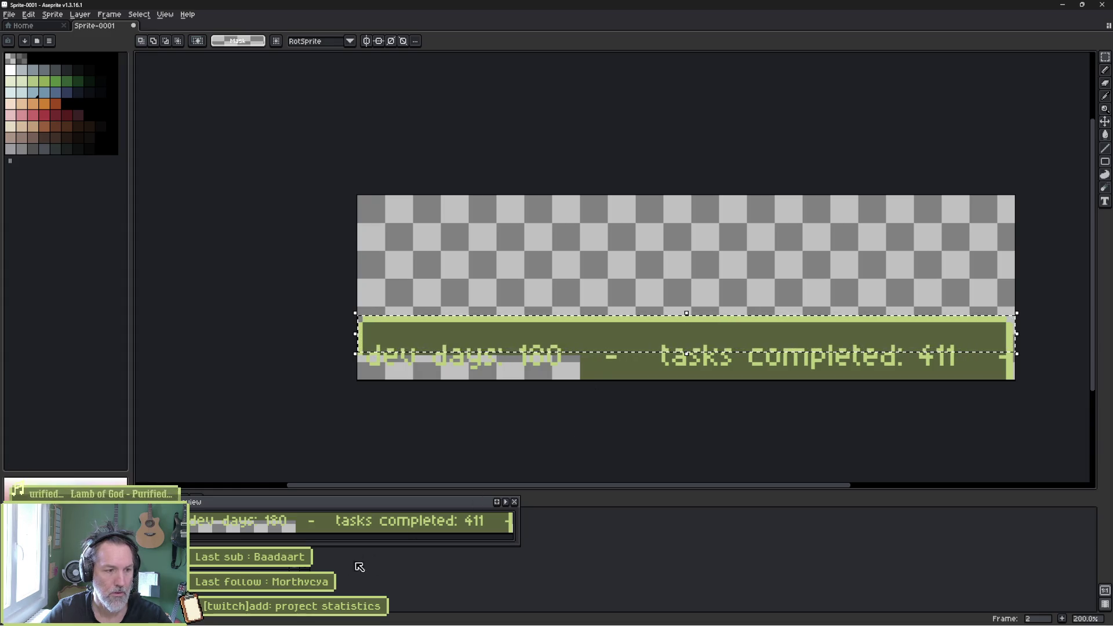
pyautogui.moveTo(356, 504); pyautogui.dragTo(629, 501)
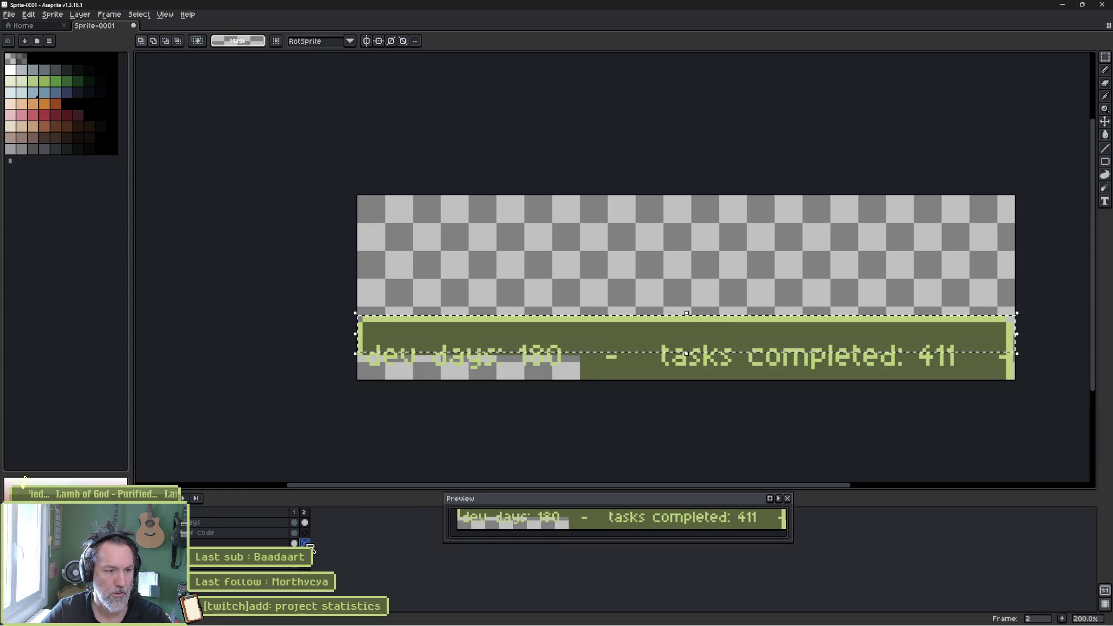
pyautogui.click(481, 397)
pyautogui.hotkey('ctrl', 'shift', 'd')
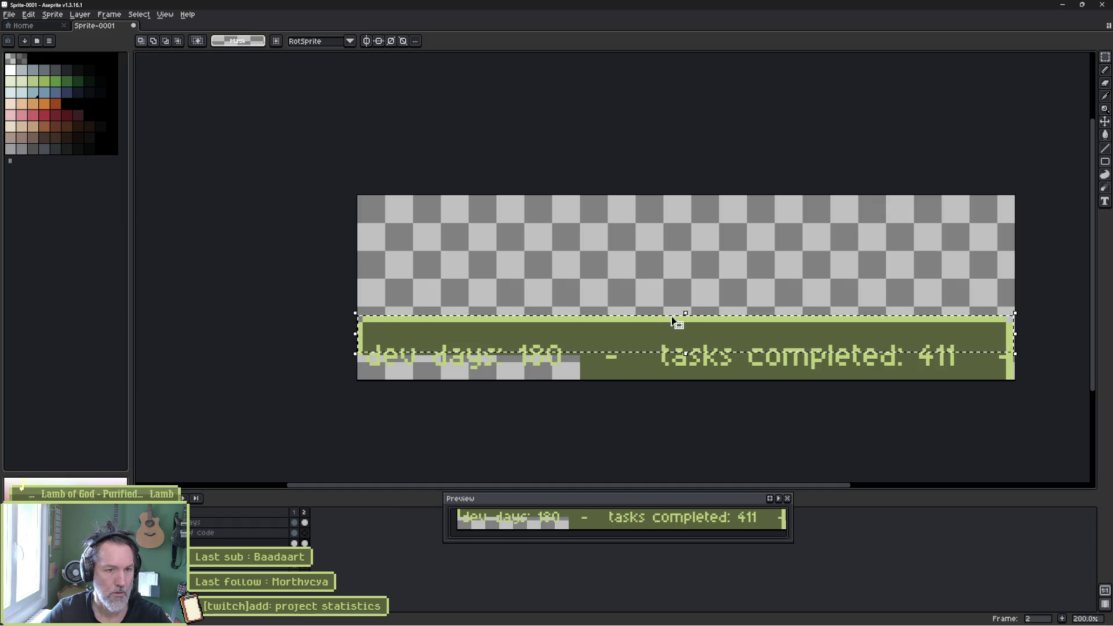
pyautogui.click(689, 350)
pyautogui.moveTo(689, 356); pyautogui.dragTo(690, 347)
pyautogui.press('alt')
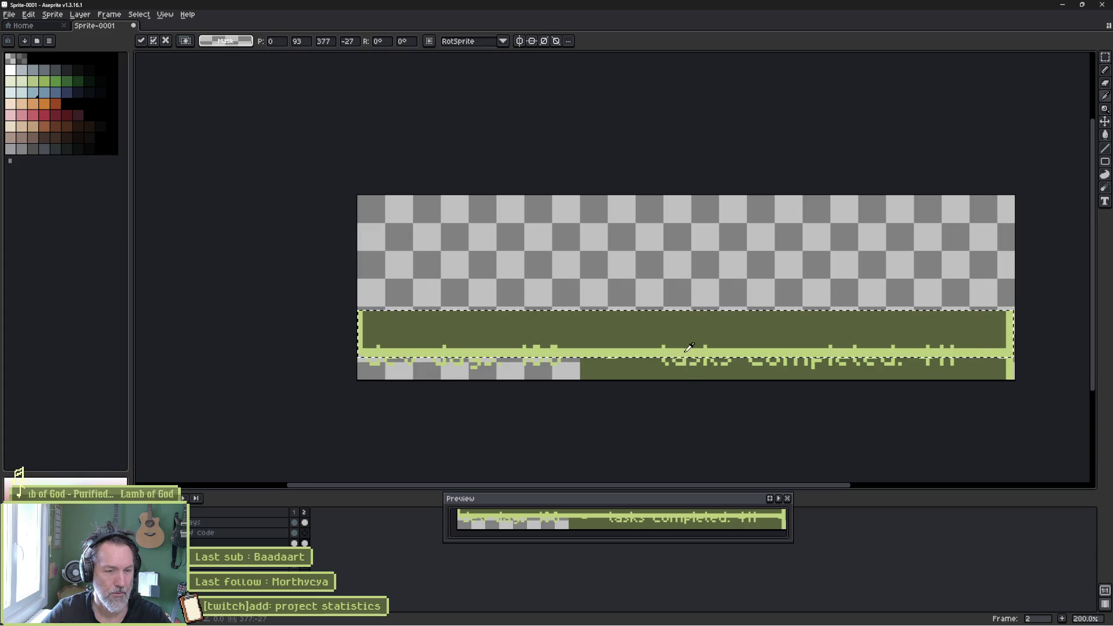
pyautogui.press('Escape')
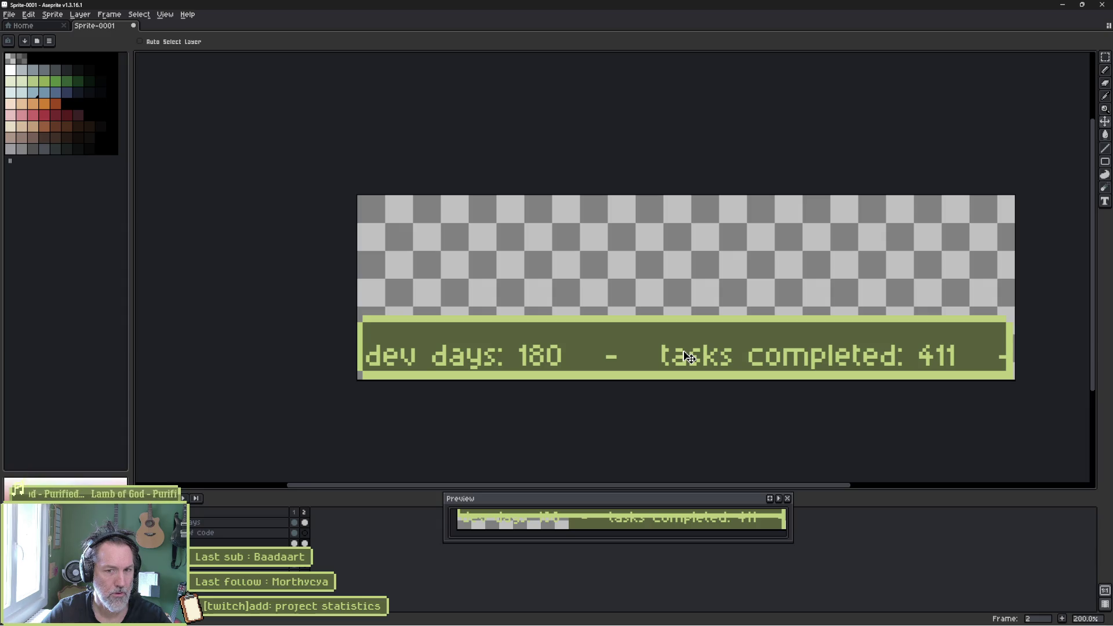
# - In frame 2, move the days text layer's stats line up about 10 px
pyautogui.click(302, 523)
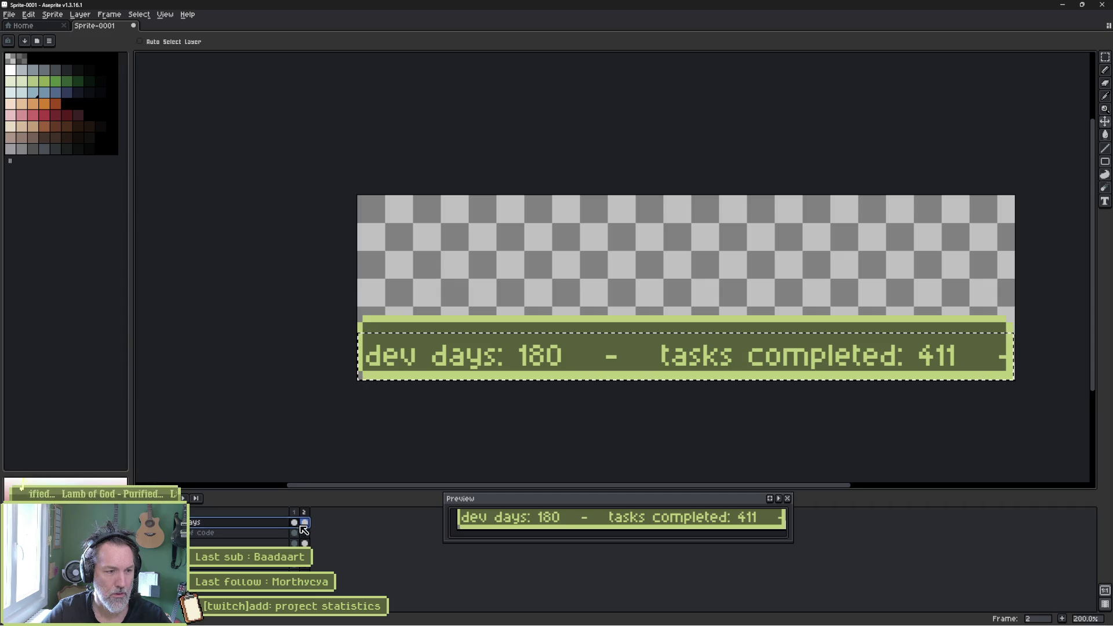
pyautogui.click(294, 522)
pyautogui.click(304, 523)
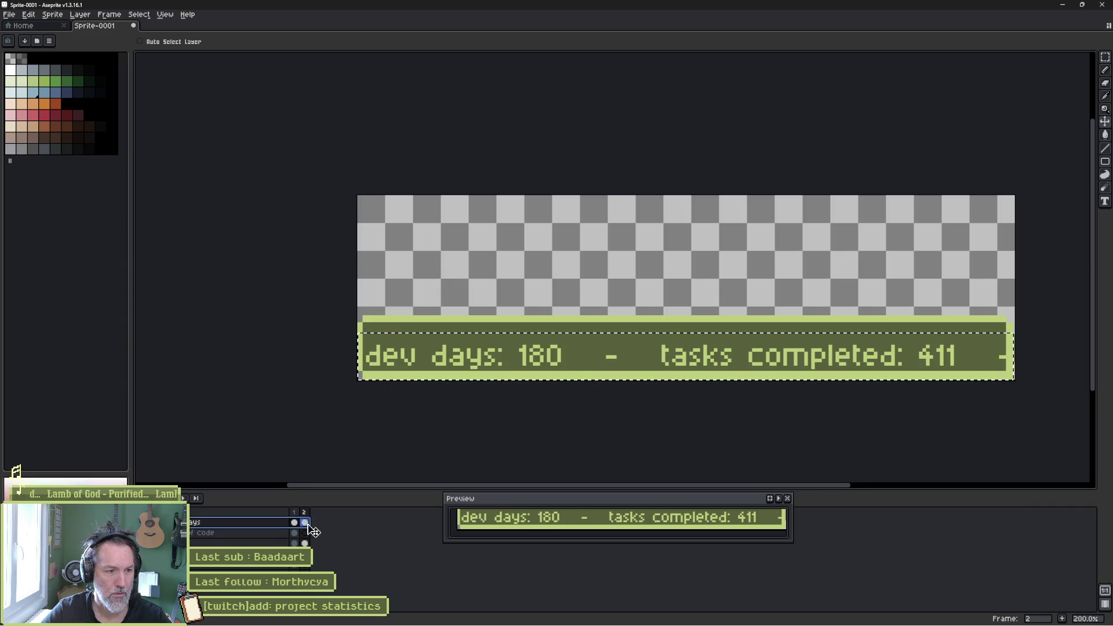
pyautogui.hotkey('ctrl', 'd')
pyautogui.moveTo(546, 358); pyautogui.dragTo(547, 342)
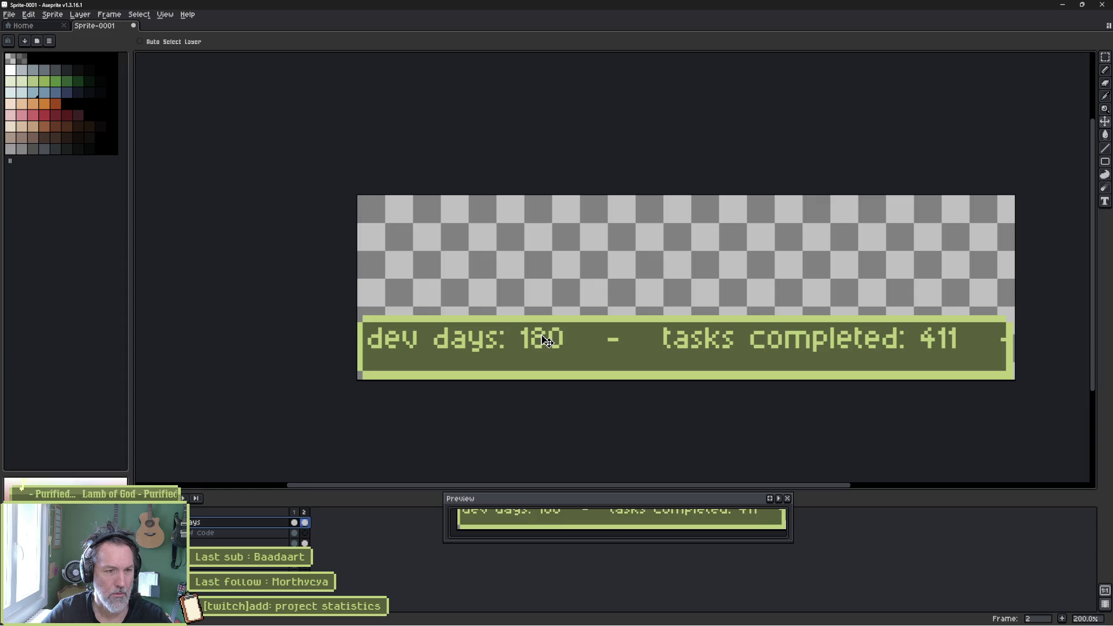
# - Raise the banner's bottom strip about 25 px to sit just under the text
pyautogui.press('m')
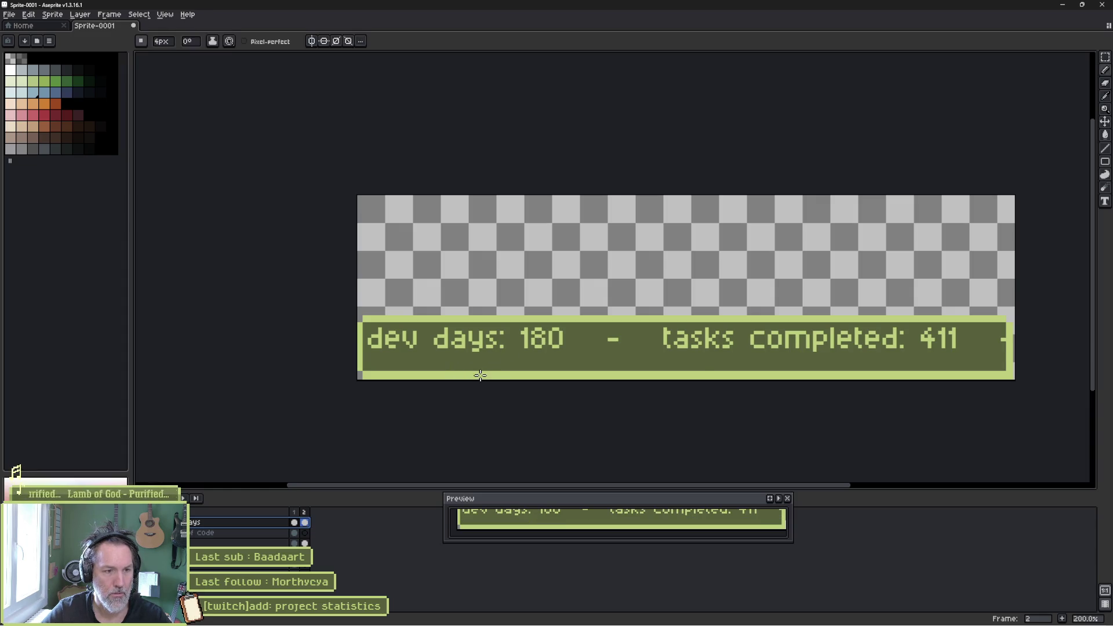
pyautogui.moveTo(354, 383)
pyautogui.mouseDown()
pyautogui.moveTo(1026, 368)
pyautogui.moveTo(1019, 359)
pyautogui.mouseUp()
pyautogui.moveTo(800, 378)
pyautogui.mouseDown()
pyautogui.moveTo(777, 371)
pyautogui.moveTo(777, 359)
pyautogui.mouseUp()
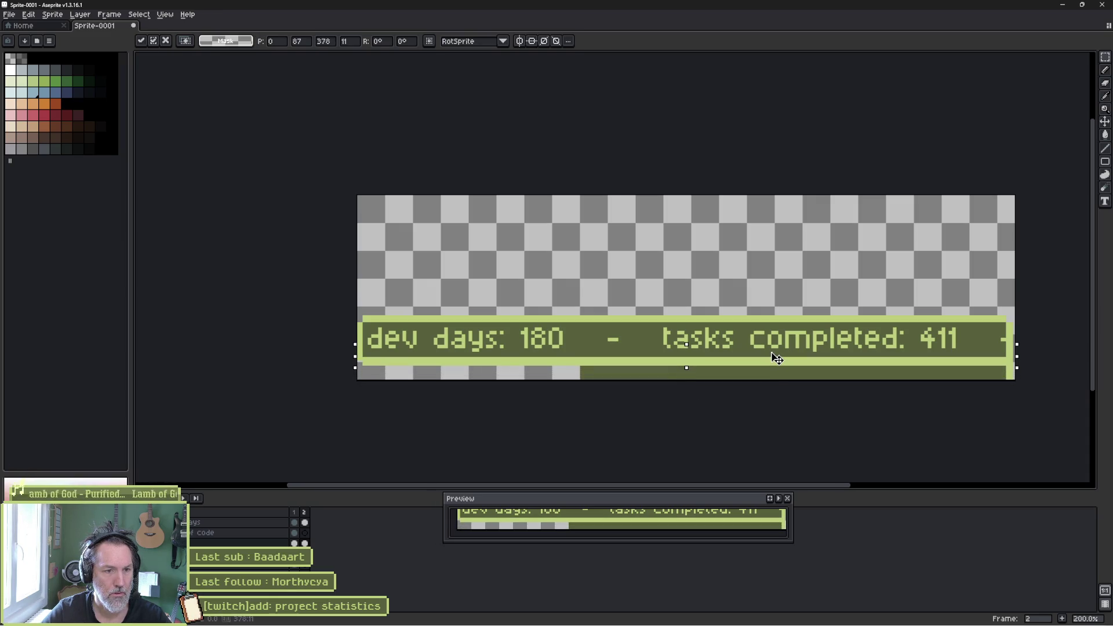
pyautogui.hotkey('ctrl', 'd')
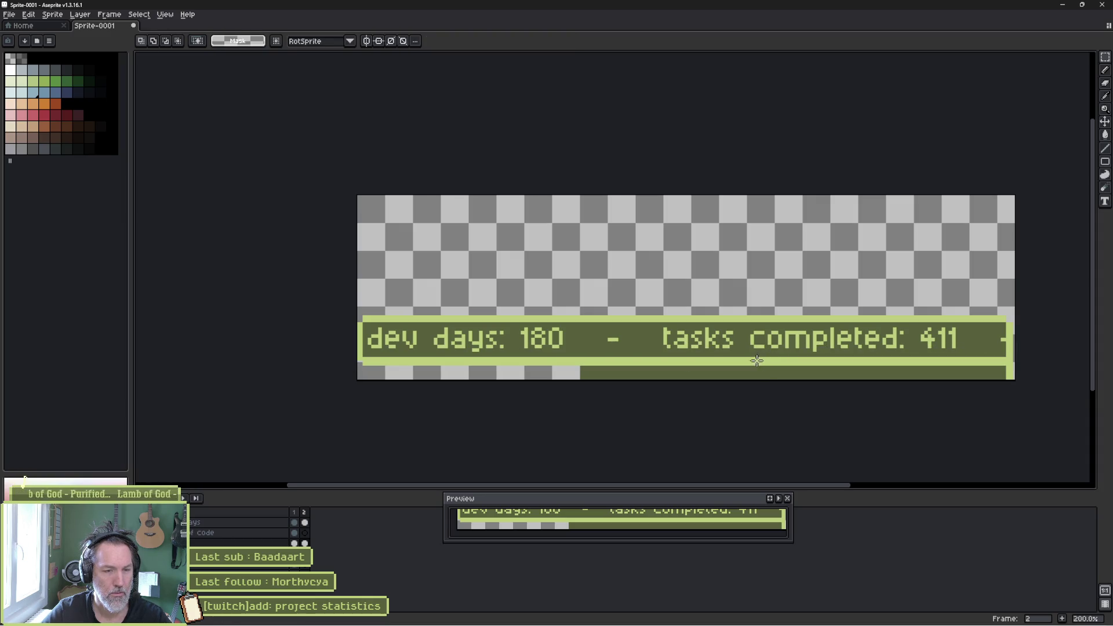
# - Trim the canvas bottom to a height of 97 px and show the full bar in the preview
pyautogui.hotkey('ctrl', 'alt', 'c')
pyautogui.moveTo(686, 381); pyautogui.dragTo(690, 366)
pyautogui.press('Return')
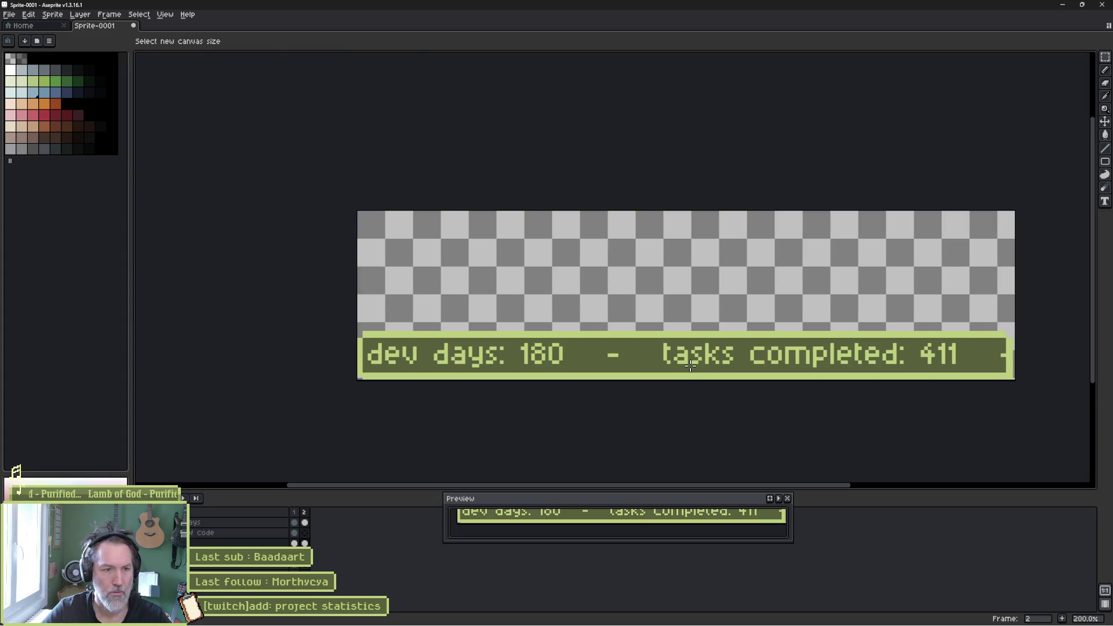
pyautogui.moveTo(617, 517)
pyautogui.mouseDown()
pyautogui.moveTo(611, 525)
pyautogui.moveTo(580, 502)
pyautogui.moveTo(352, 513)
pyautogui.mouseUp()
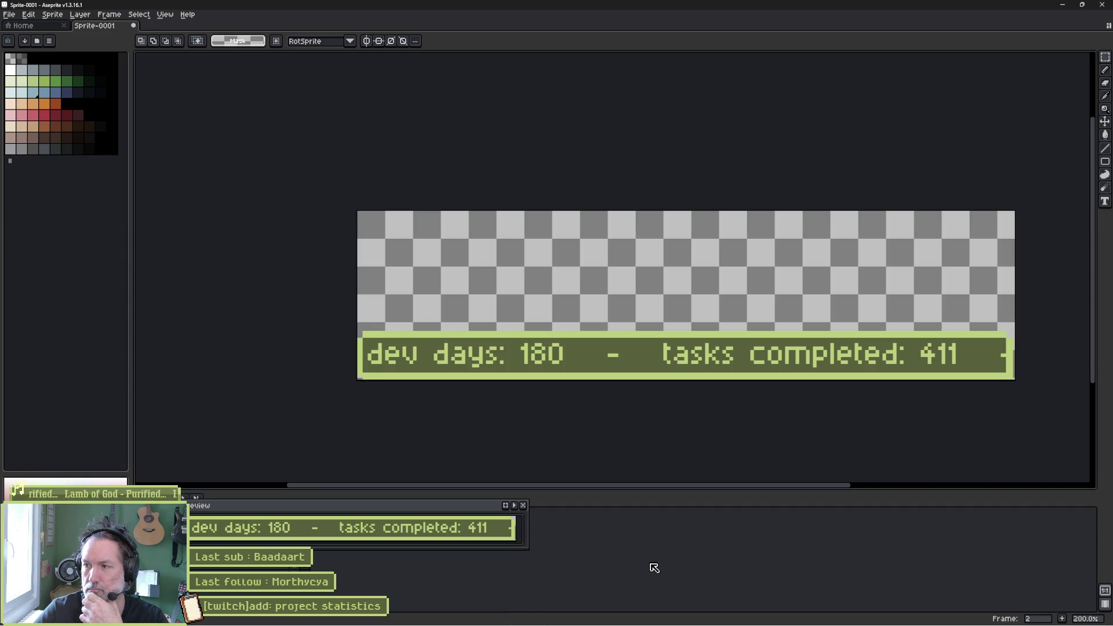
# - Add a new empty layer and open its Layer Properties
pyautogui.moveTo(614, 622)
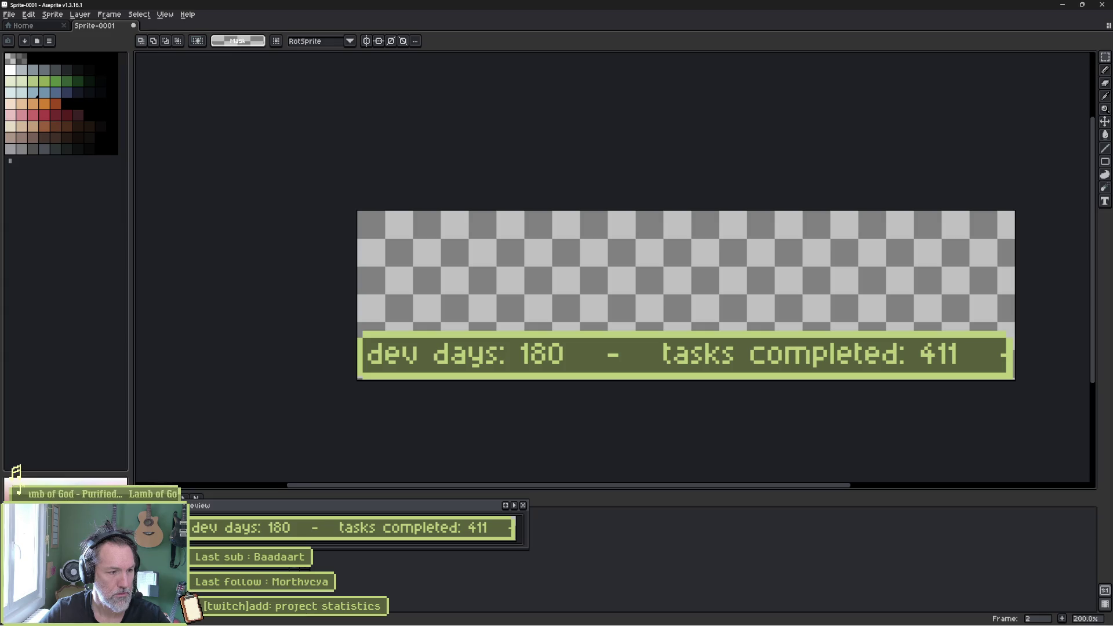
pyautogui.hotkey('shift', 'n')
pyautogui.hotkey('shift', 'p')
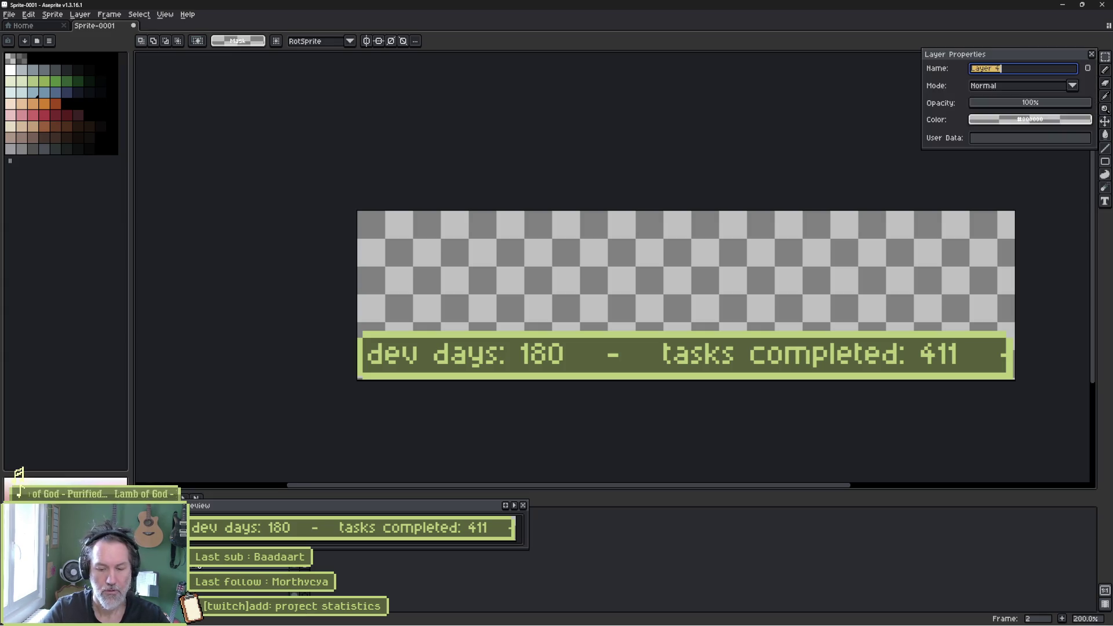
# - Name the layer 'logo statistic' and pencil two blue bars left of 'dev'
pyautogui.write('logo statistic')
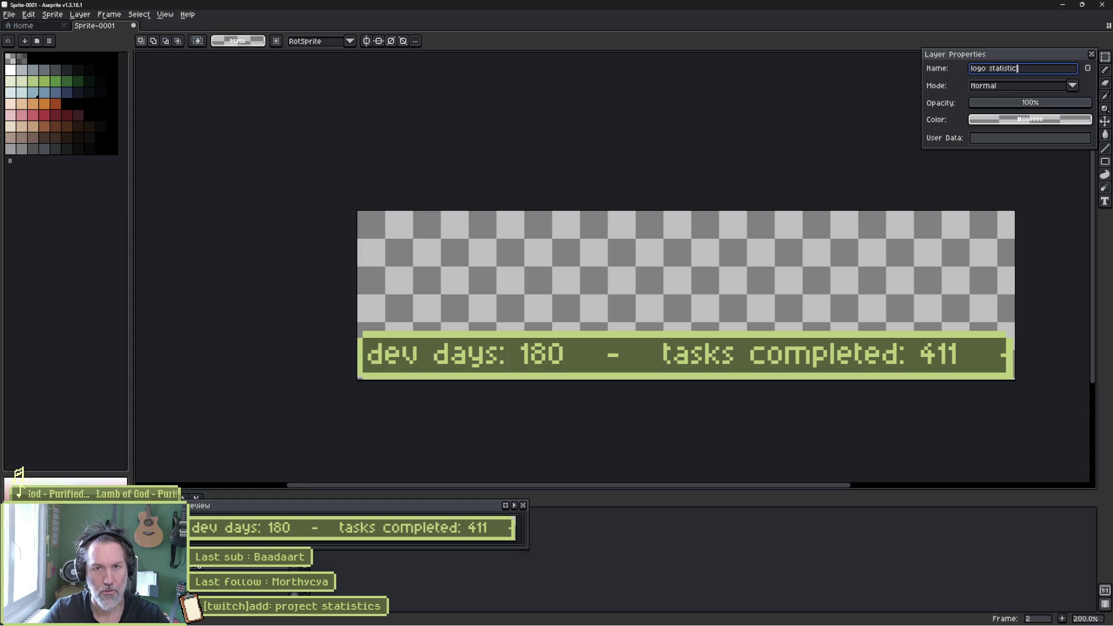
pyautogui.press('Return')
pyautogui.press('b')
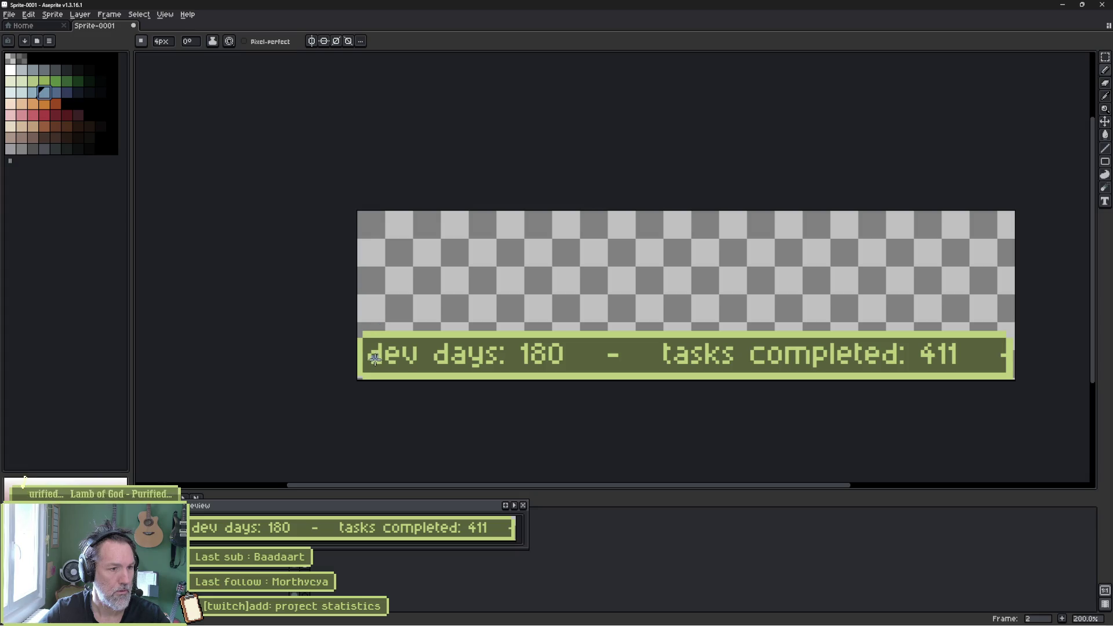
pyautogui.moveTo(369, 360); pyautogui.dragTo(365, 343)
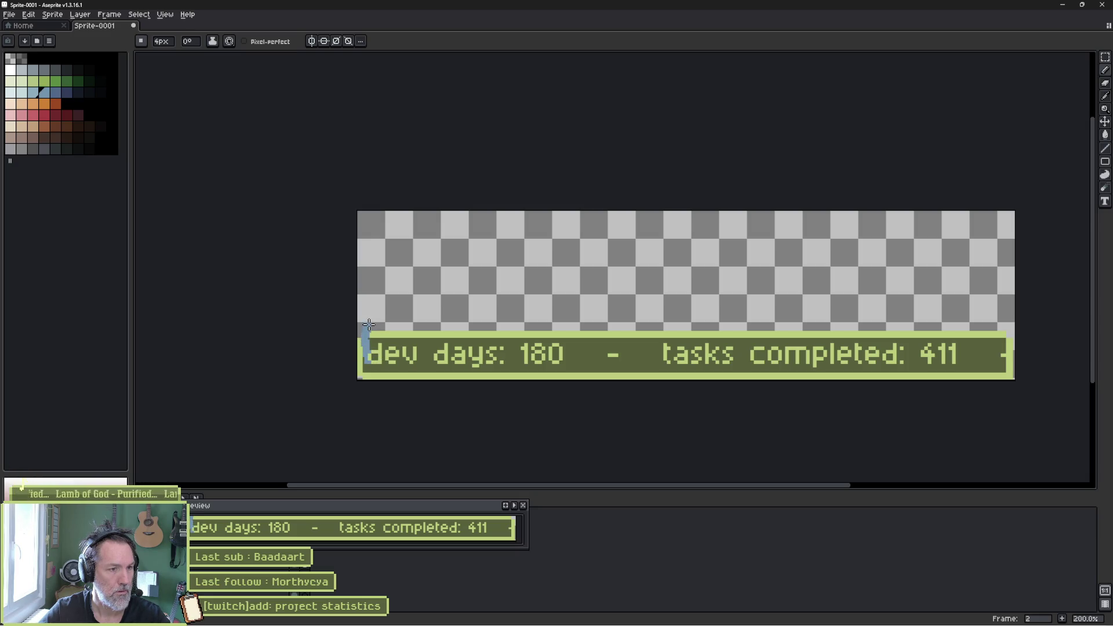
pyautogui.scroll(2, 369, 348)
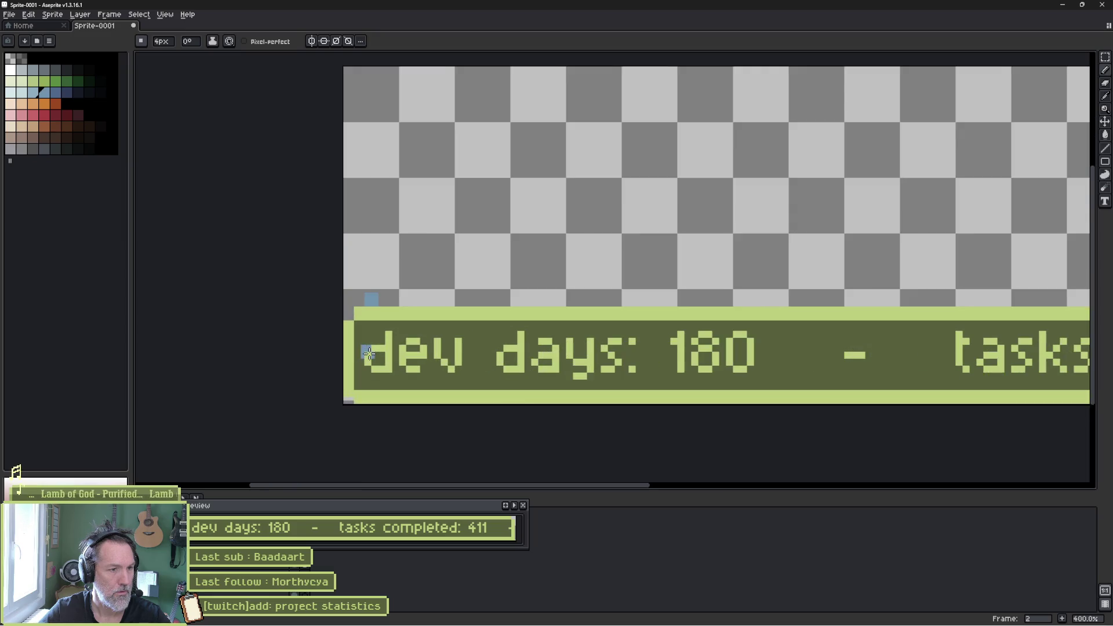
pyautogui.scroll(1, 369, 354)
pyautogui.moveTo(372, 283)
pyautogui.mouseDown()
pyautogui.moveTo(372, 350)
pyautogui.moveTo(395, 260)
pyautogui.mouseUp()
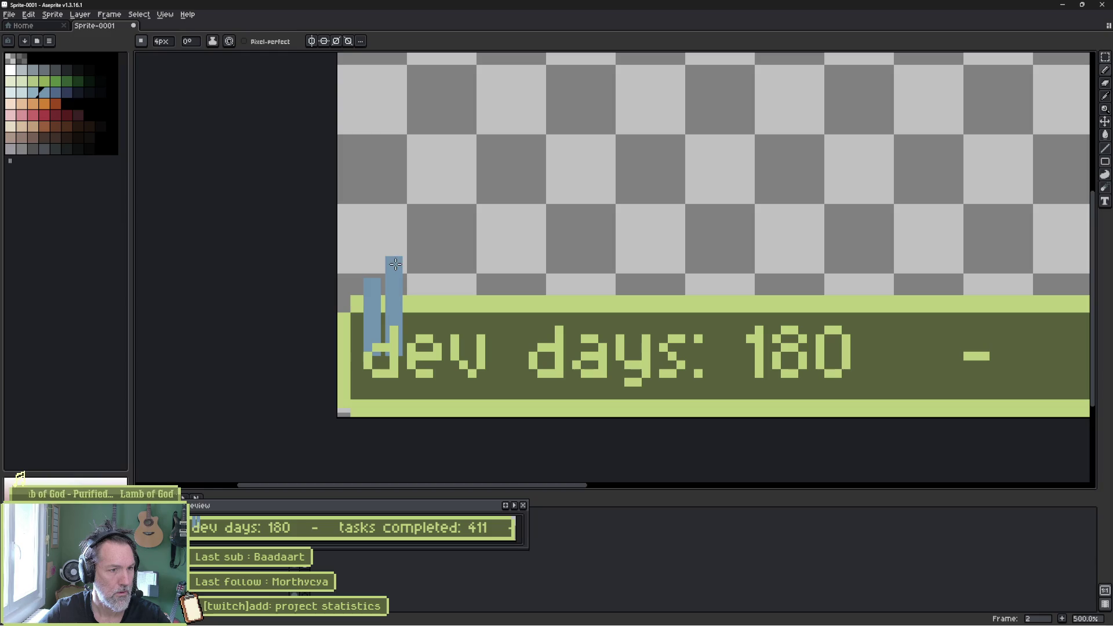
# - Draw a third, taller blue bar and move the bar icon to the banner's left edge
pyautogui.moveTo(415, 300); pyautogui.dragTo(417, 351)
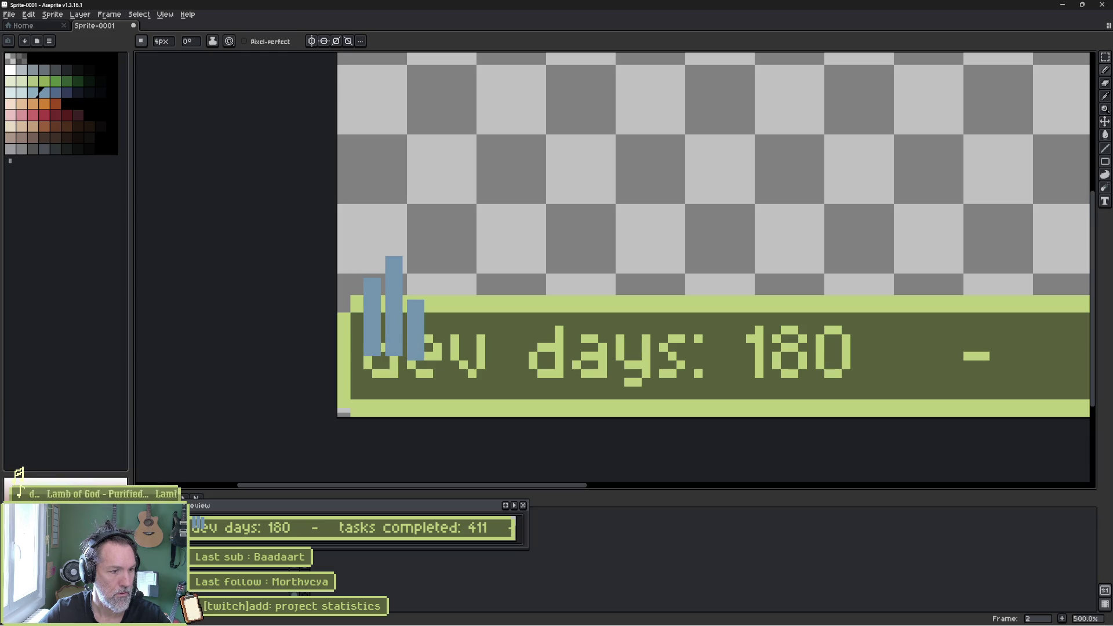
pyautogui.press('v')
pyautogui.moveTo(411, 334); pyautogui.dragTo(389, 382)
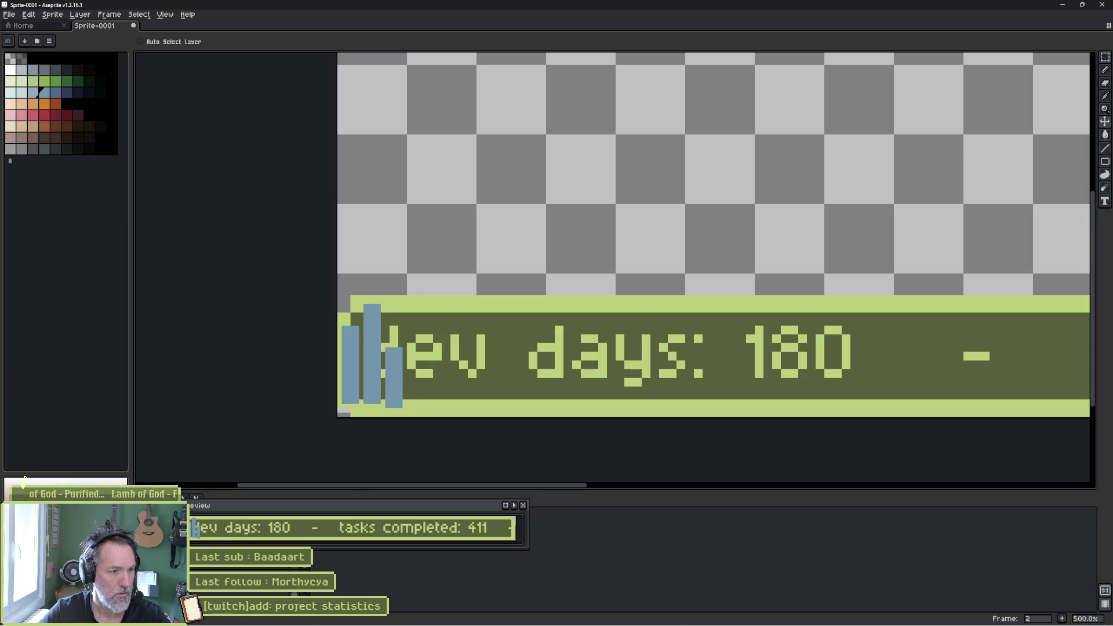
# - Slide the dev days text right so it clears the bar icon
pyautogui.moveTo(499, 370); pyautogui.dragTo(553, 368)
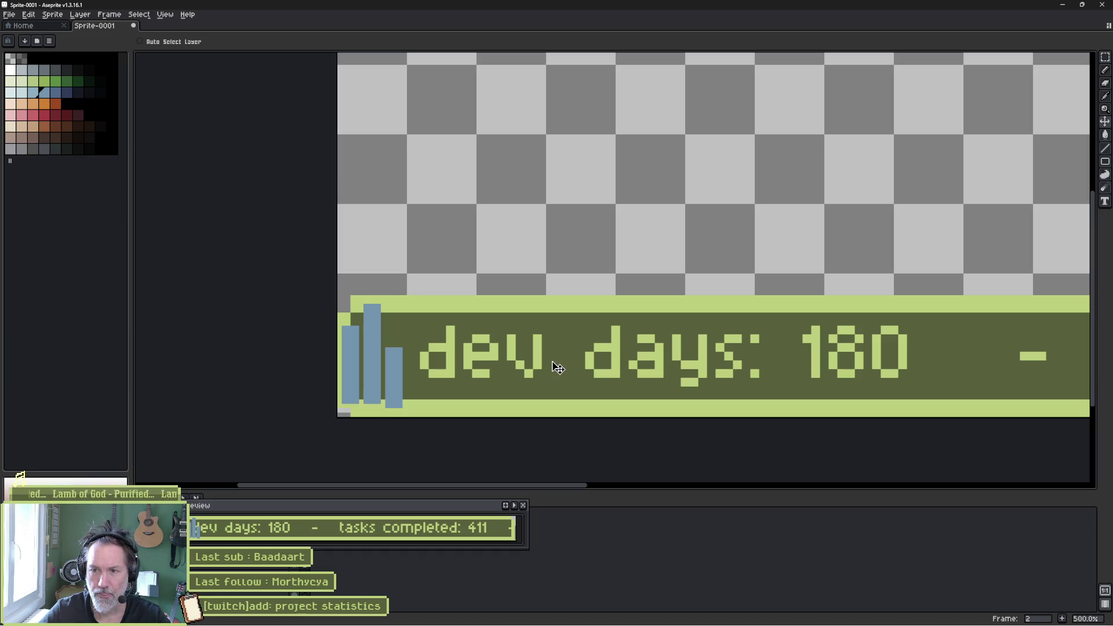
pyautogui.moveTo(557, 367); pyautogui.dragTo(557, 368)
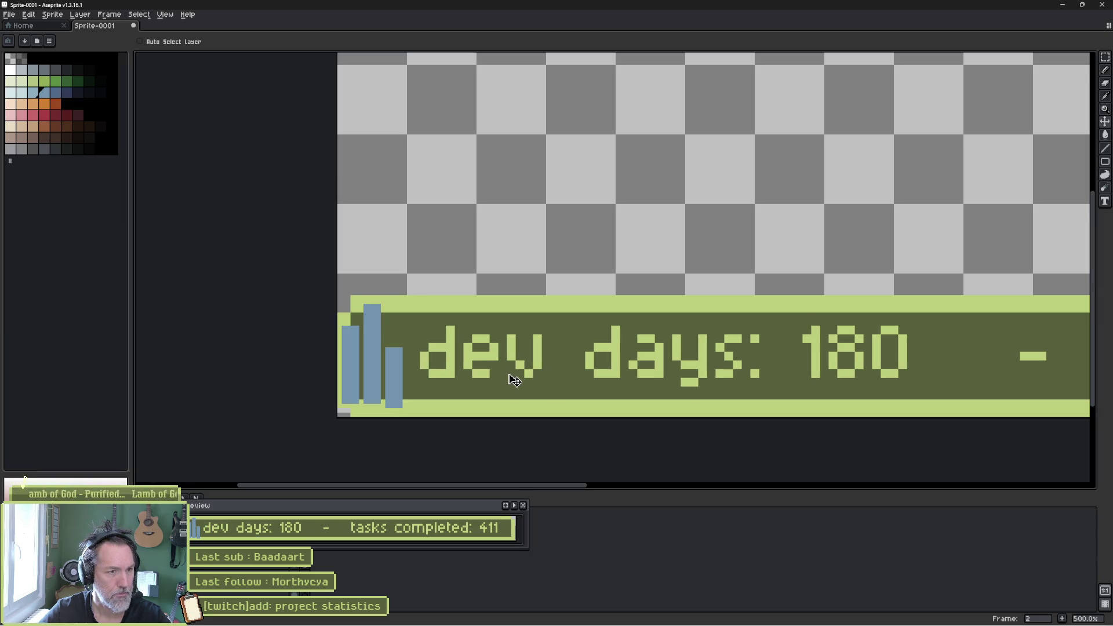
pyautogui.scroll(2, 408, 378)
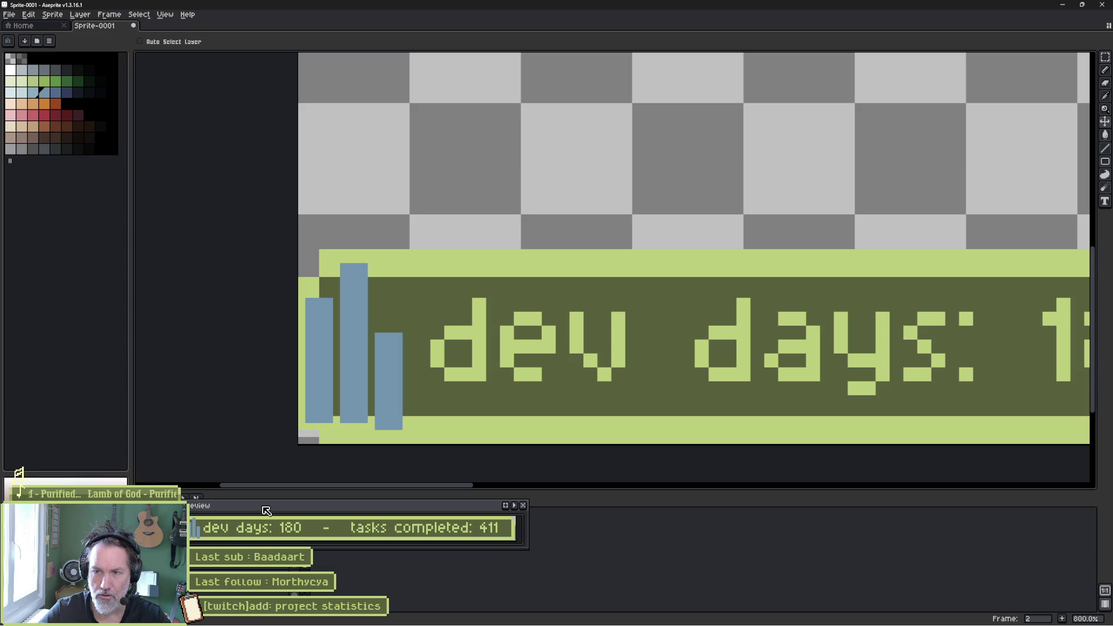
pyautogui.moveTo(266, 510); pyautogui.dragTo(421, 512)
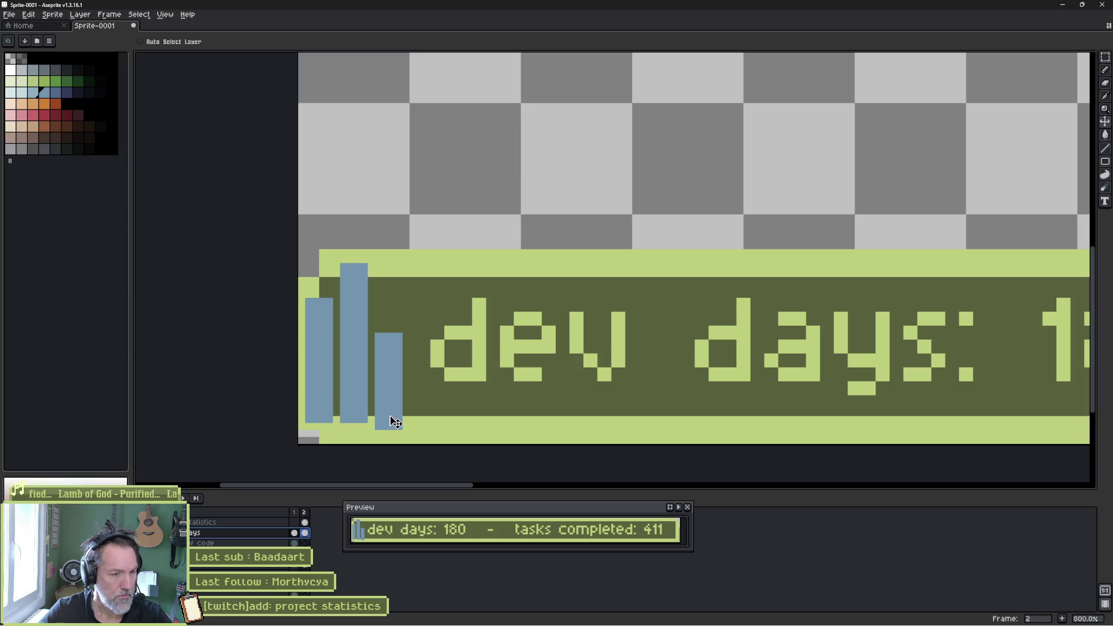
# - Paint a blue block beside the third bar and delete the stray pixels below the bars
pyautogui.press('b')
pyautogui.click(381, 417)
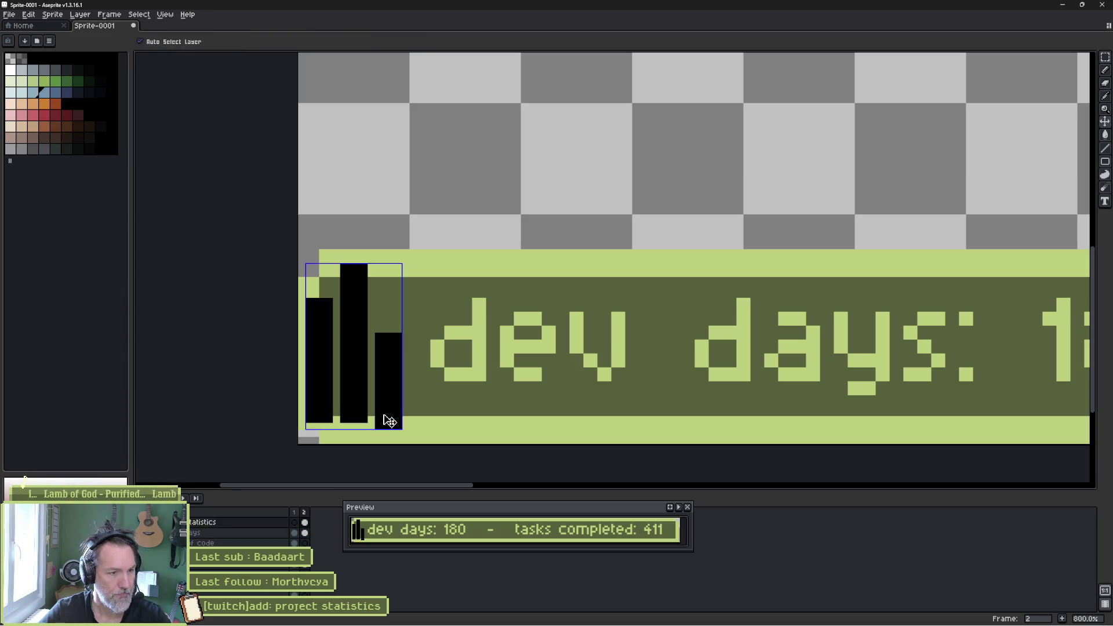
pyautogui.press('m')
pyautogui.moveTo(360, 423); pyautogui.dragTo(413, 444)
pyautogui.press('Delete')
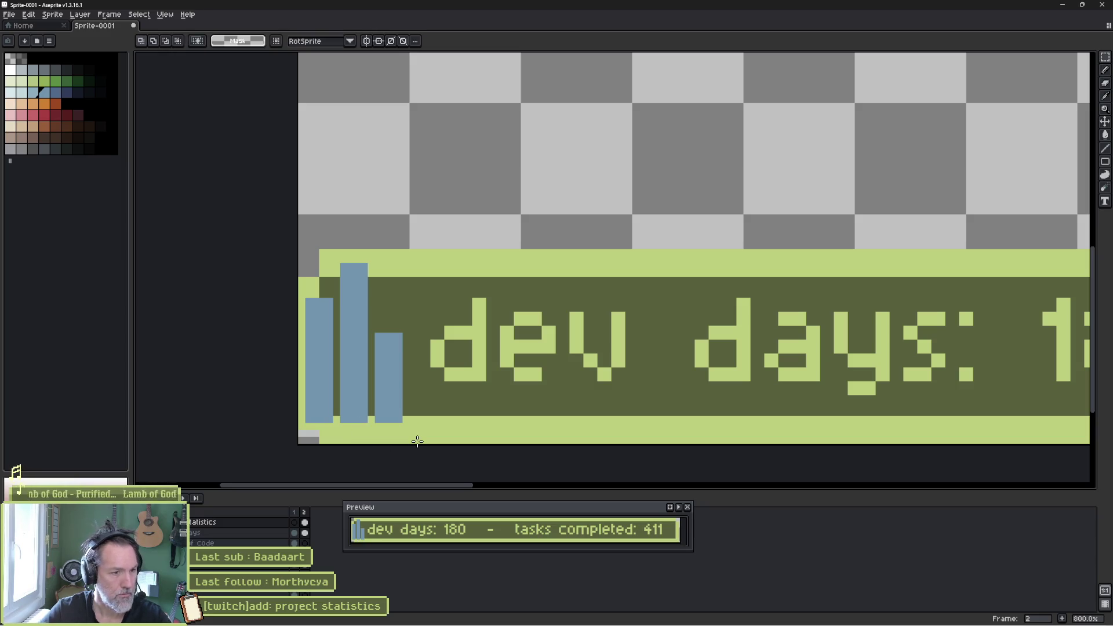
# - Add new frames 3 and 4 from frame 2's statistics cel
pyautogui.click(305, 522)
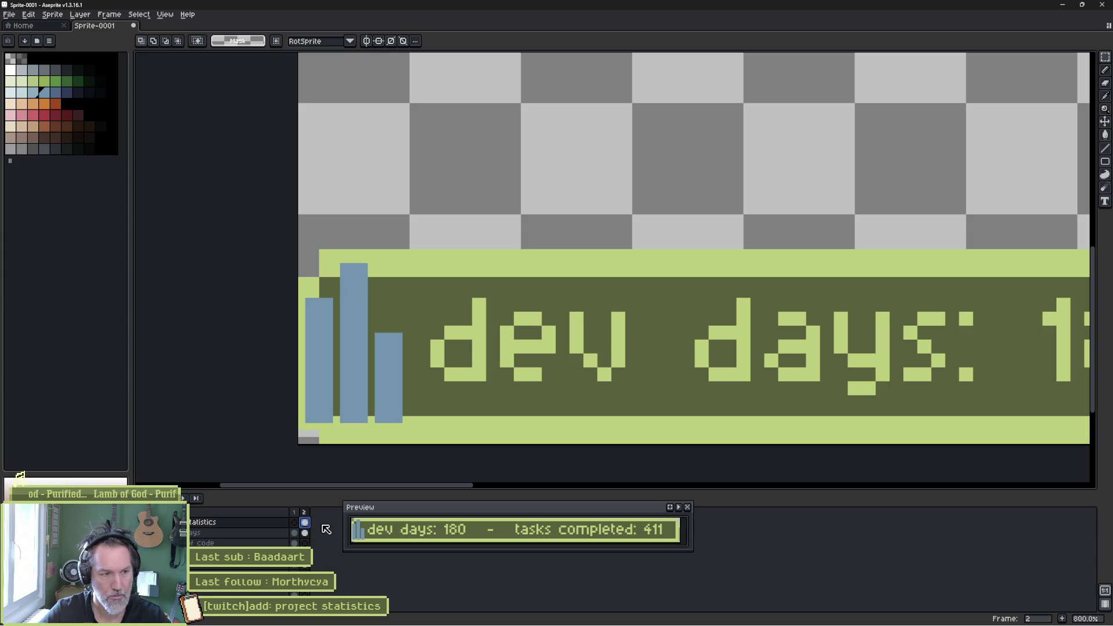
pyautogui.hotkey('alt', 'n')
pyautogui.hotkey('alt', 'n')
pyautogui.click(314, 522)
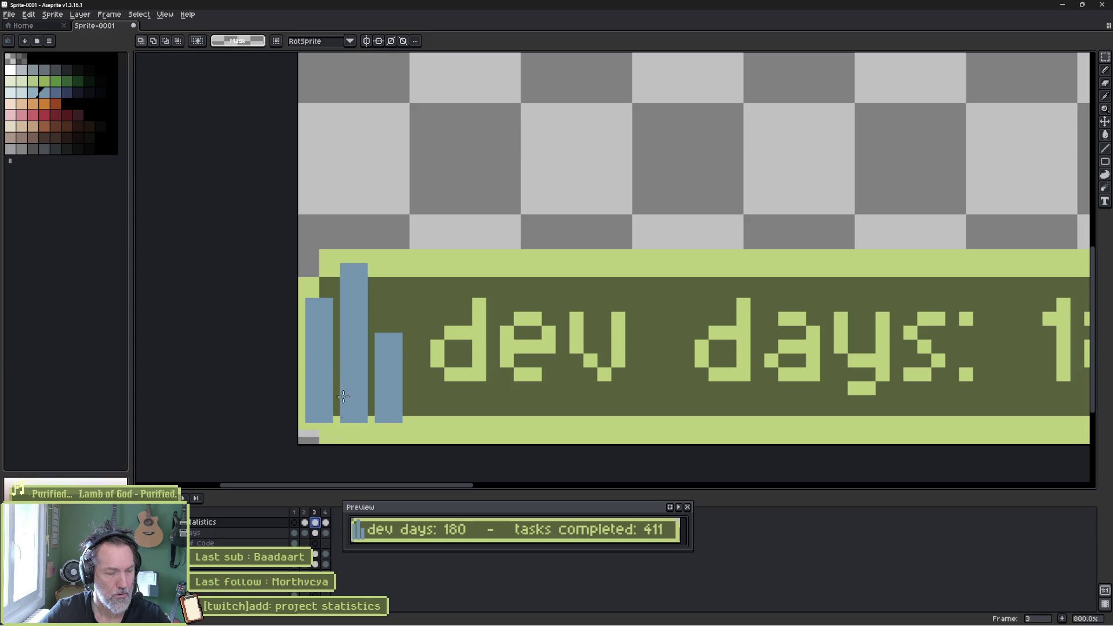
# - In frame 3, shorten the first two bars and raise the third bar's top
pyautogui.moveTo(306, 294)
pyautogui.mouseDown()
pyautogui.moveTo(334, 355)
pyautogui.moveTo(337, 339)
pyautogui.mouseUp()
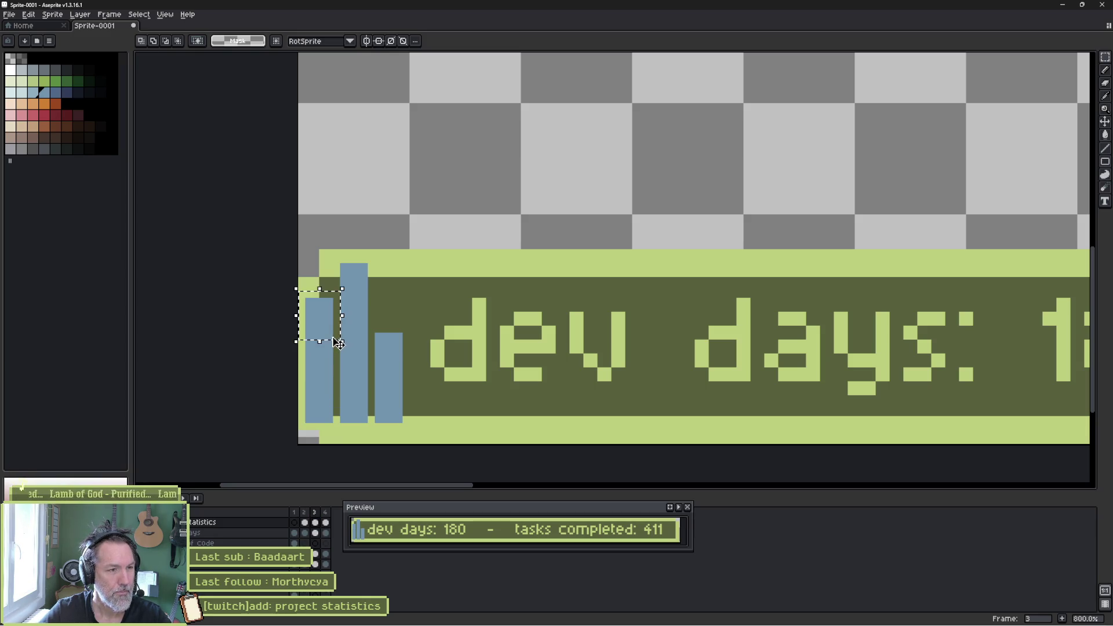
pyautogui.keyDown('shift'); pyautogui.moveTo(326, 254); pyautogui.dragTo(385, 288); pyautogui.keyUp('shift')
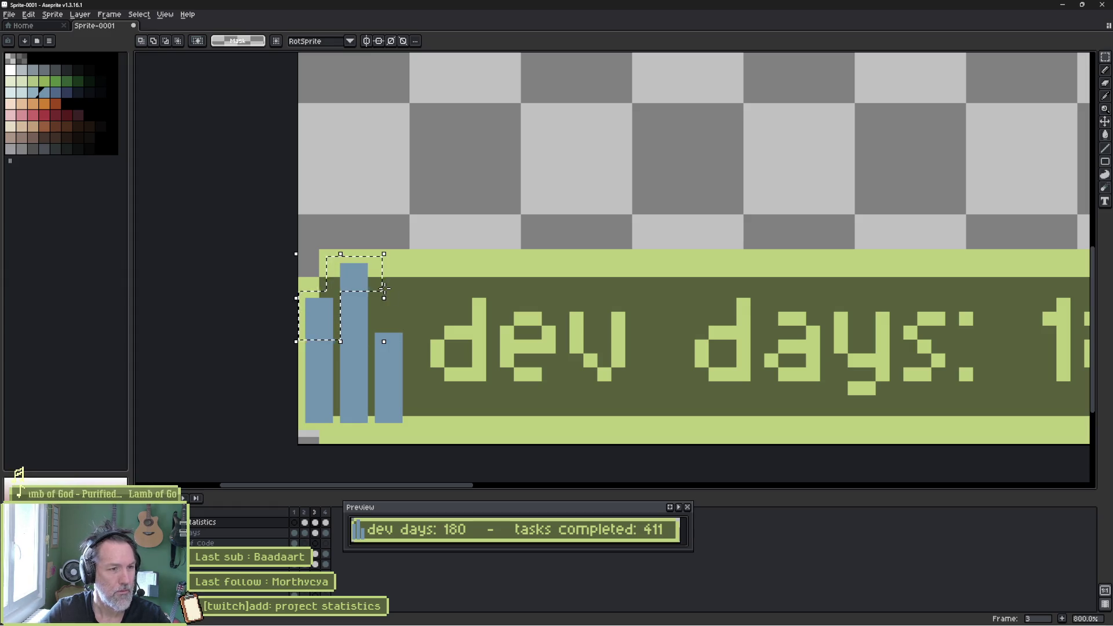
pyautogui.press('Delete')
pyautogui.moveTo(369, 333); pyautogui.dragTo(412, 369)
pyautogui.moveTo(397, 330); pyautogui.dragTo(390, 310)
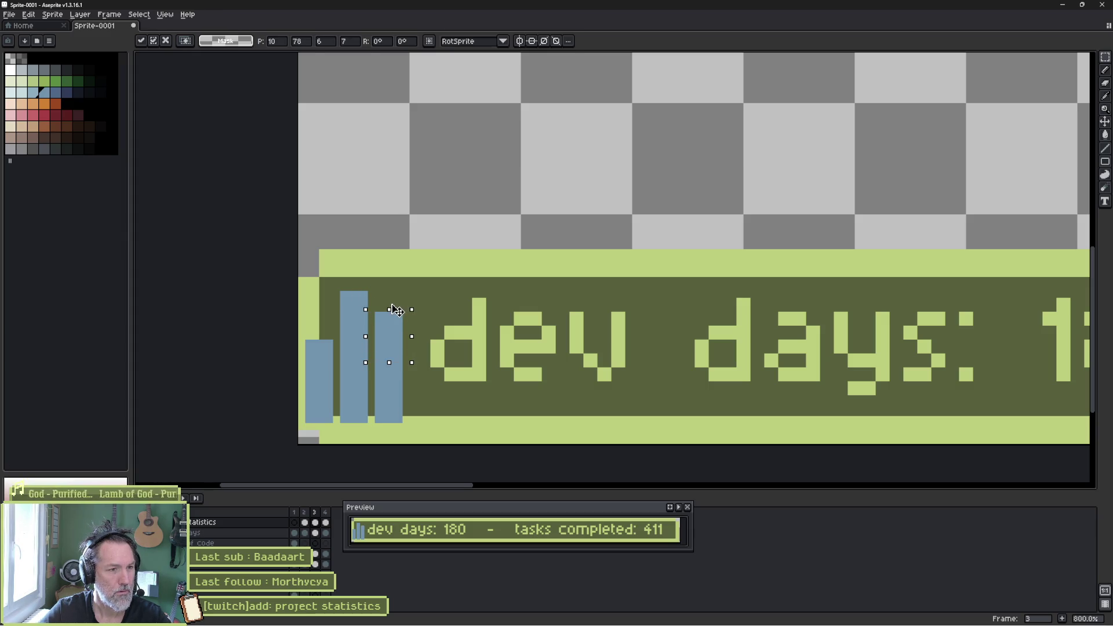
pyautogui.press('Return')
# - In frame 4, select the first two bar tops and move a raised top into place
pyautogui.click(324, 523)
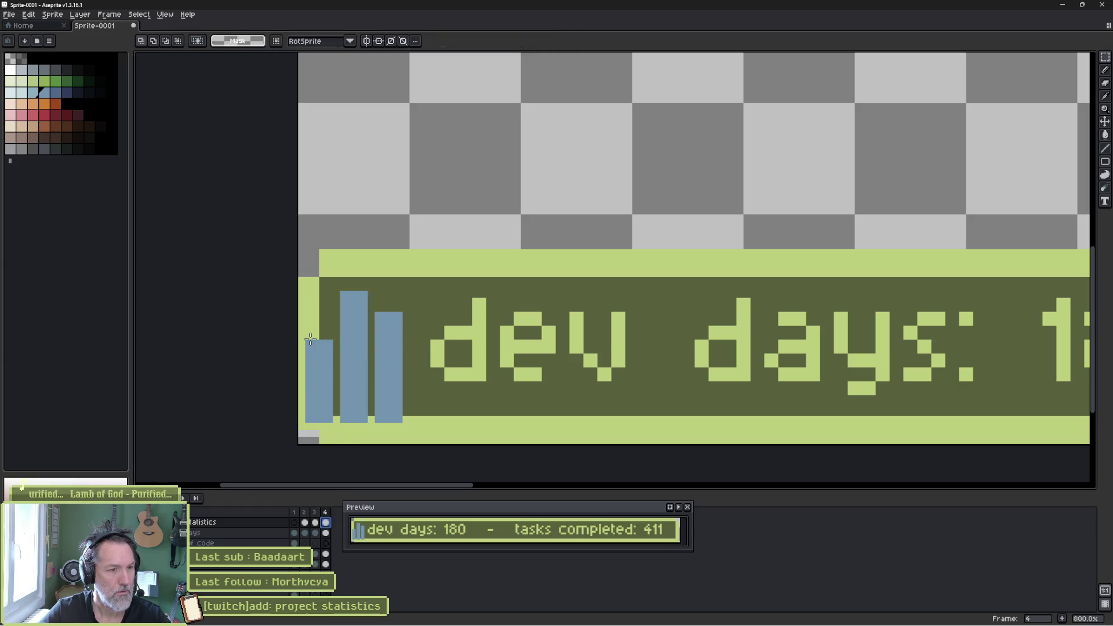
pyautogui.moveTo(297, 337)
pyautogui.mouseDown()
pyautogui.moveTo(332, 345)
pyautogui.moveTo(342, 362)
pyautogui.mouseUp()
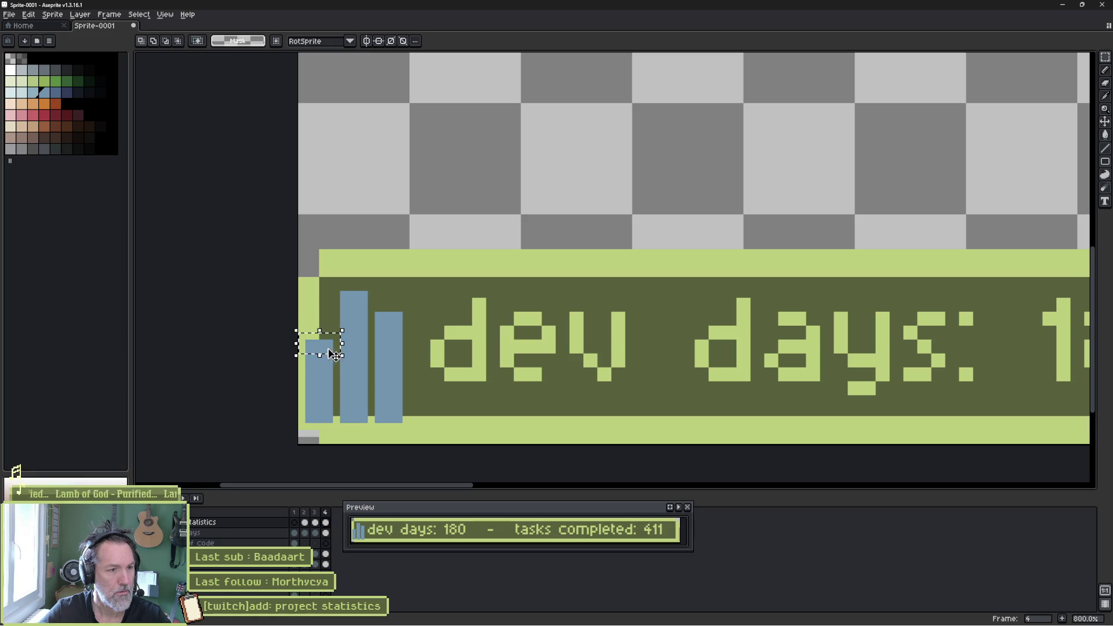
pyautogui.moveTo(338, 282)
pyautogui.mouseDown()
pyautogui.moveTo(404, 334)
pyautogui.moveTo(387, 309)
pyautogui.moveTo(391, 317)
pyautogui.mouseUp()
pyautogui.click(333, 425)
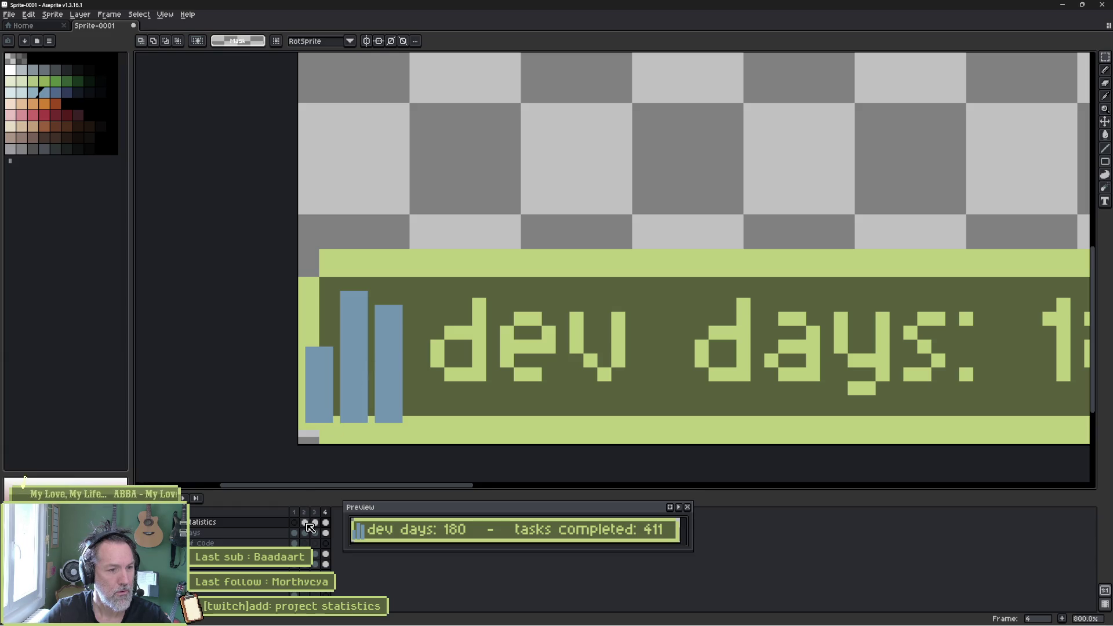
# - Play the animation from frame 2, select frames 2–4, and open frame 4's context menu
pyautogui.click(309, 523)
pyautogui.press('Return')
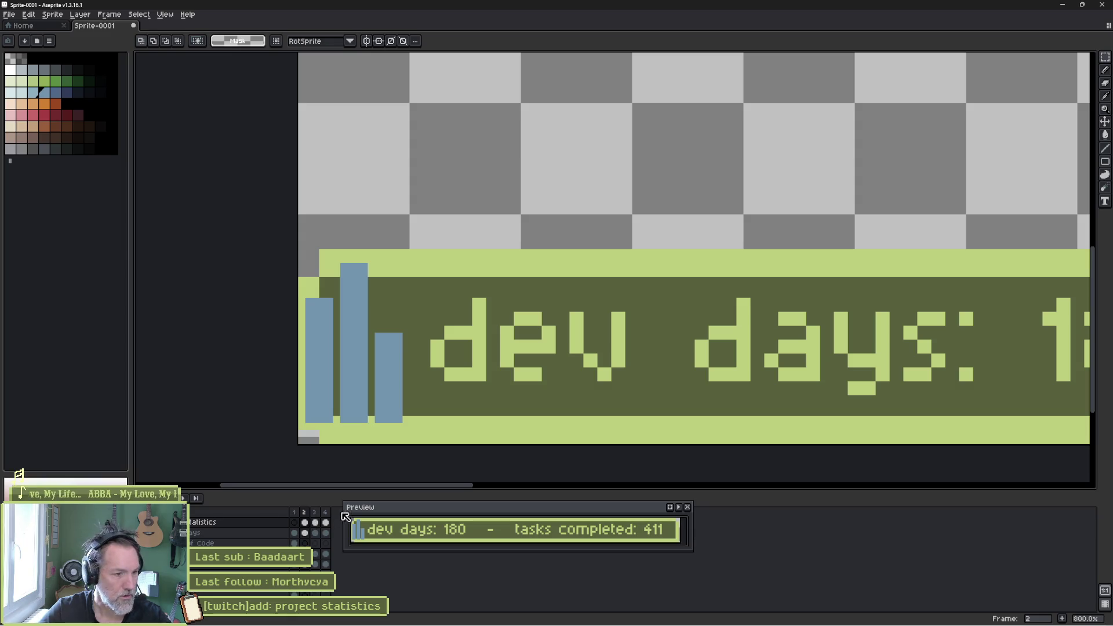
pyautogui.moveTo(303, 512); pyautogui.dragTo(326, 514)
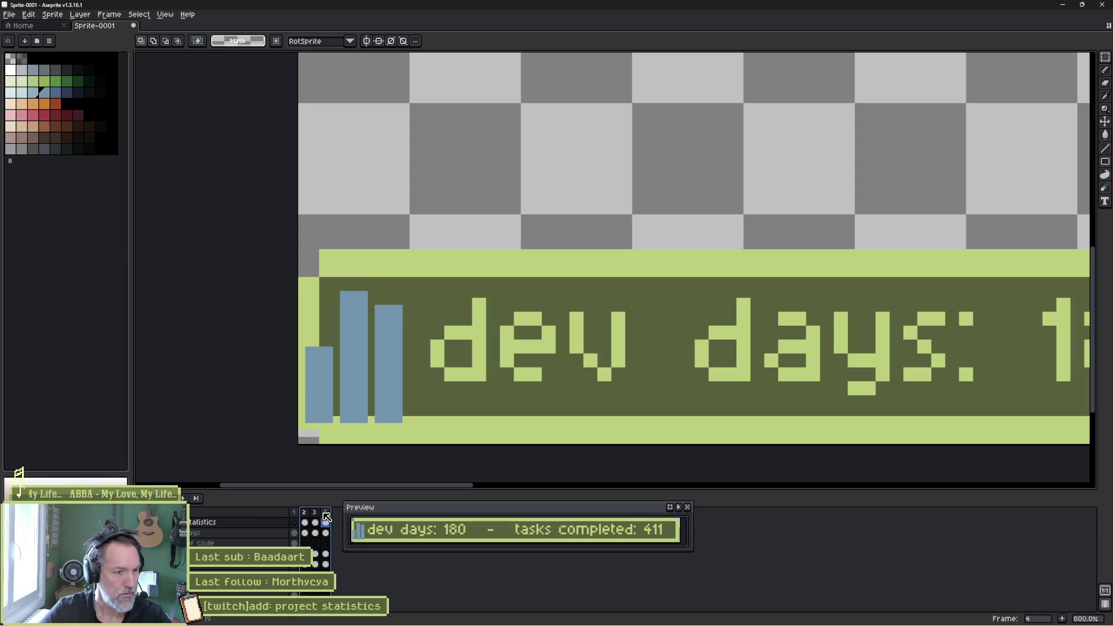
pyautogui.press('Return')
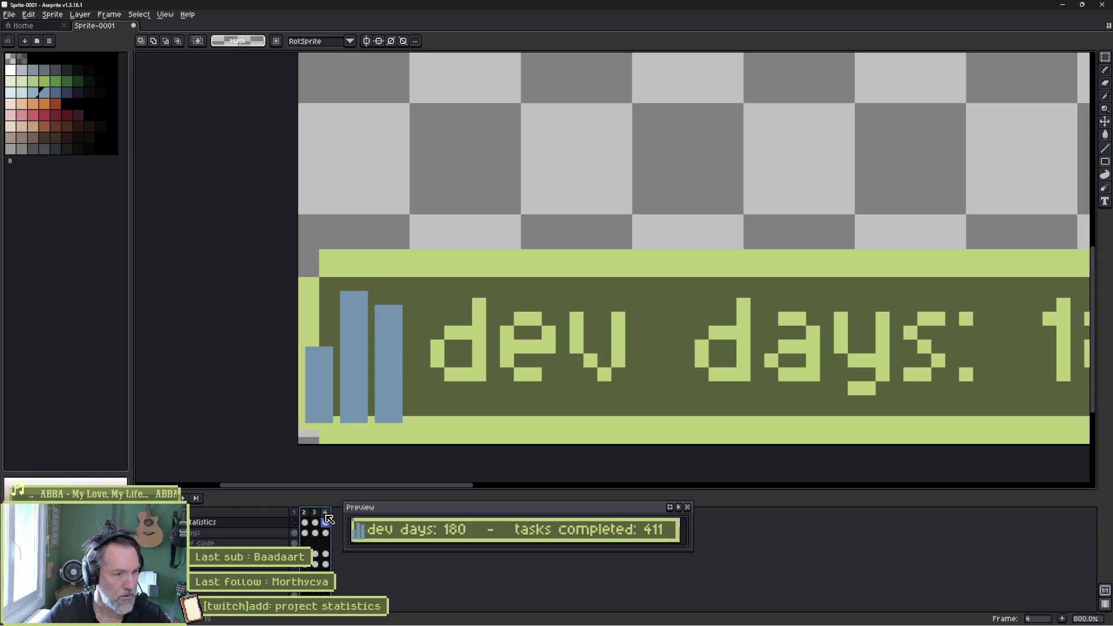
pyautogui.hotkey('shift', 'l')
pyautogui.rightClick(326, 517)
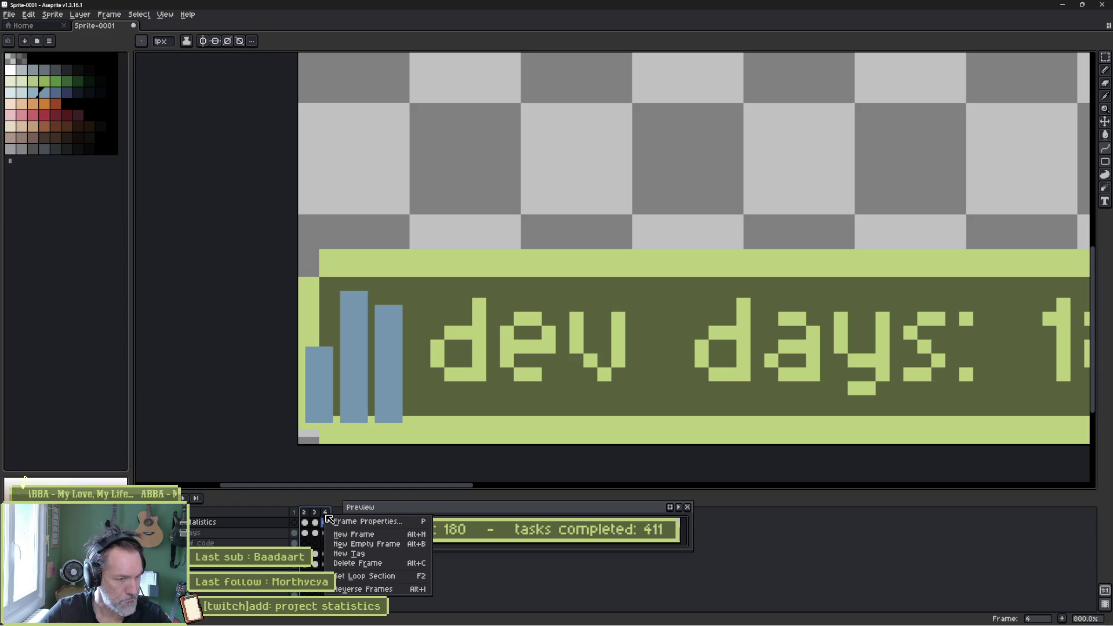
# - Set frames 1–4 as the loop section
pyautogui.click(353, 576)
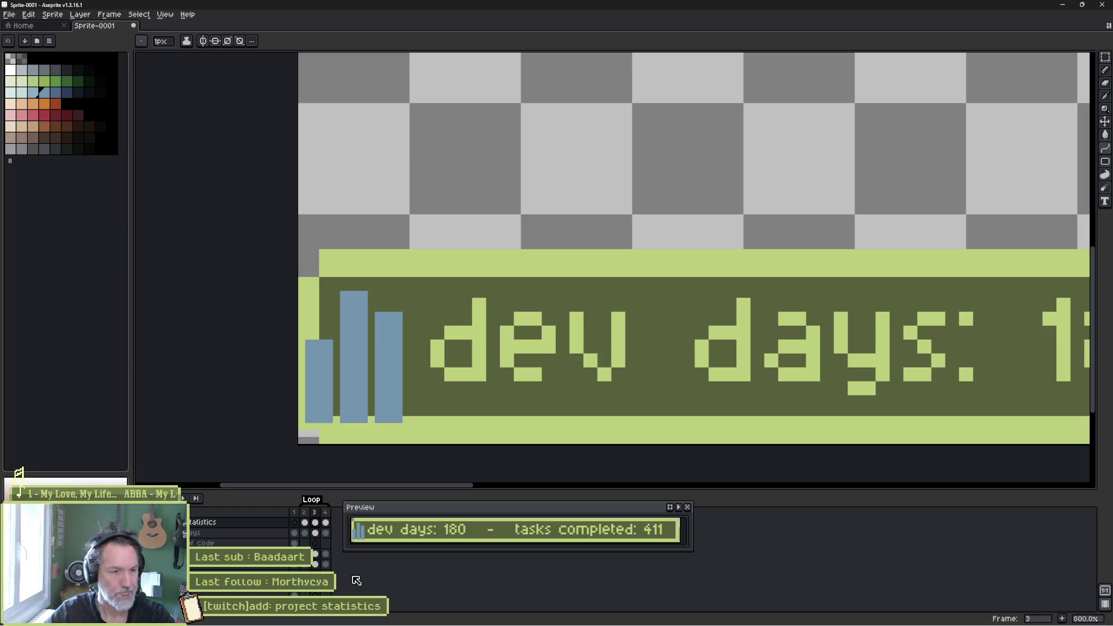
pyautogui.press('ctrl')
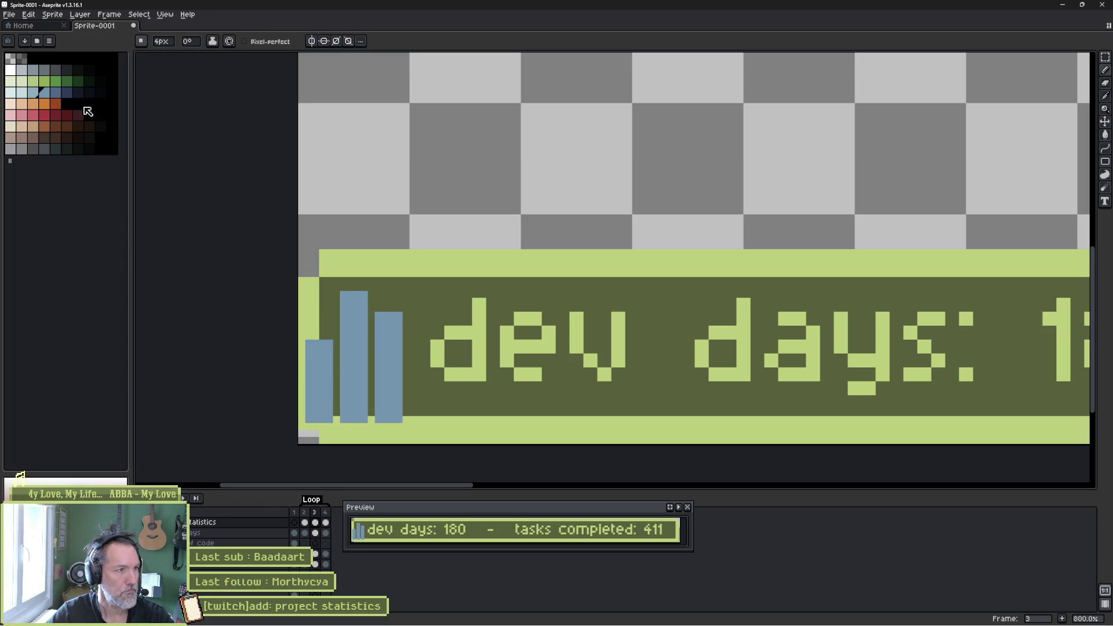
# - Paint lighter-blue highlights down the left edges of all three bars, using a 3px brush
pyautogui.click(45, 98)
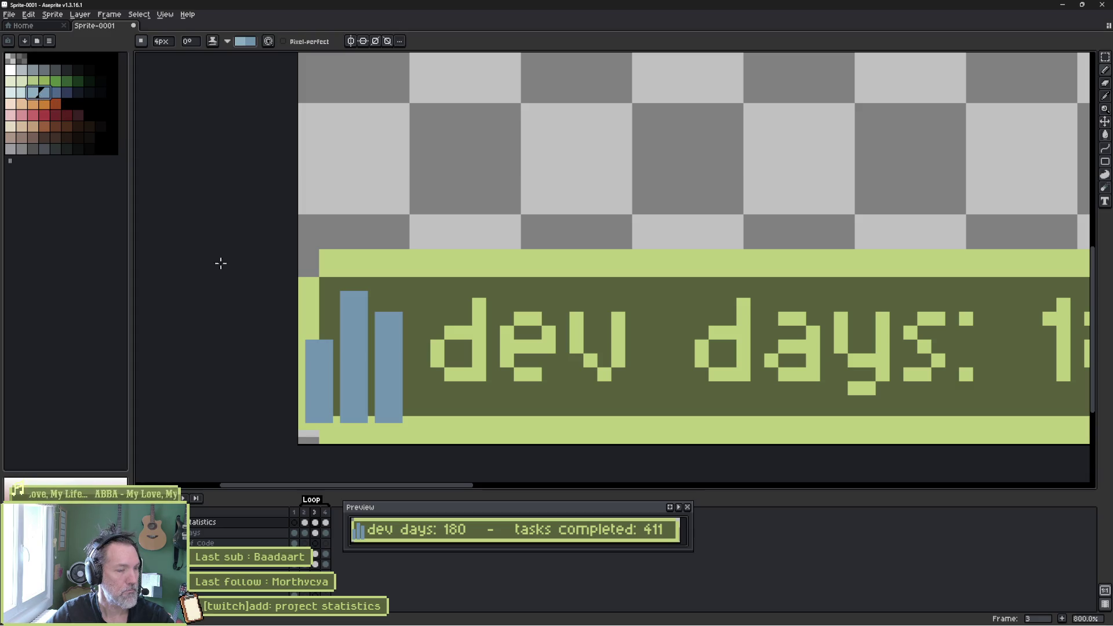
pyautogui.moveTo(304, 353); pyautogui.dragTo(306, 409)
pyautogui.press('-')
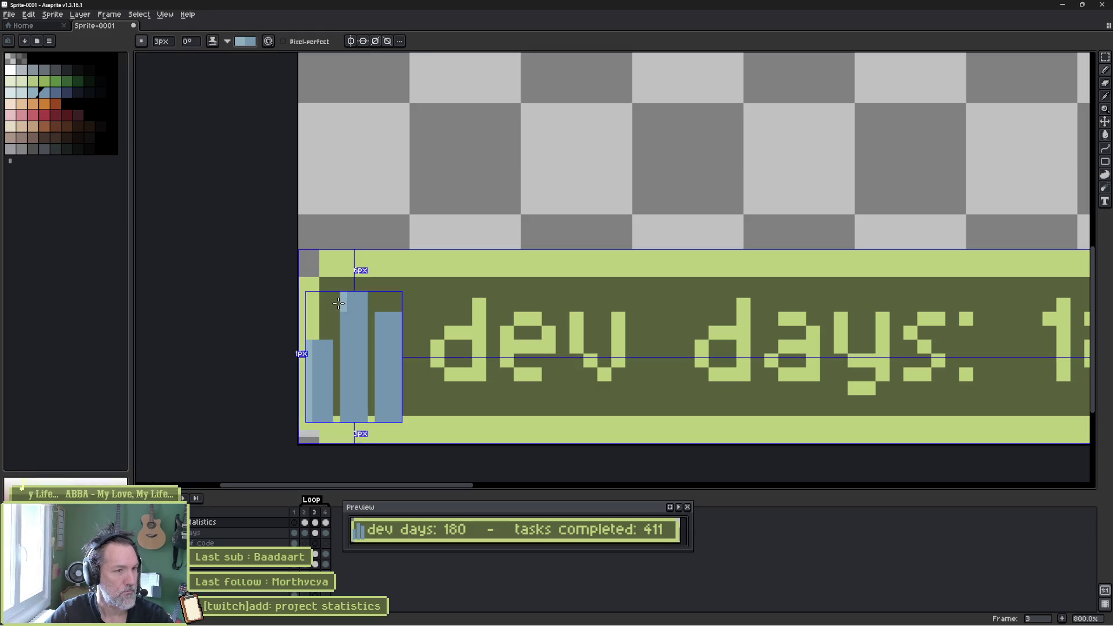
pyautogui.moveTo(339, 300); pyautogui.dragTo(339, 347)
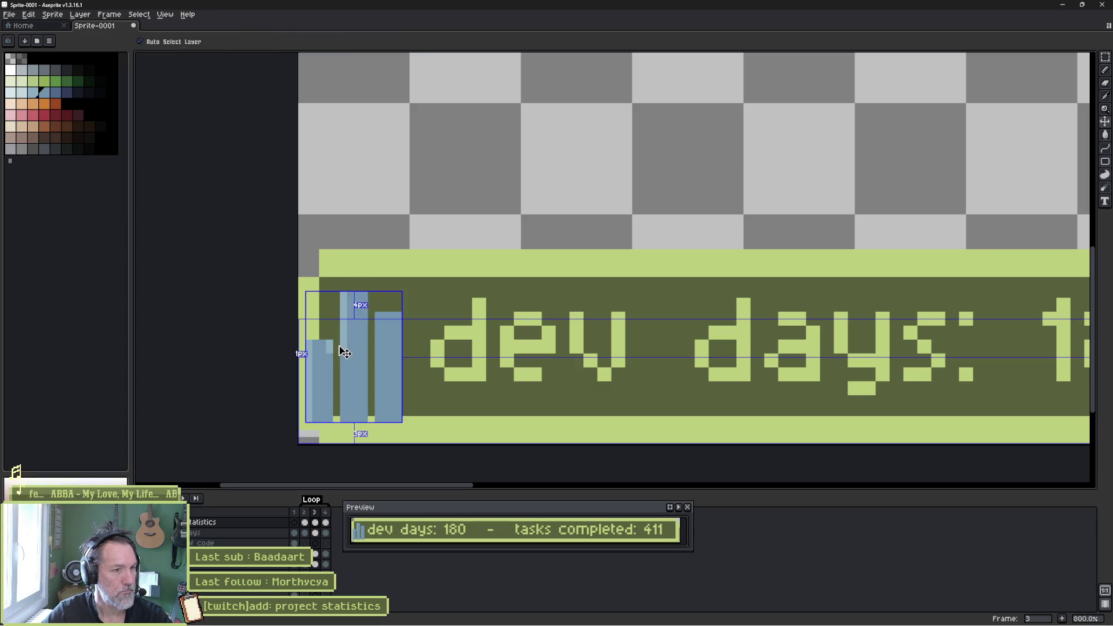
pyautogui.hotkey('ctrl', 'z')
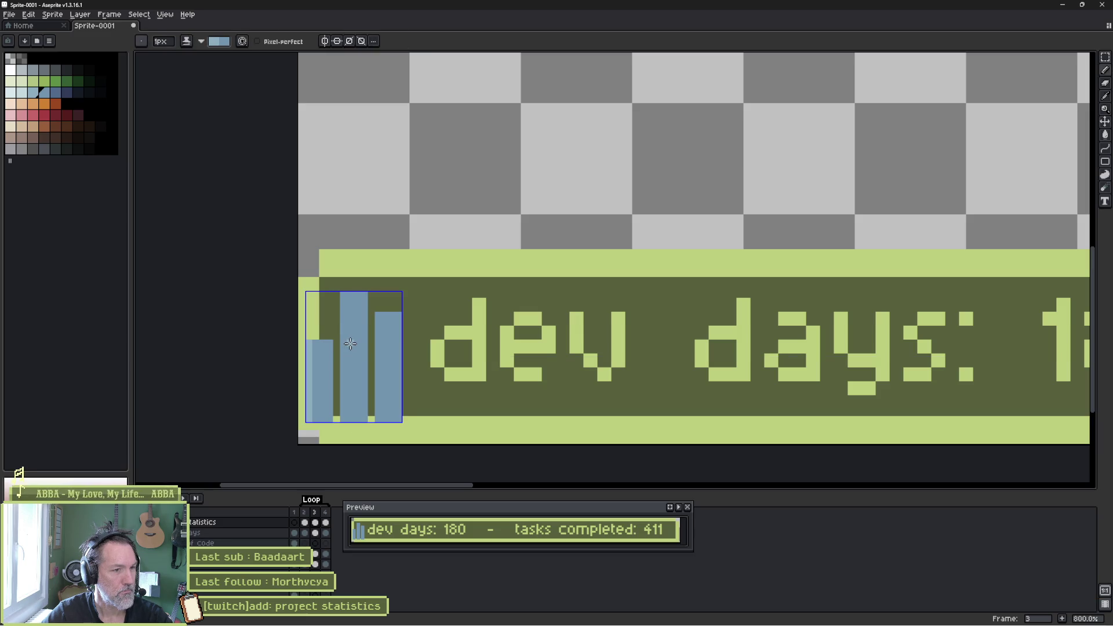
pyautogui.moveTo(341, 305); pyautogui.dragTo(342, 421)
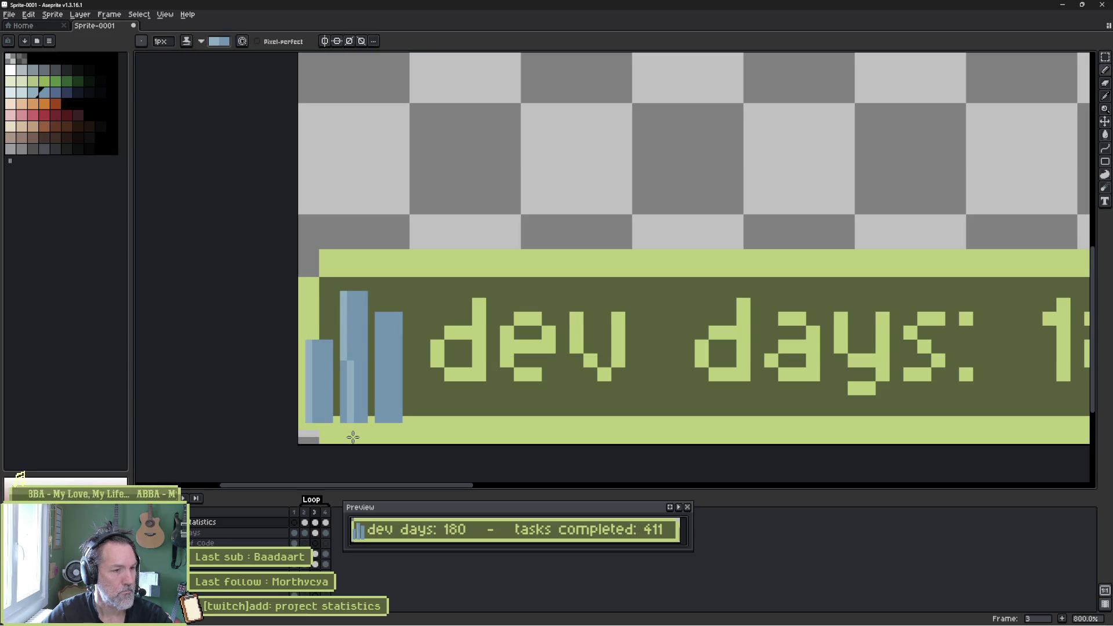
pyautogui.moveTo(376, 313); pyautogui.dragTo(376, 422)
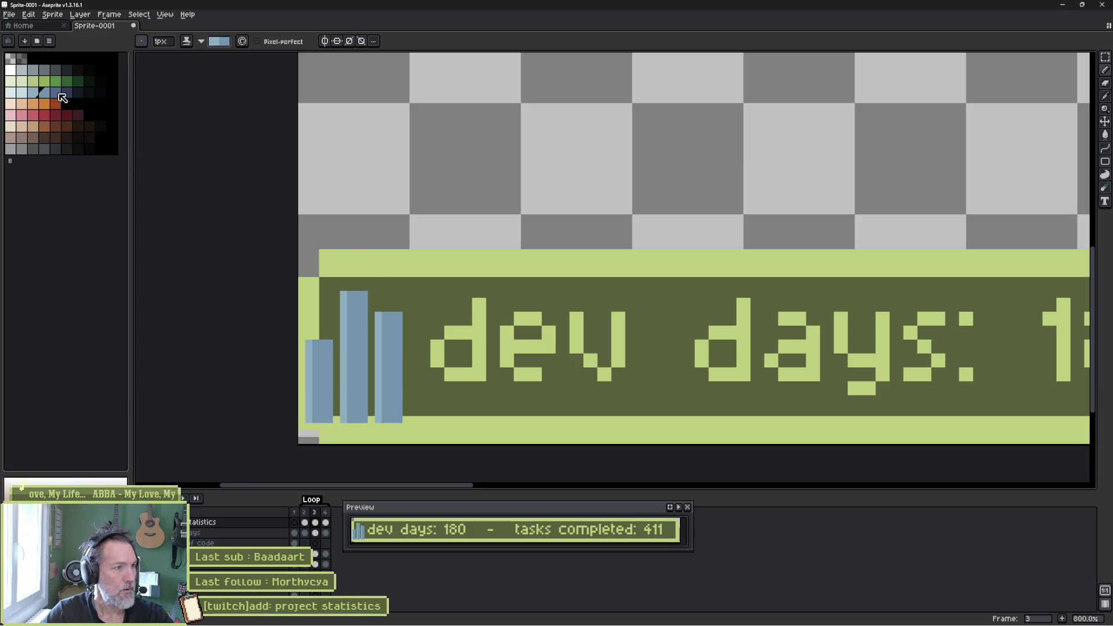
# - Shade the bars' right edges darker blue, then pick the pale light colour and add a layer
pyautogui.click(55, 92)
pyautogui.moveTo(328, 341); pyautogui.dragTo(329, 422)
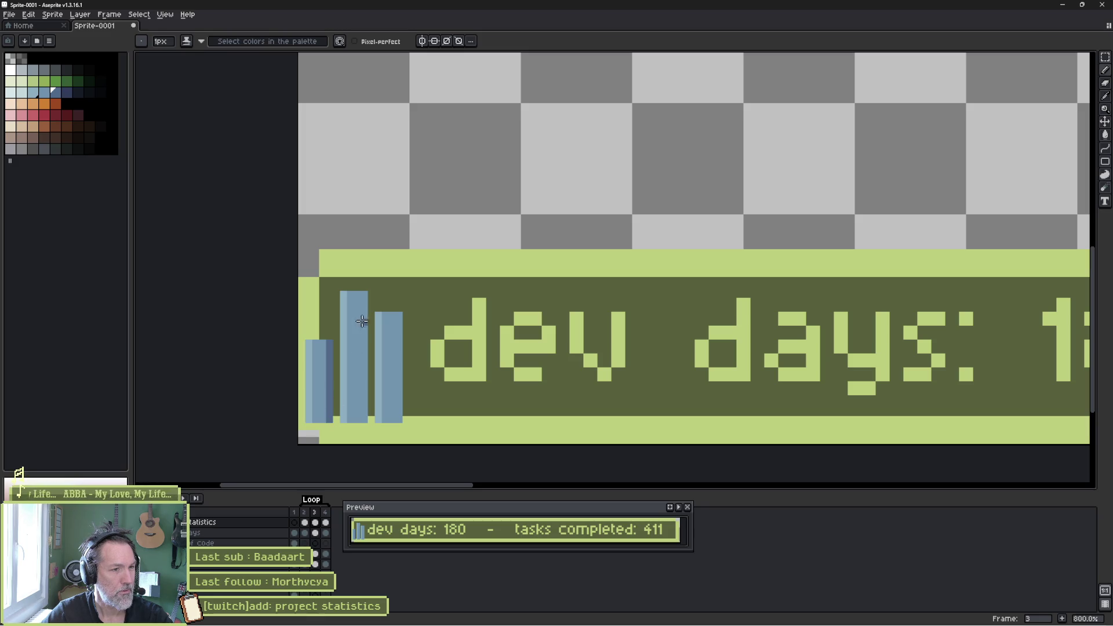
pyautogui.moveTo(364, 294); pyautogui.dragTo(362, 405)
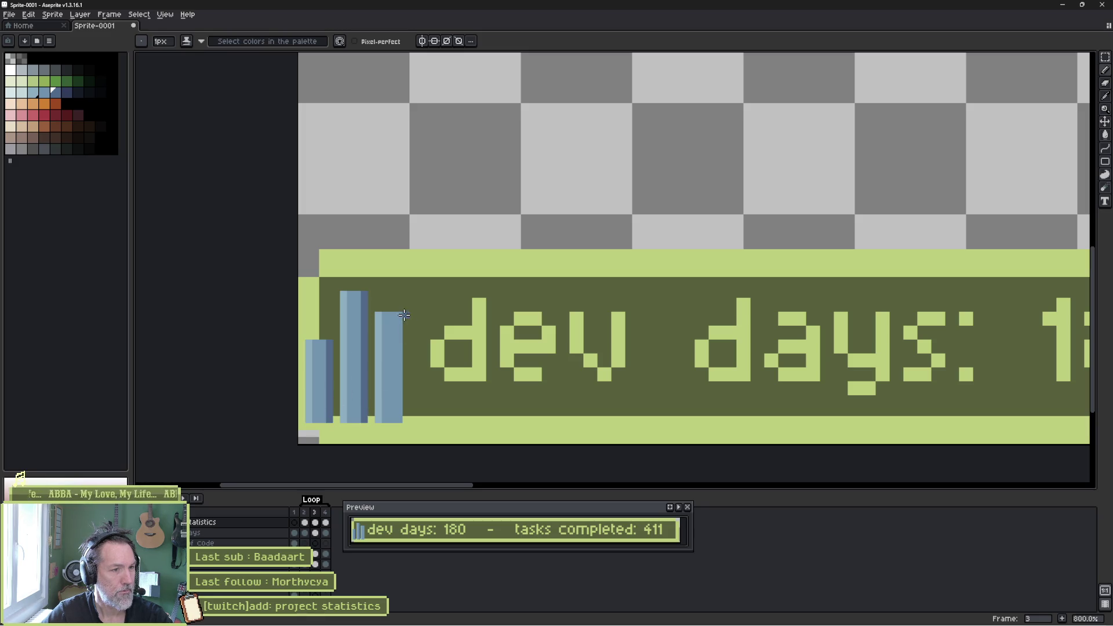
pyautogui.moveTo(400, 315); pyautogui.dragTo(398, 422)
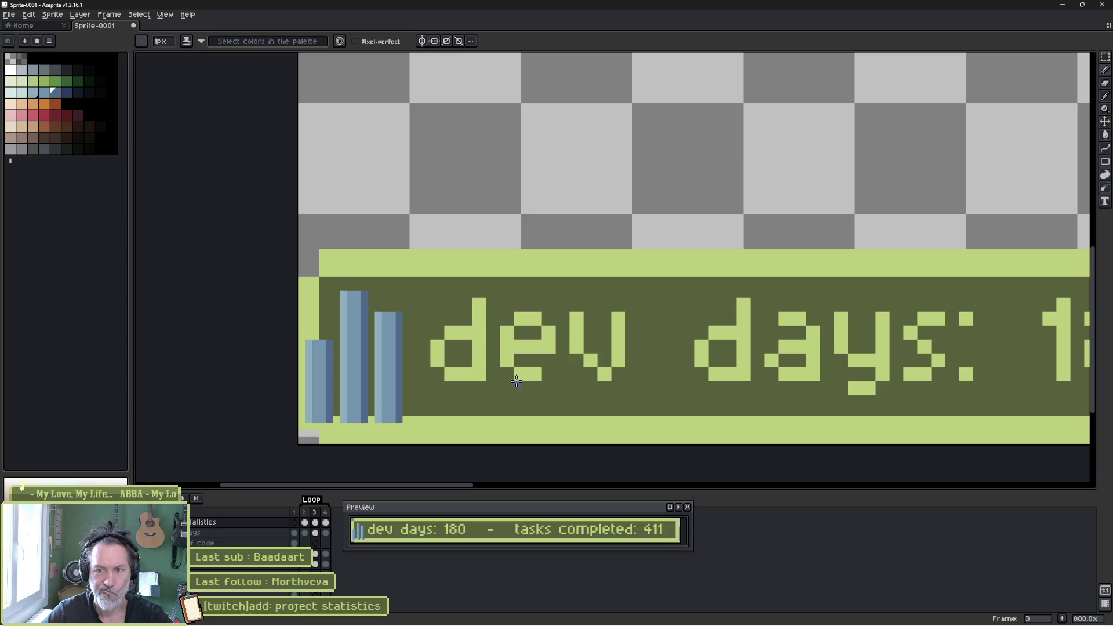
pyautogui.click(12, 94)
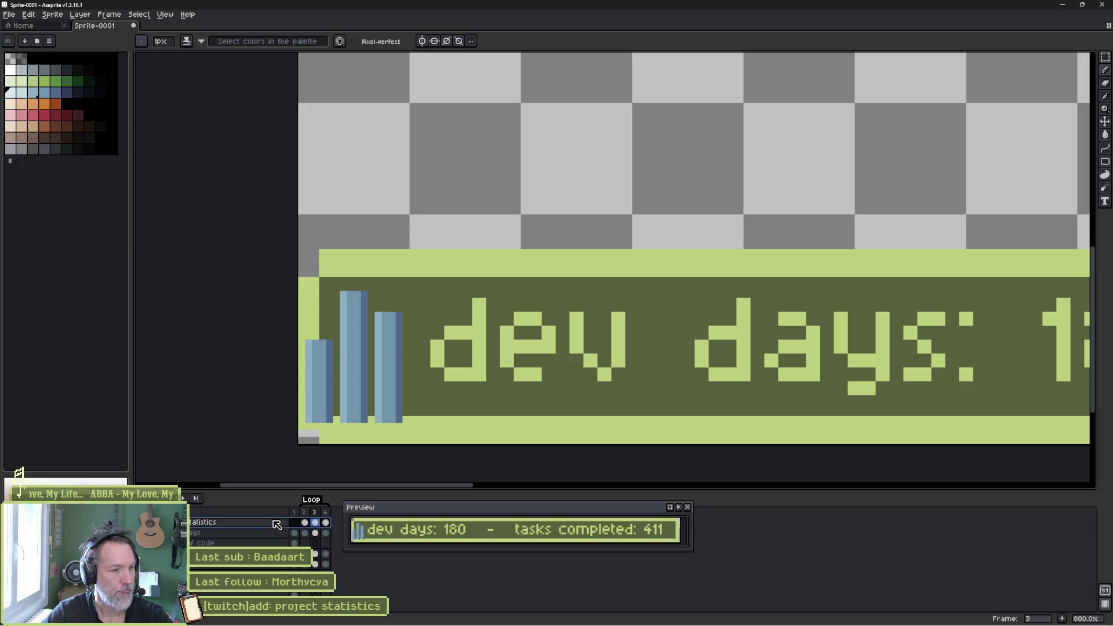
pyautogui.hotkey('shift', 'n')
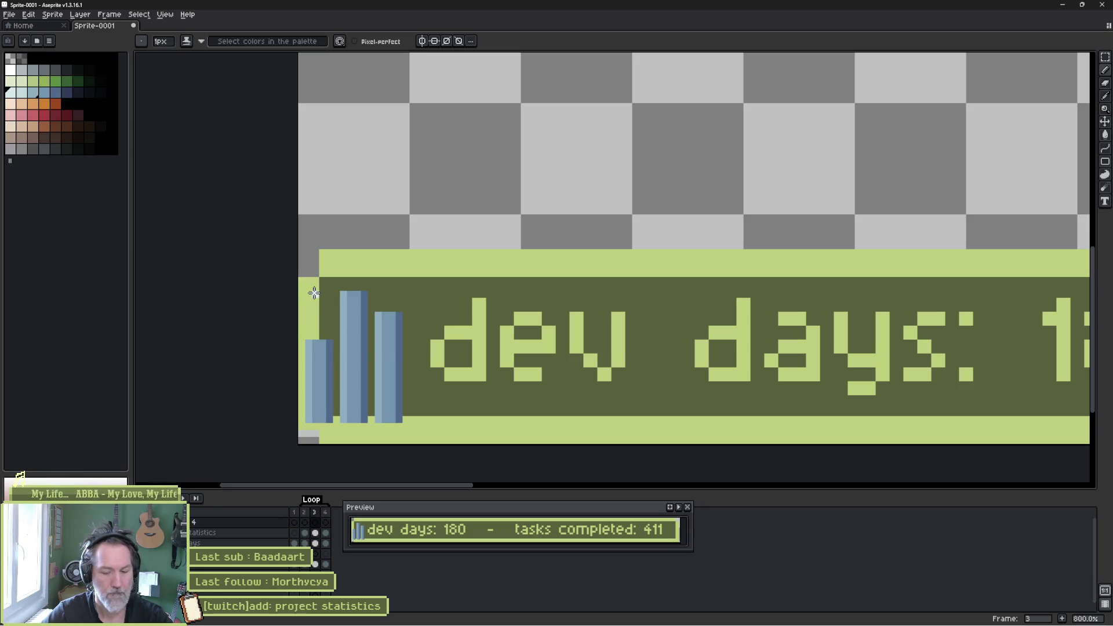
# - Fill a square around the bar icon light blue on Layer 4 and place it below the statistics layer
pyautogui.press('m')
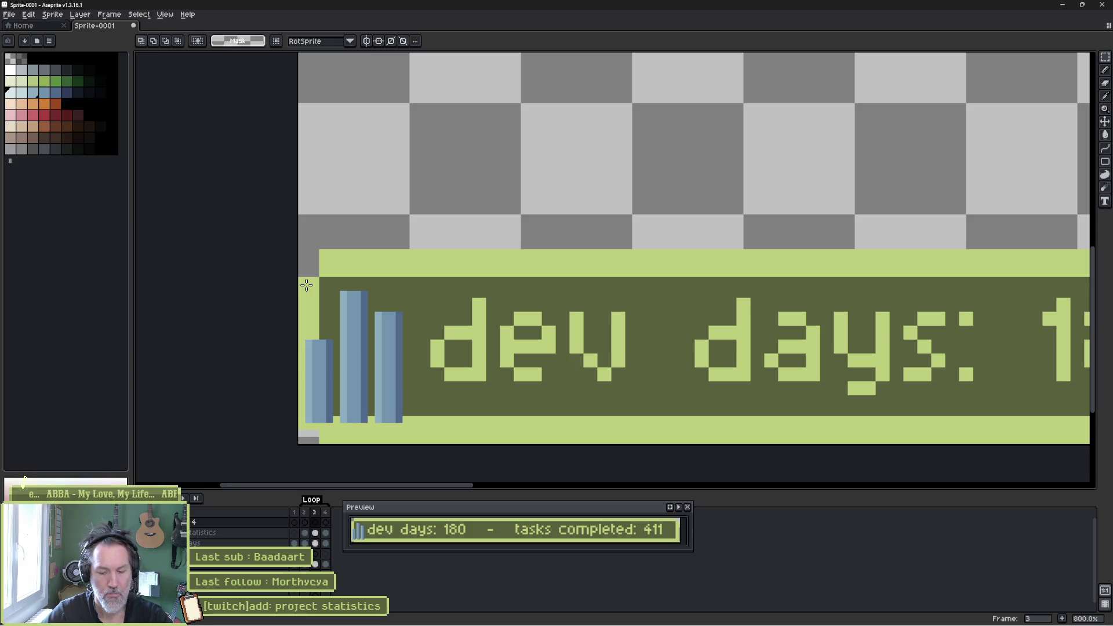
pyautogui.moveTo(304, 284)
pyautogui.mouseDown()
pyautogui.moveTo(401, 397)
pyautogui.moveTo(411, 431)
pyautogui.mouseUp()
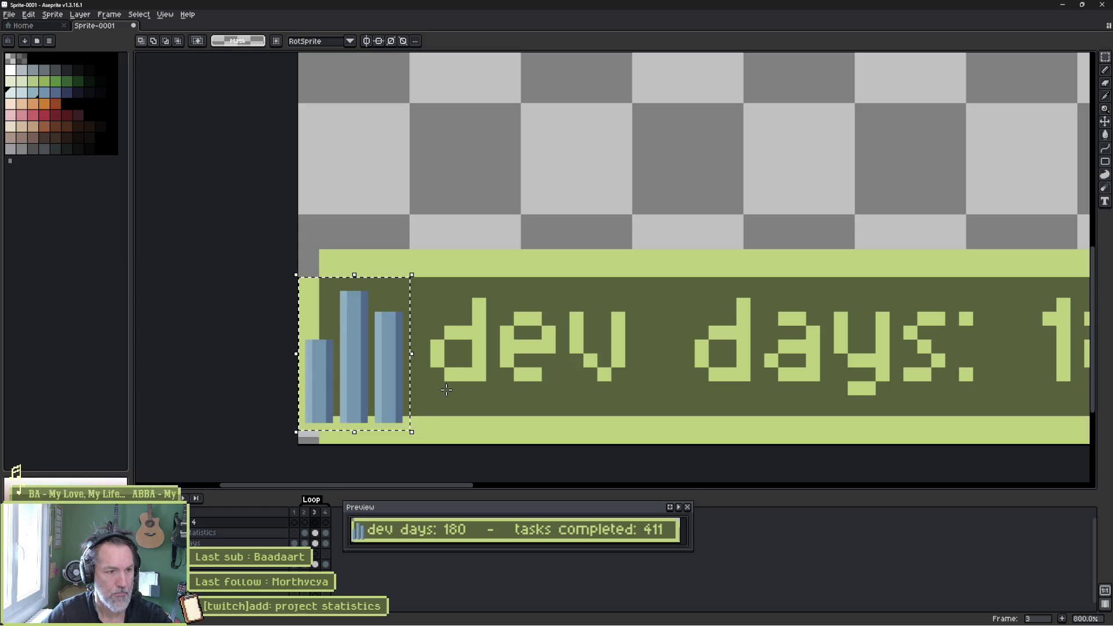
pyautogui.press('g')
pyautogui.click(380, 299)
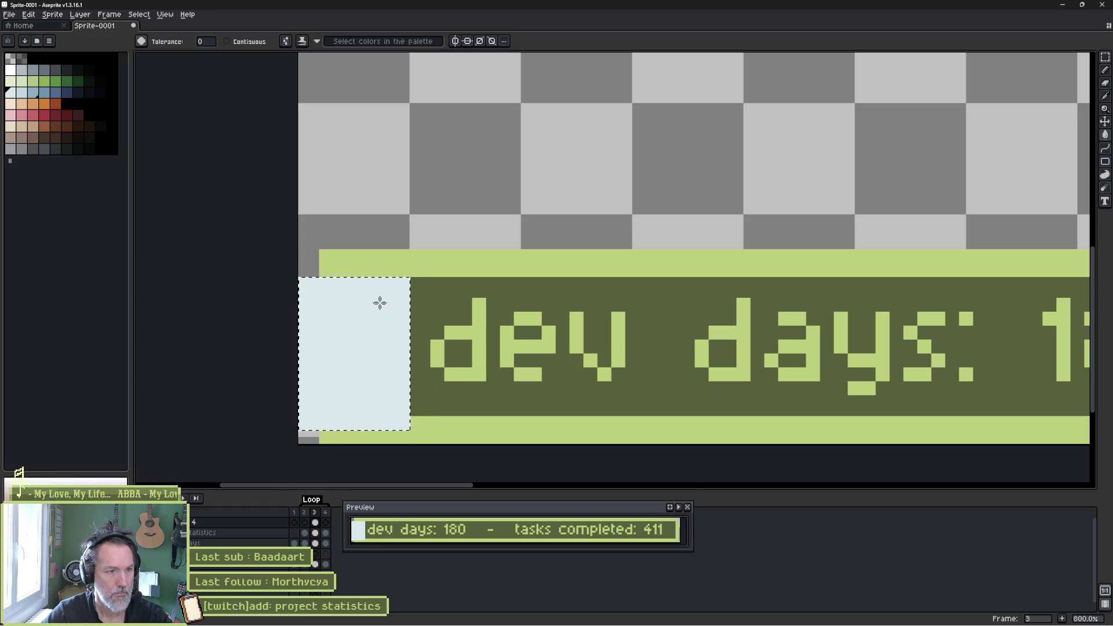
pyautogui.click(232, 520)
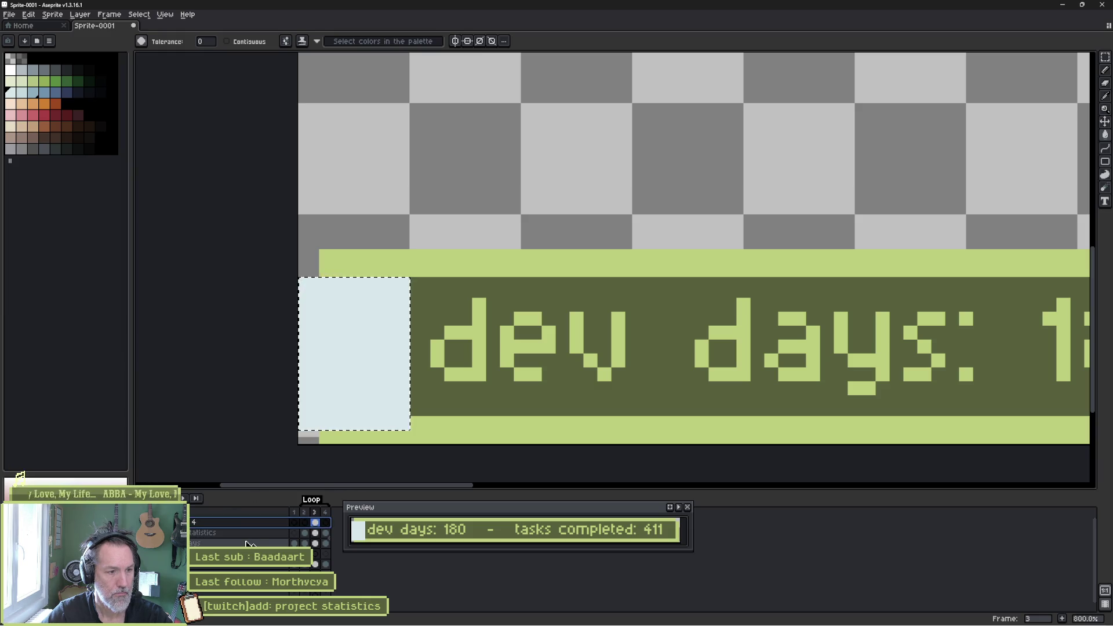
pyautogui.moveTo(244, 543); pyautogui.dragTo(246, 543)
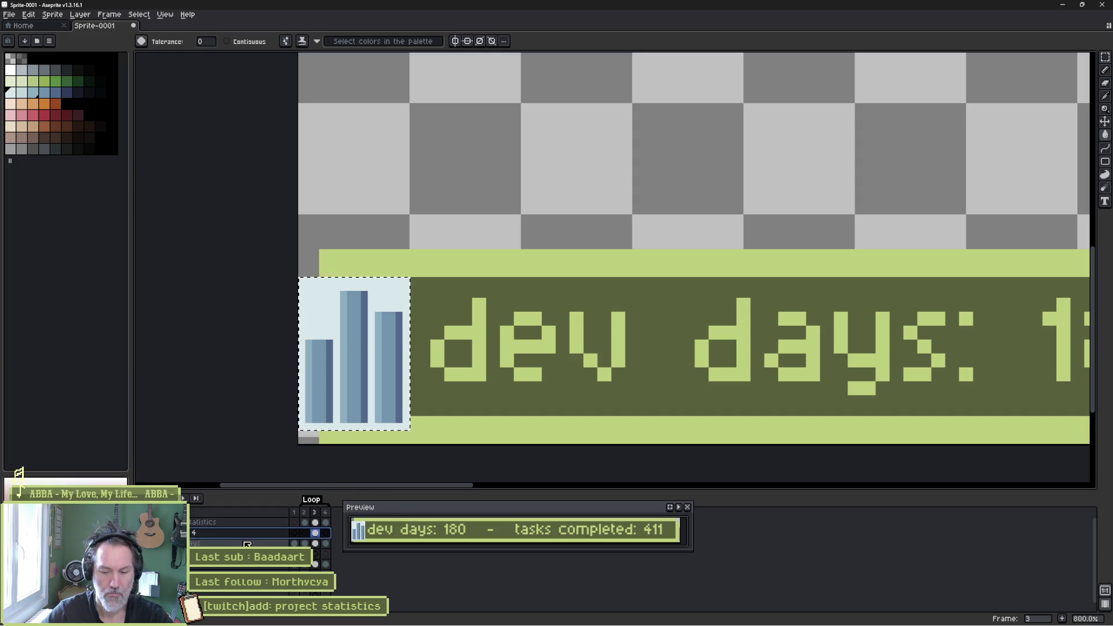
pyautogui.hotkey('shift', 'o')
# - Apply a black outline around the light-blue square and reposition its layer
pyautogui.click(770, 271)
pyautogui.click(766, 310)
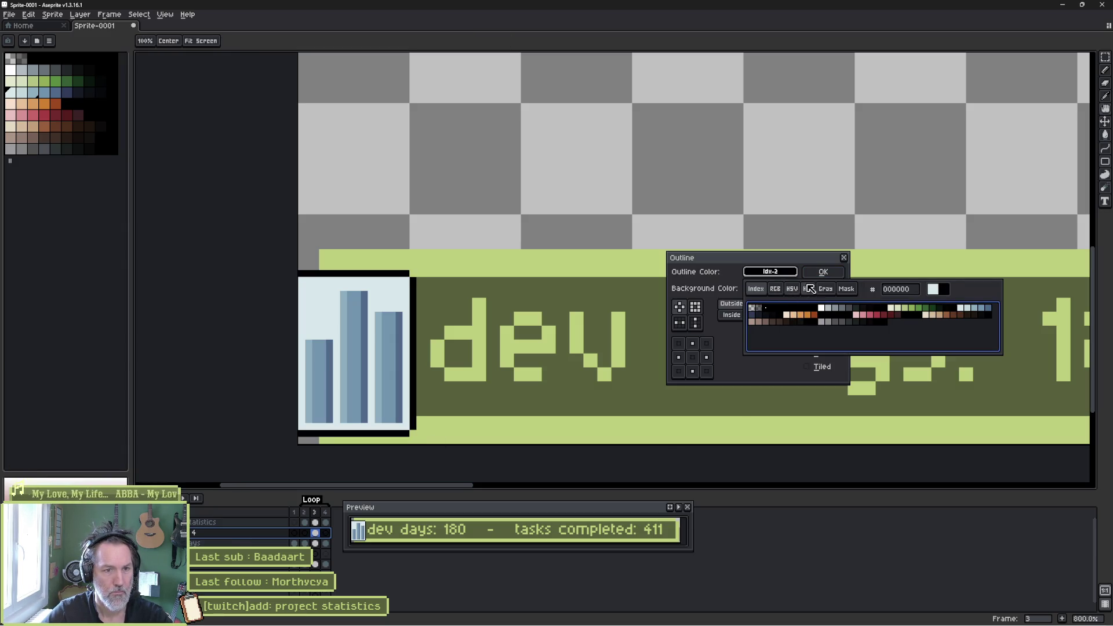
pyautogui.click(826, 272)
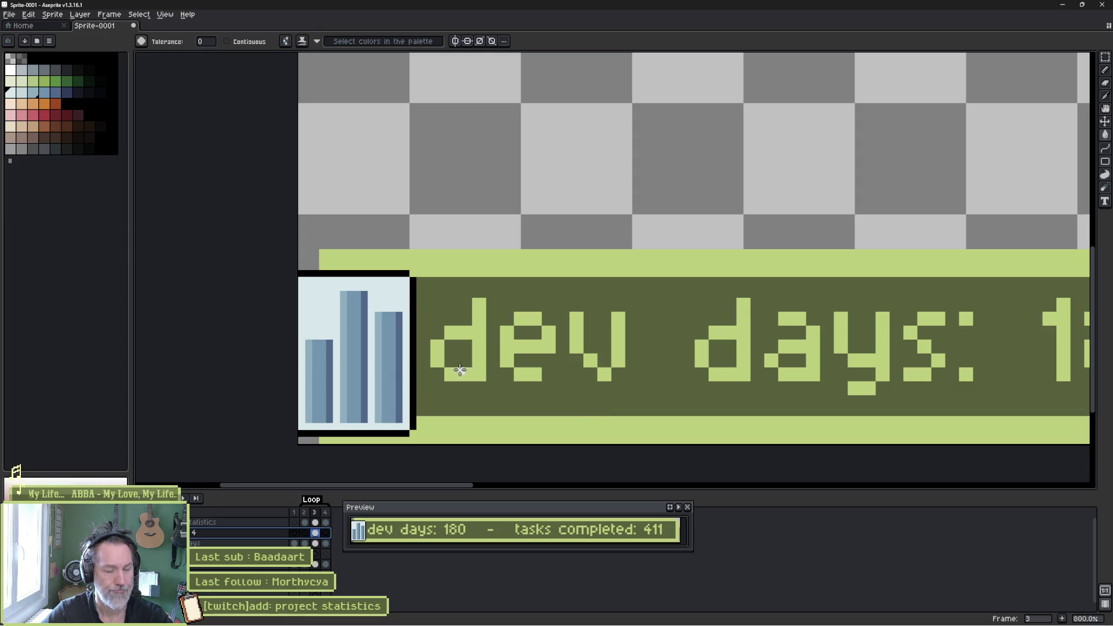
pyautogui.press('v')
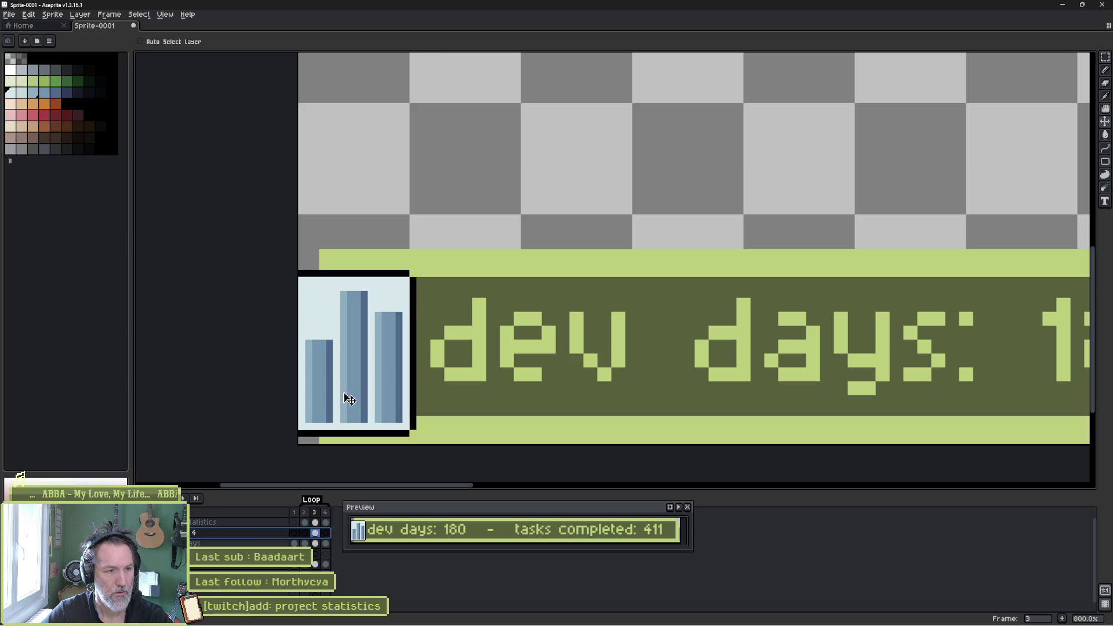
pyautogui.moveTo(355, 322)
pyautogui.mouseDown()
pyautogui.moveTo(365, 332)
pyautogui.moveTo(510, 228)
pyautogui.moveTo(581, 109)
pyautogui.moveTo(585, 244)
pyautogui.mouseUp()
# - Thicken the square's top and right black edges with a 3px black brush
pyautogui.press('b')
pyautogui.press('e')
pyautogui.click(32, 58)
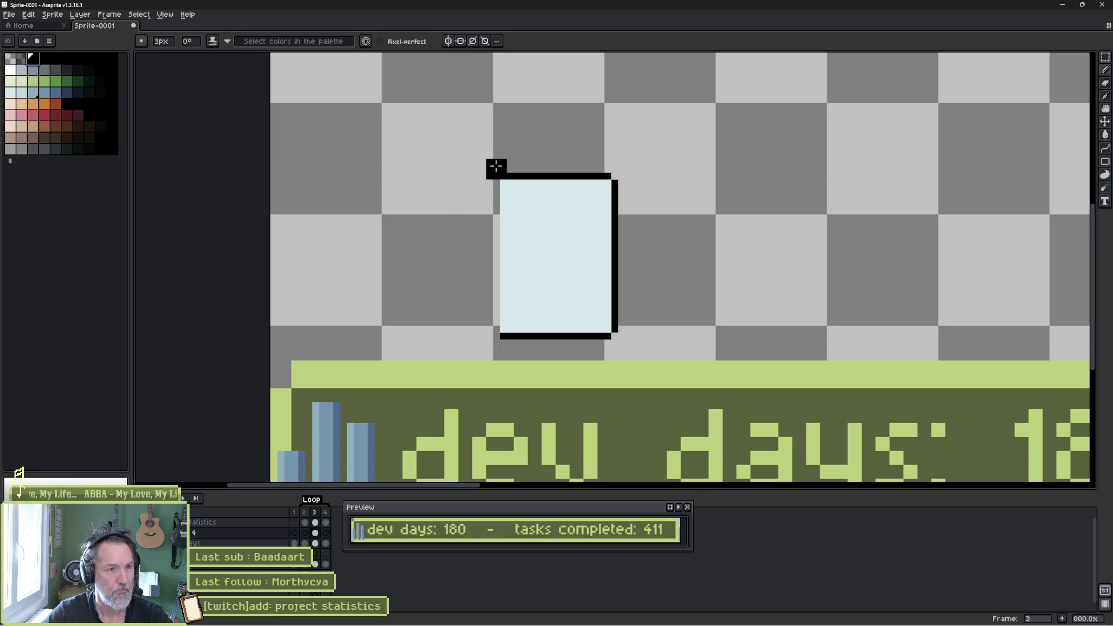
pyautogui.moveTo(503, 168); pyautogui.dragTo(582, 170)
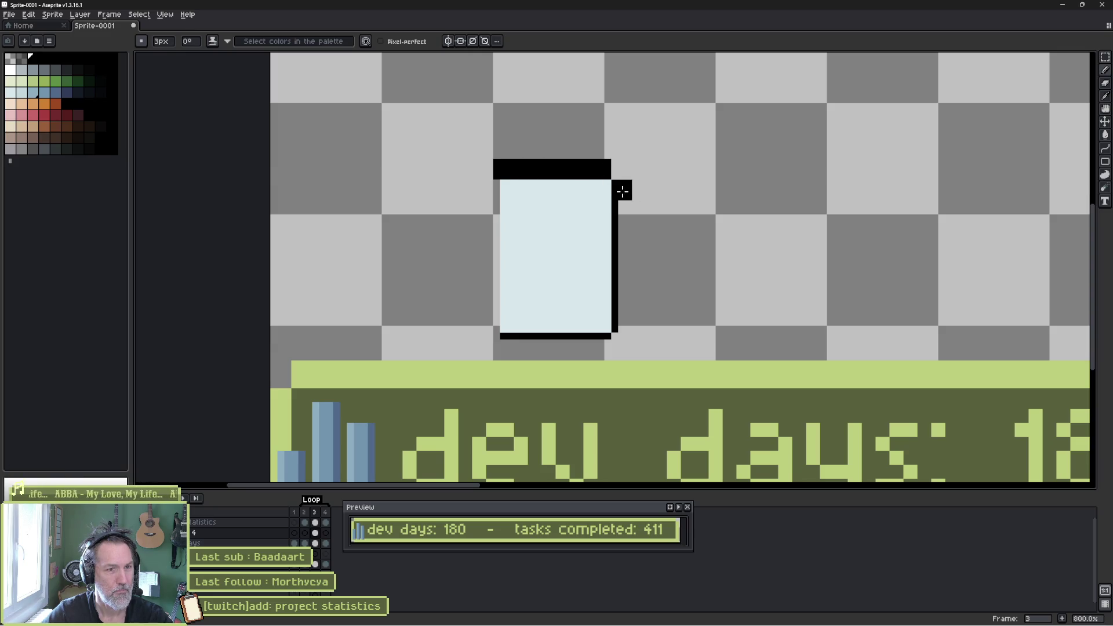
pyautogui.moveTo(622, 190)
pyautogui.mouseDown()
pyautogui.moveTo(622, 323)
pyautogui.moveTo(503, 344)
pyautogui.moveTo(489, 316)
pyautogui.moveTo(490, 186)
pyautogui.mouseUp()
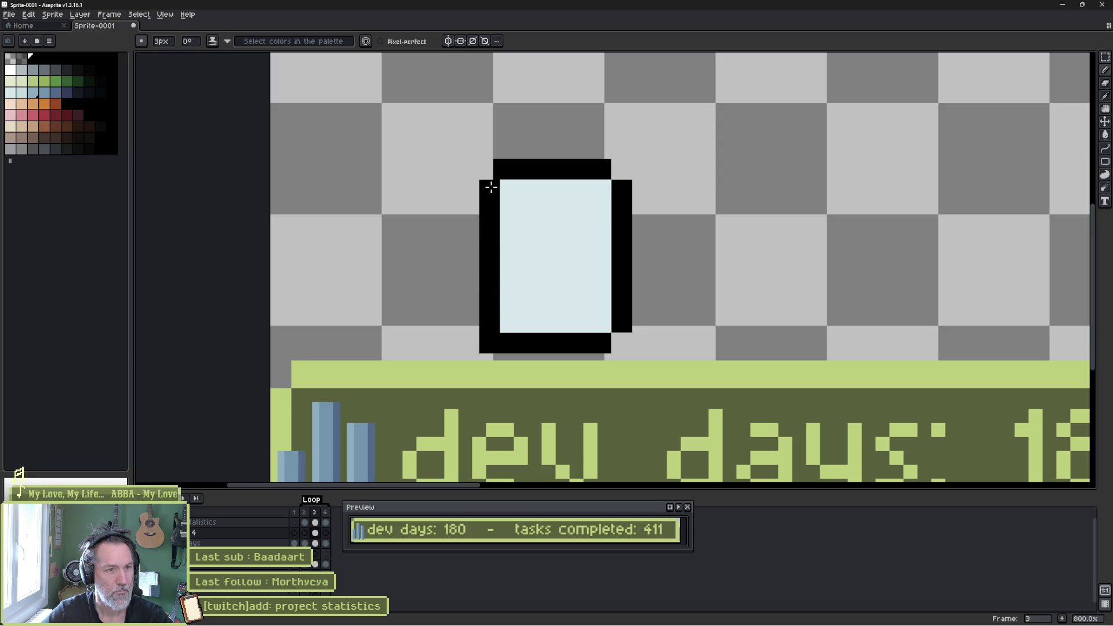
# - Erase the outline's bottom-left corner pixel and move the framed square behind the bars
pyautogui.press('e')
pyautogui.click(490, 343)
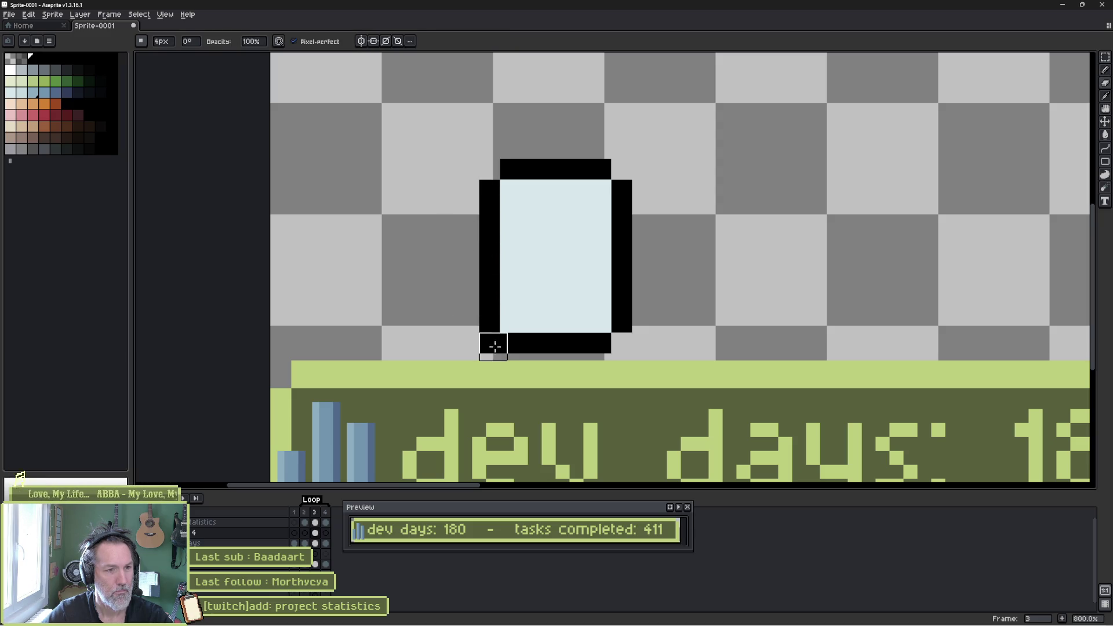
pyautogui.press('v')
pyautogui.moveTo(481, 319)
pyautogui.mouseDown()
pyautogui.moveTo(425, 269)
pyautogui.moveTo(437, 179)
pyautogui.mouseUp()
pyautogui.moveTo(507, 158)
pyautogui.mouseDown()
pyautogui.moveTo(284, 363)
pyautogui.moveTo(300, 352)
pyautogui.mouseUp()
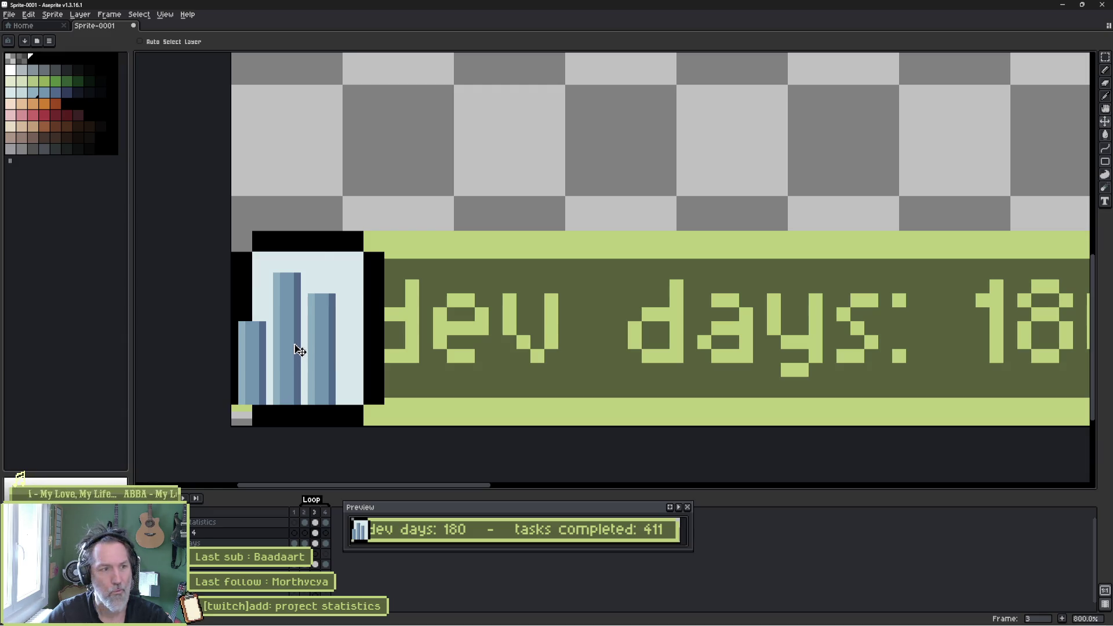
# - Paint green over the excess frame outline on the top, bottom and left edges
pyautogui.press('b')
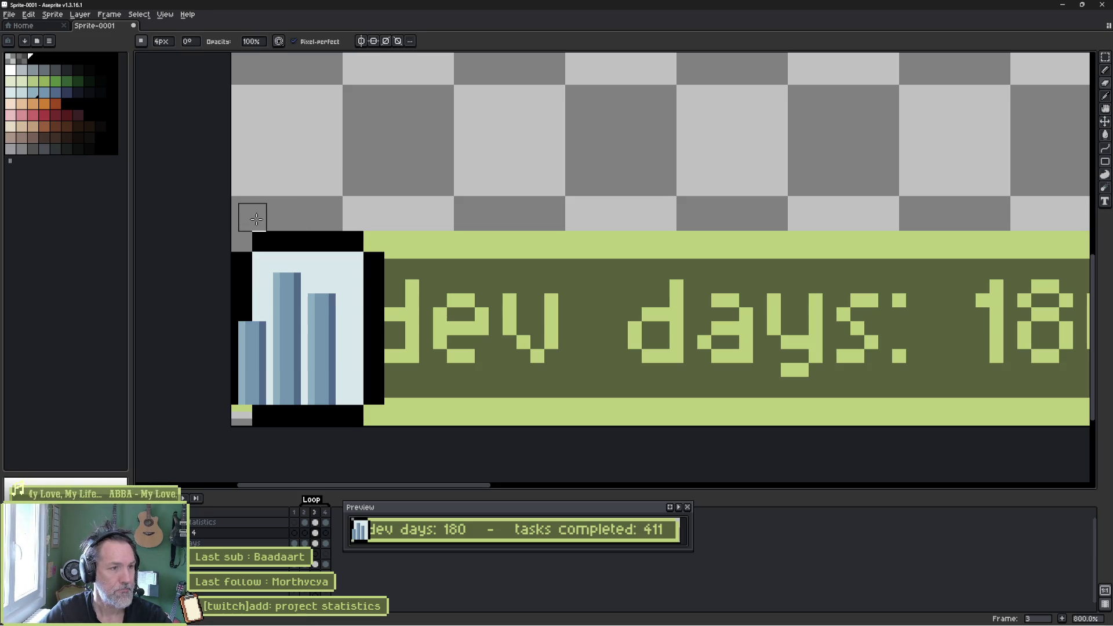
pyautogui.moveTo(262, 231)
pyautogui.mouseDown()
pyautogui.moveTo(360, 224)
pyautogui.moveTo(402, 248)
pyautogui.moveTo(390, 392)
pyautogui.mouseUp()
pyautogui.moveTo(366, 437); pyautogui.dragTo(251, 435)
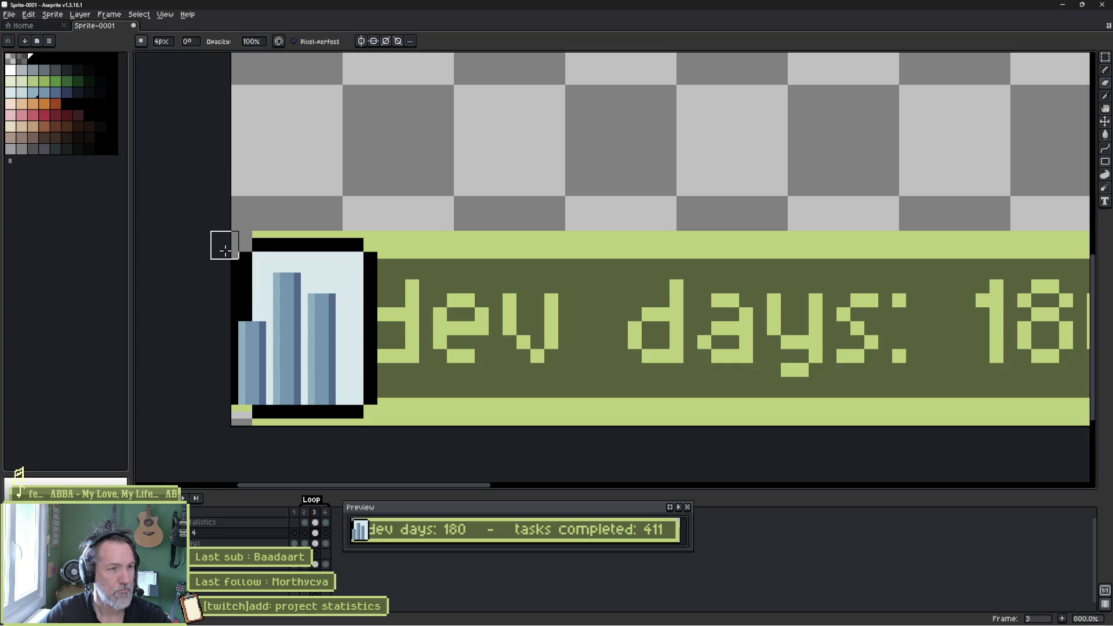
pyautogui.moveTo(218, 256); pyautogui.dragTo(219, 381)
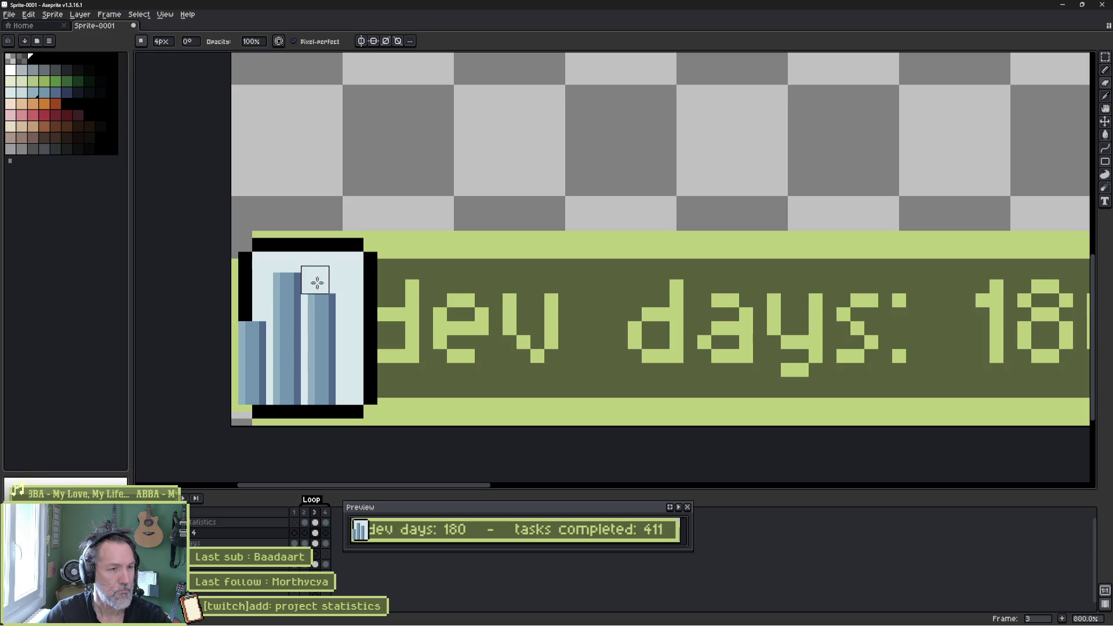
# - Shift the statistics layer's bars right to centre them, and move the preview further left
pyautogui.press('v')
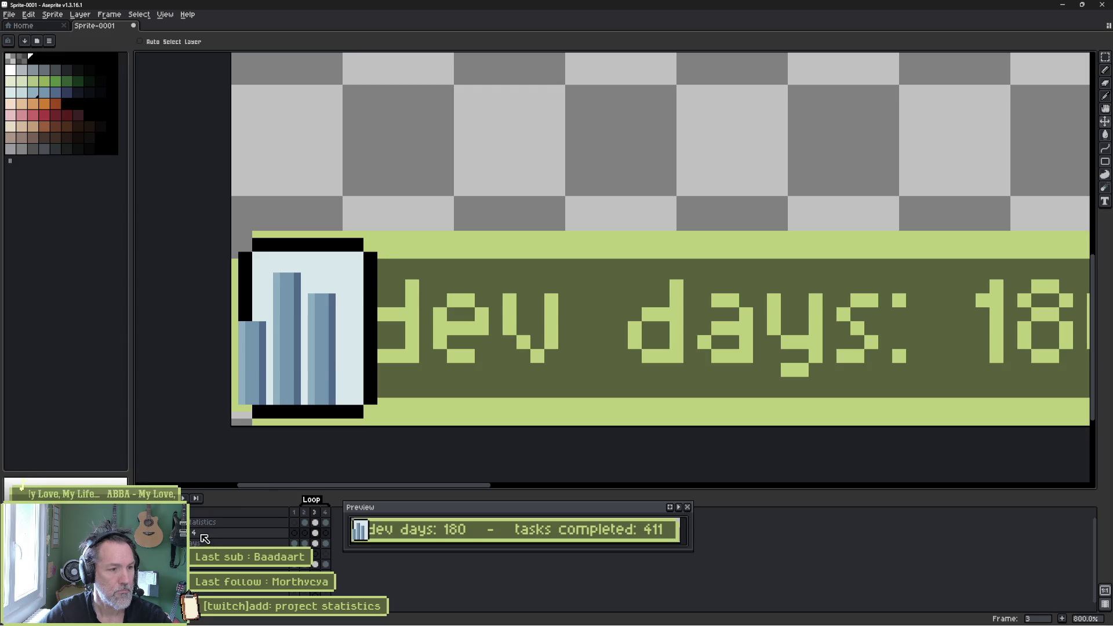
pyautogui.click(261, 522)
pyautogui.moveTo(315, 348); pyautogui.dragTo(338, 351)
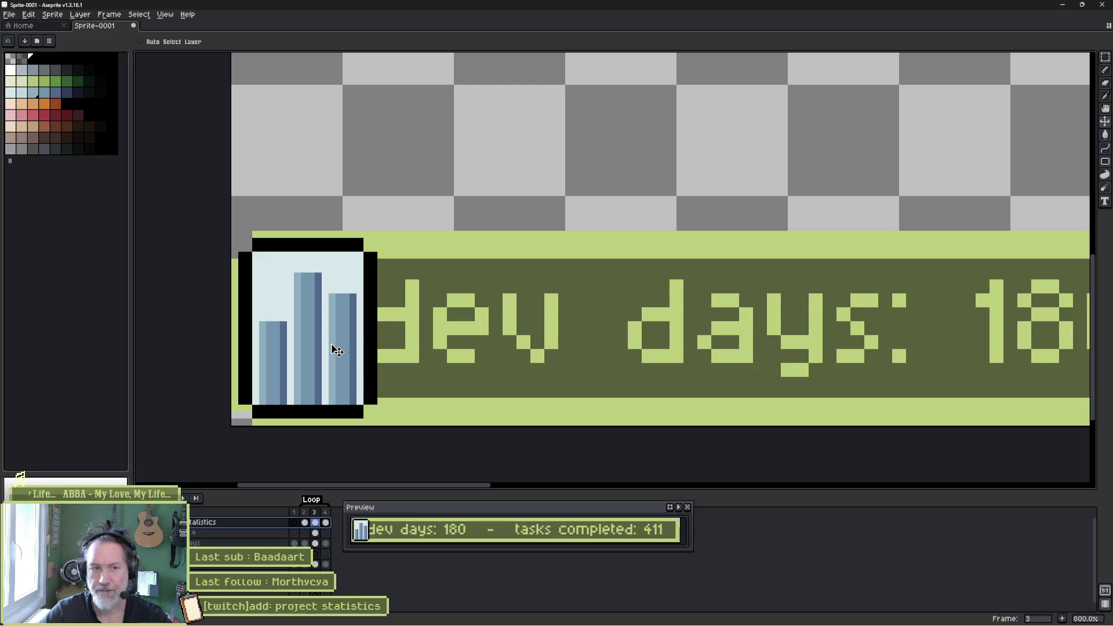
pyautogui.moveTo(421, 512); pyautogui.dragTo(262, 506)
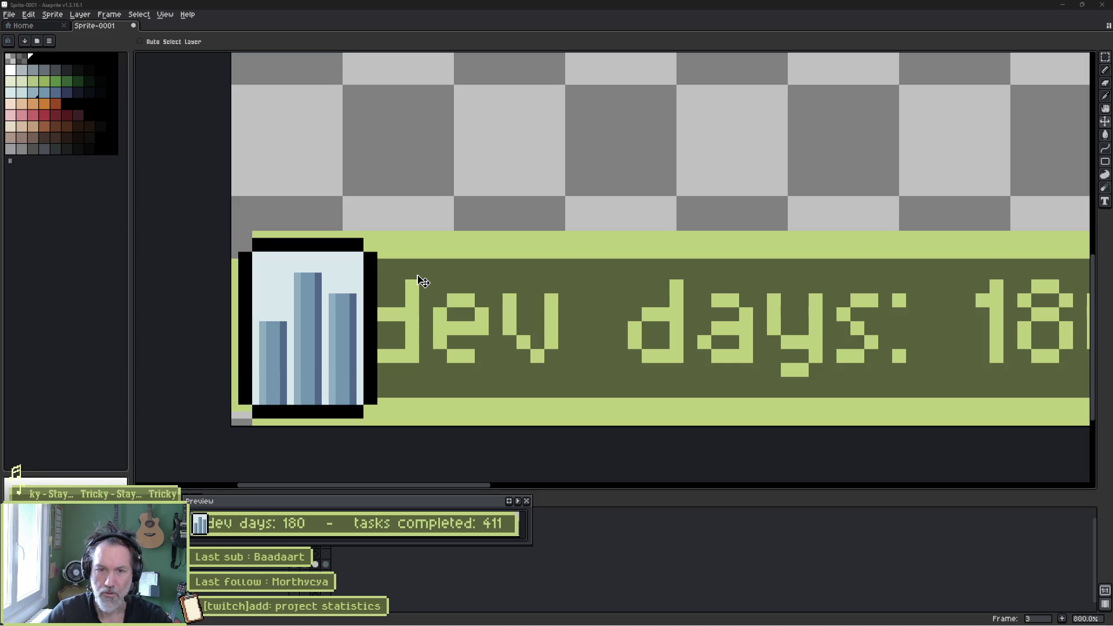
# - In the browser, search DuckDuckGo for 'logo statistics' and show the image results
pyautogui.click(480, 615)
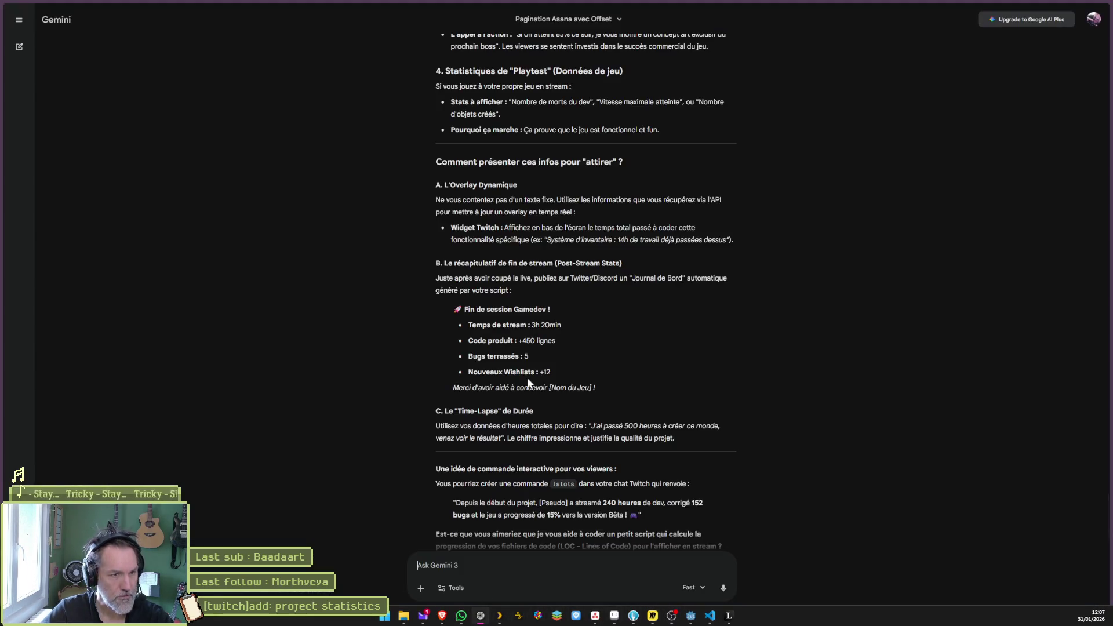
pyautogui.hotkey('ctrl', 'l')
pyautogui.write('logo statistics')
pyautogui.press('Return')
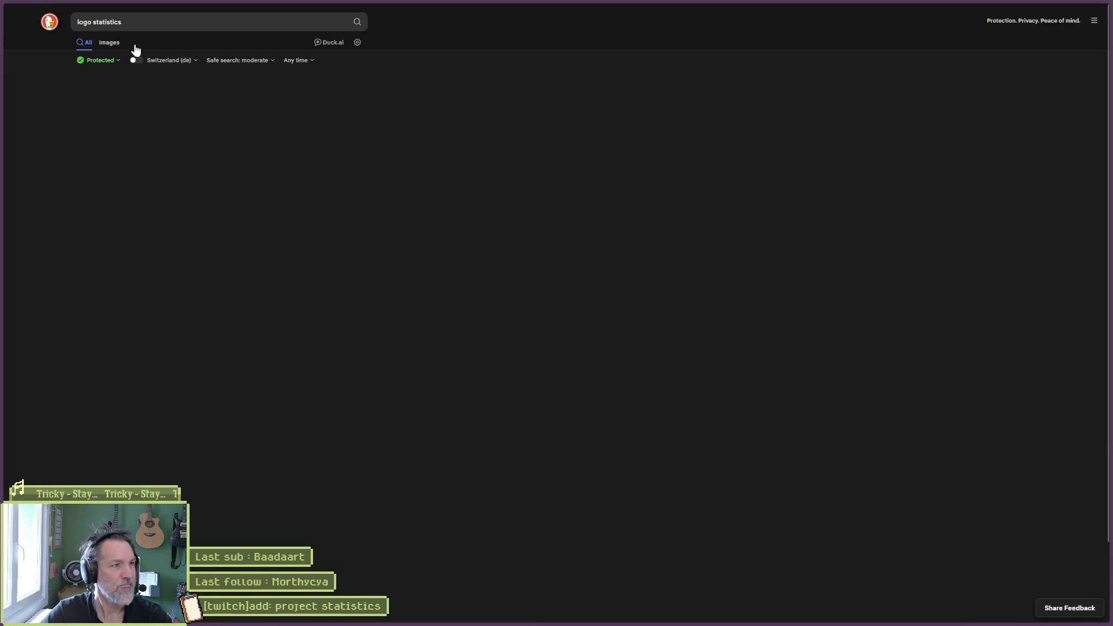
pyautogui.click(109, 43)
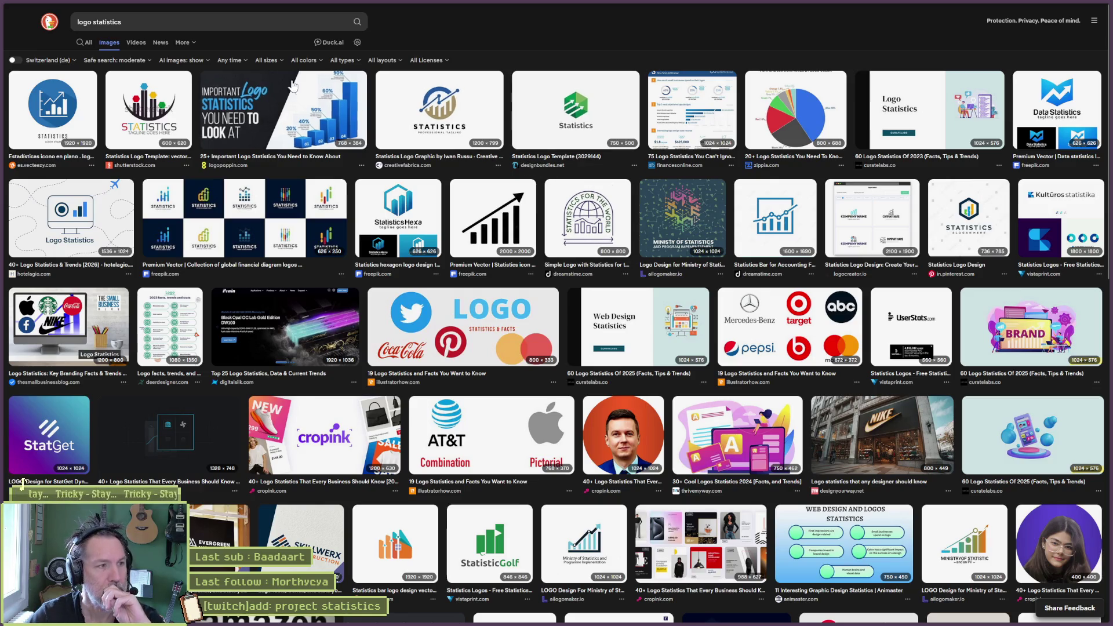
# - Refine the image search to 'logo statistics pixels'
pyautogui.click(262, 22)
pyautogui.write('pixels')
pyautogui.press('Return')
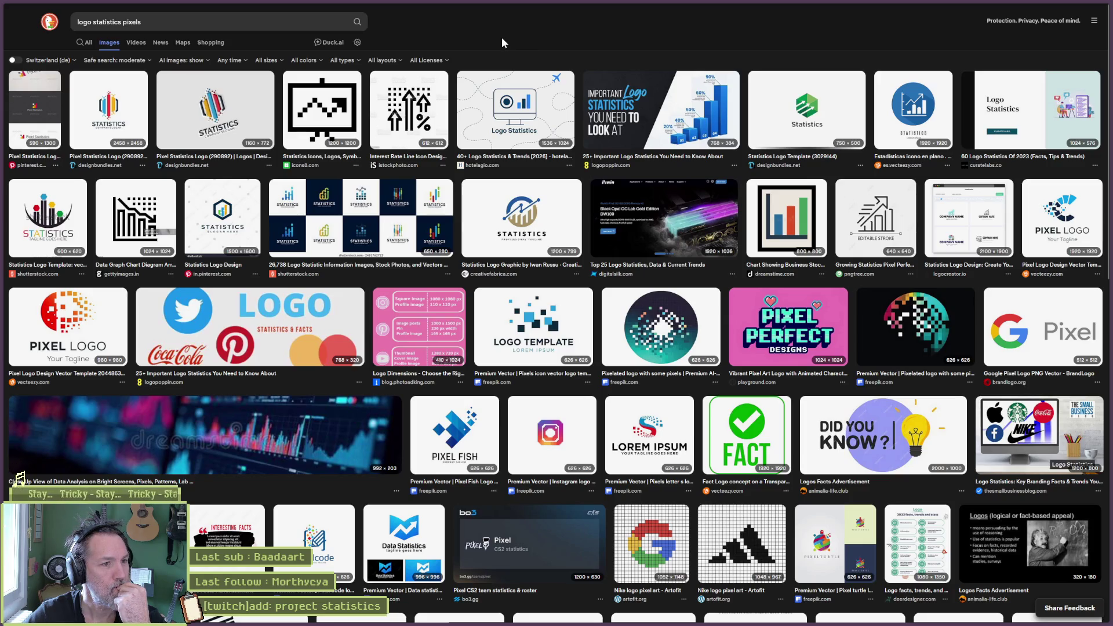
# - Preview a grid of statistics logos, scroll through the results, then return to Aseprite
pyautogui.click(393, 205)
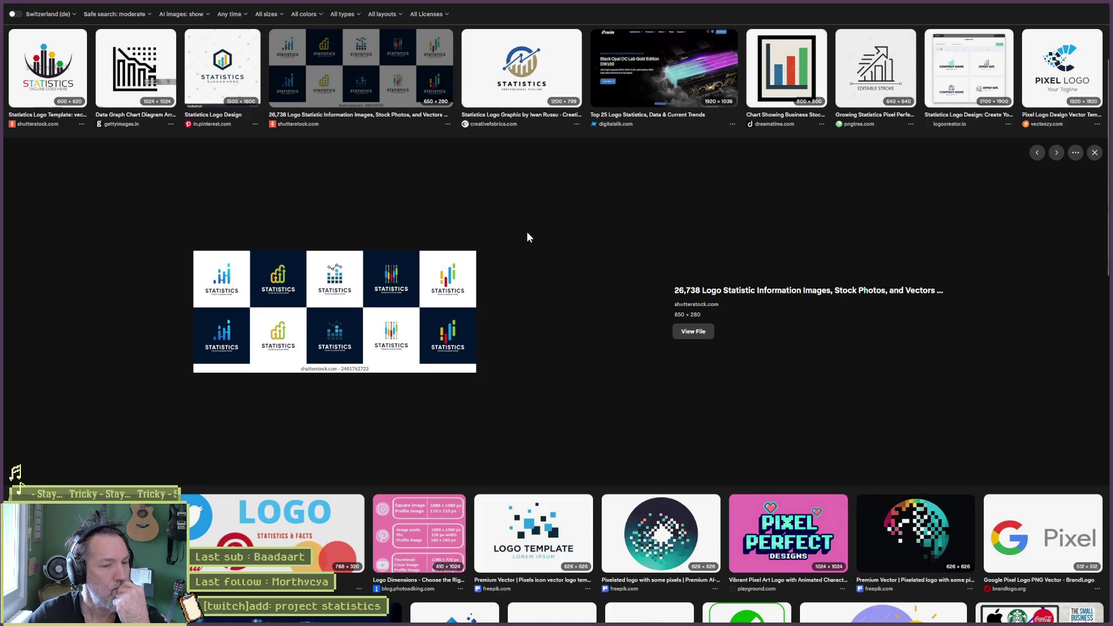
pyautogui.scroll(-3, 520, 228)
pyautogui.scroll(-3, 571, 256)
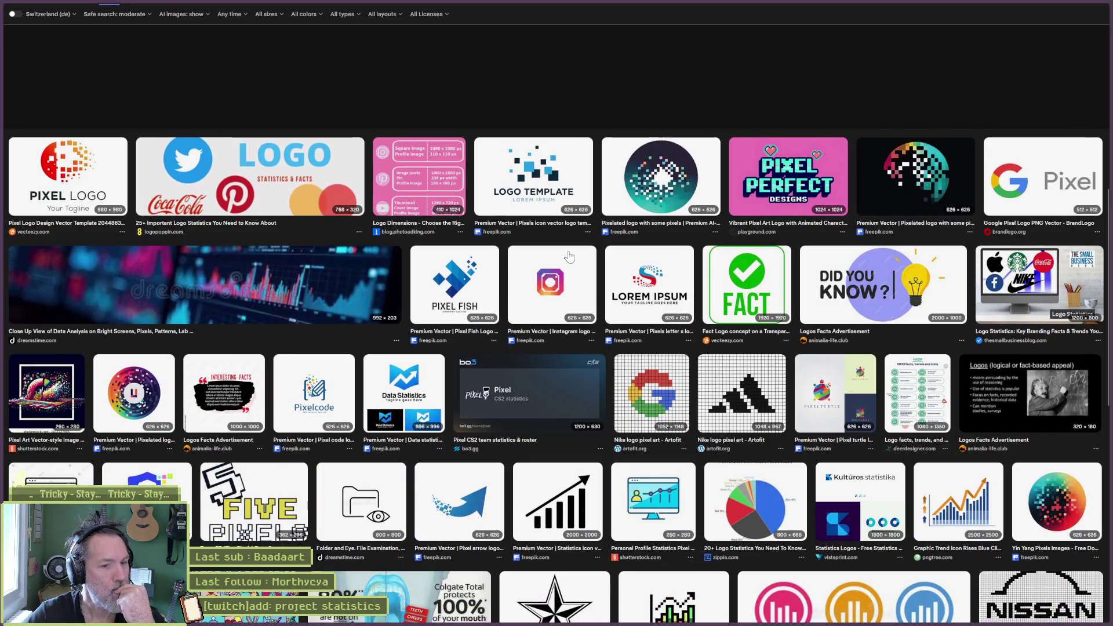
pyautogui.scroll(-3, 568, 256)
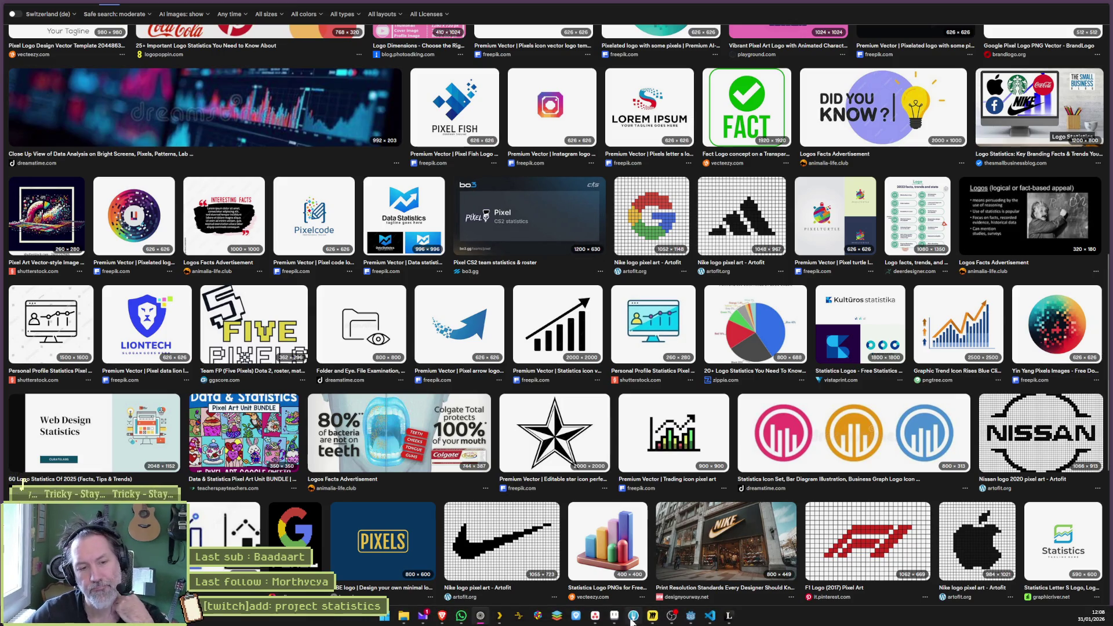
pyautogui.click(613, 616)
pyautogui.scroll(-1, 638, 180)
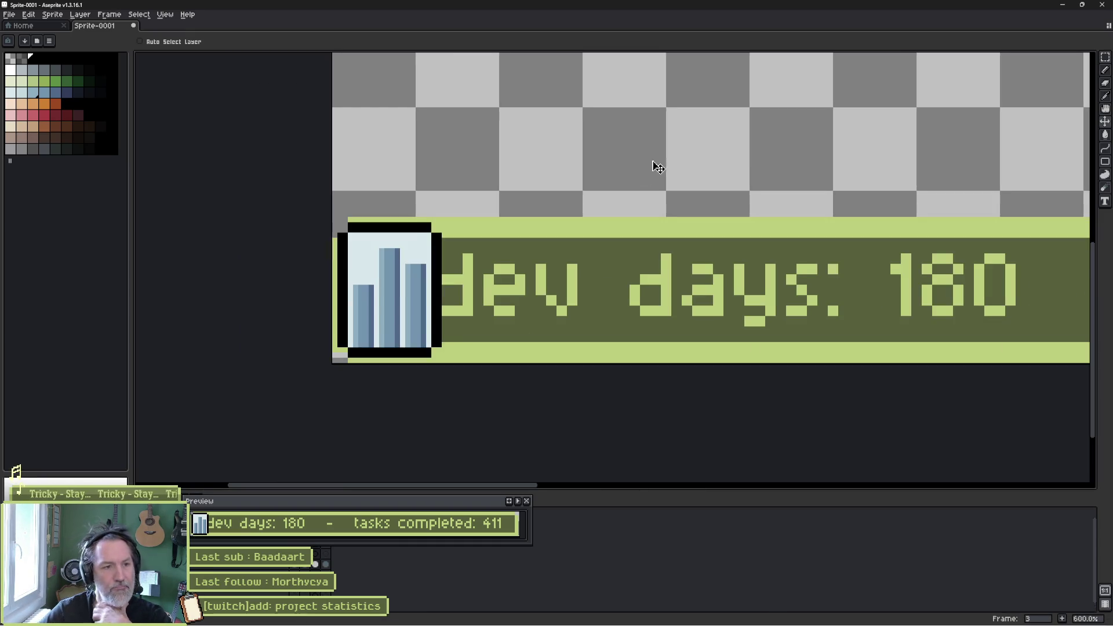
# - With the Pencil, draw a black vertical-then-horizontal axis stroke above the 'dev days' banner
pyautogui.moveTo(653, 166); pyautogui.dragTo(620, 210)
pyautogui.scroll(-1, 619, 210)
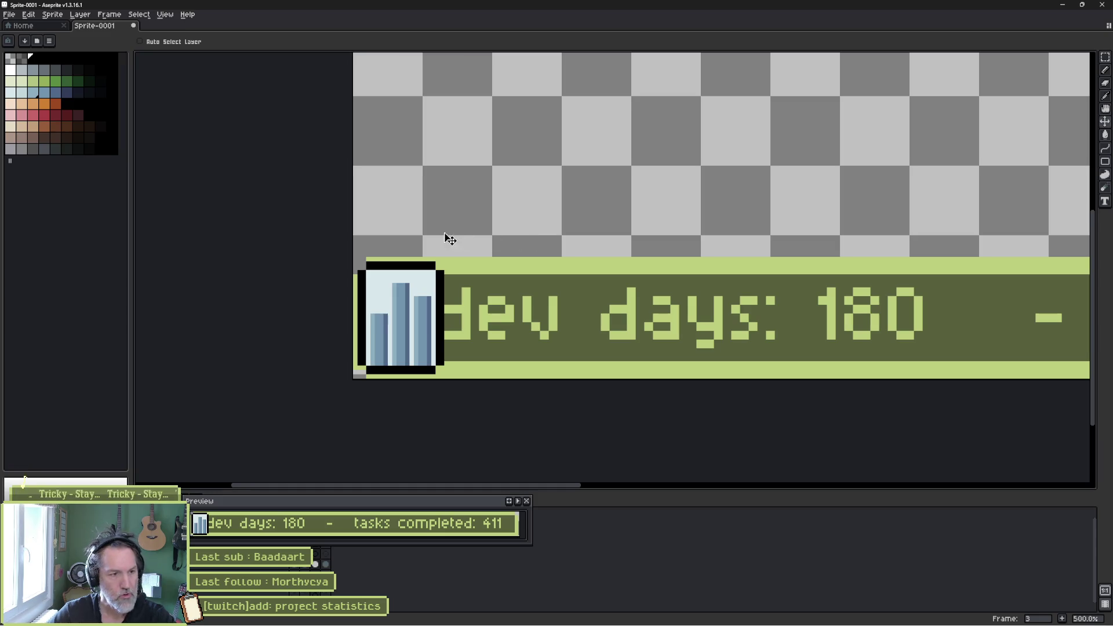
pyautogui.press('b')
pyautogui.scroll(3, 502, 214)
pyautogui.hscroll(3, 502, 214)
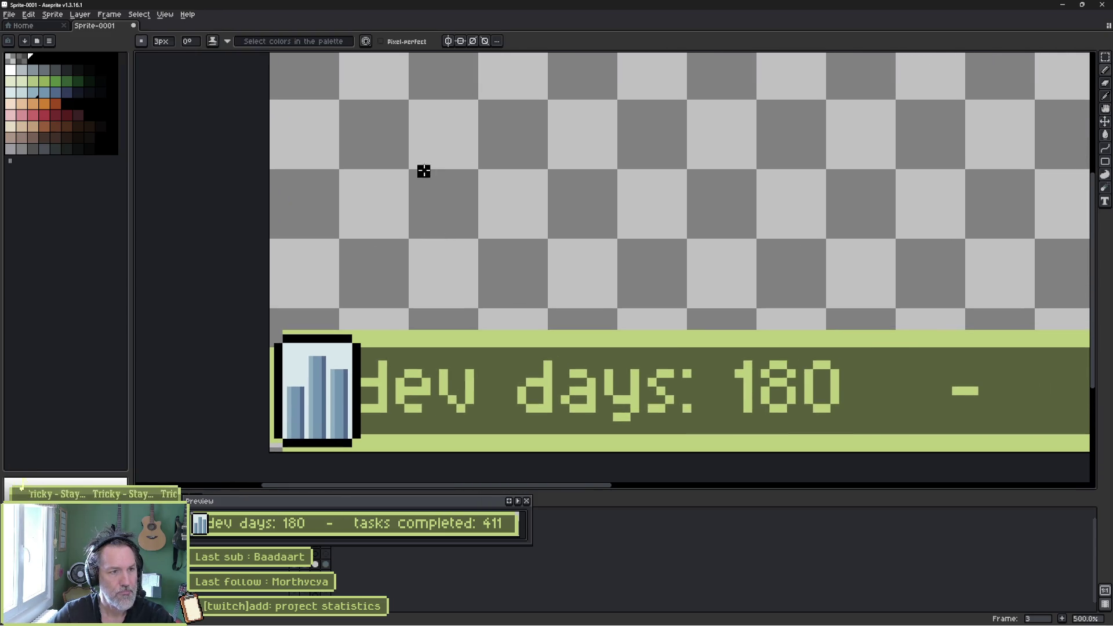
pyautogui.moveTo(406, 210)
pyautogui.mouseDown()
pyautogui.moveTo(407, 379)
pyautogui.moveTo(631, 379)
pyautogui.moveTo(600, 379)
pyautogui.mouseUp()
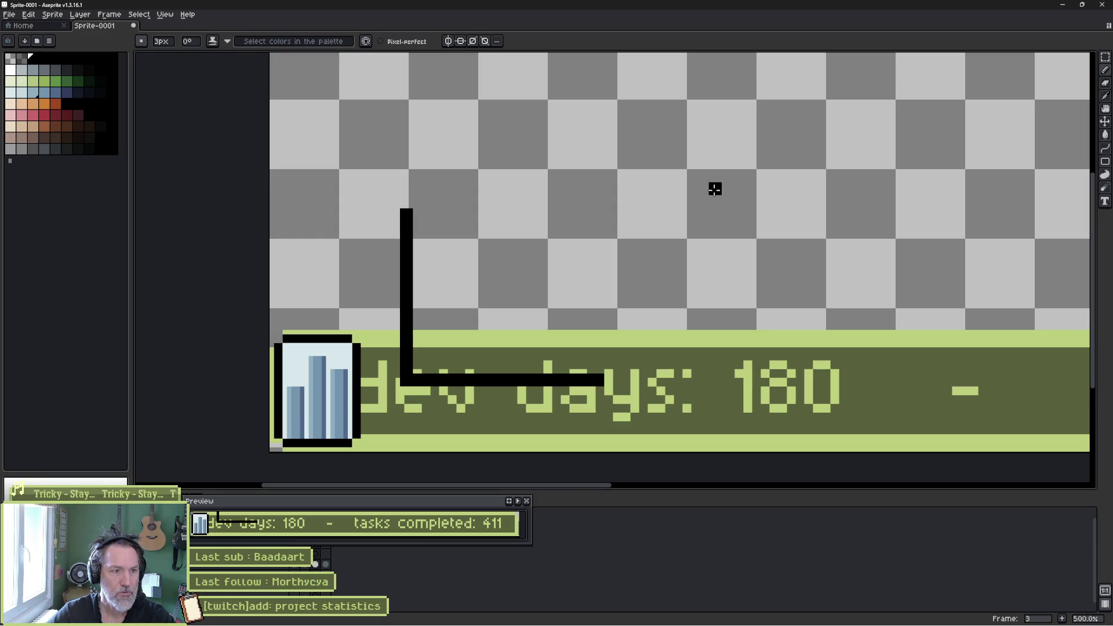
# - Move the Preview panel aside and erase the axis ends to shorten both black axes
pyautogui.moveTo(371, 496); pyautogui.dragTo(378, 468)
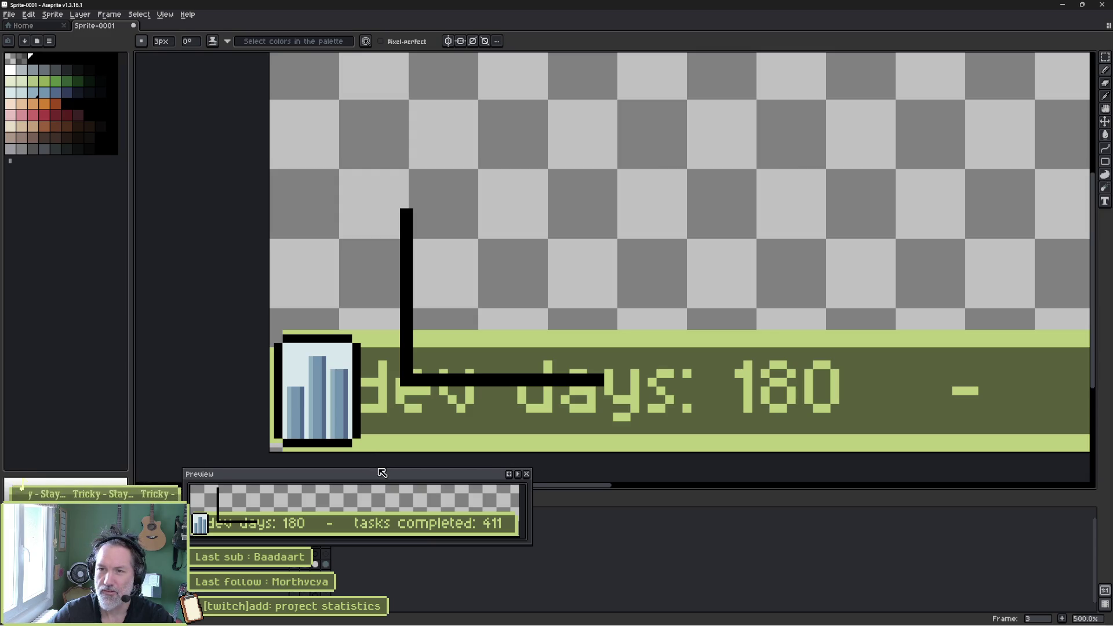
pyautogui.press('b')
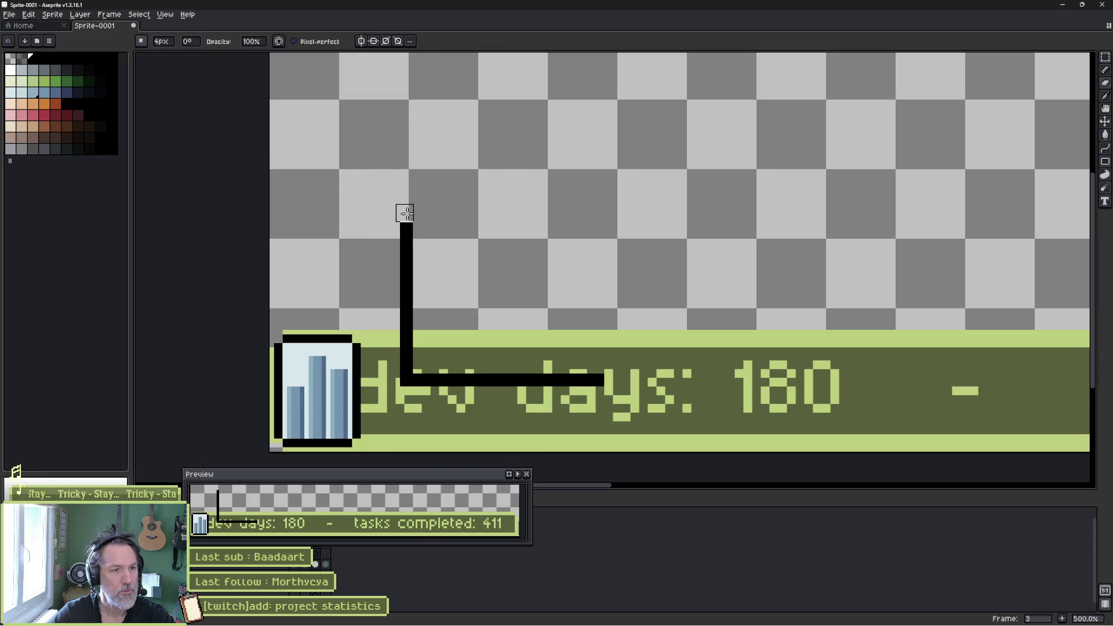
pyautogui.moveTo(601, 379); pyautogui.dragTo(592, 380)
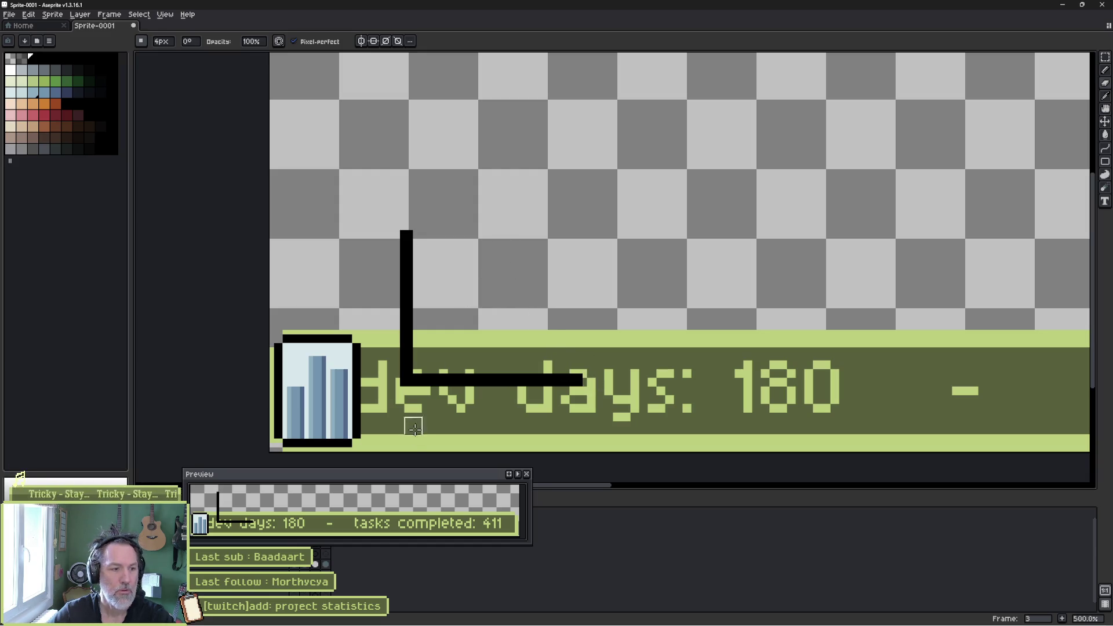
pyautogui.moveTo(398, 479)
pyautogui.mouseDown()
pyautogui.moveTo(418, 542)
pyautogui.moveTo(411, 559)
pyautogui.moveTo(334, 562)
pyautogui.moveTo(429, 516)
pyautogui.moveTo(550, 550)
pyautogui.moveTo(534, 520)
pyautogui.moveTo(580, 576)
pyautogui.mouseUp()
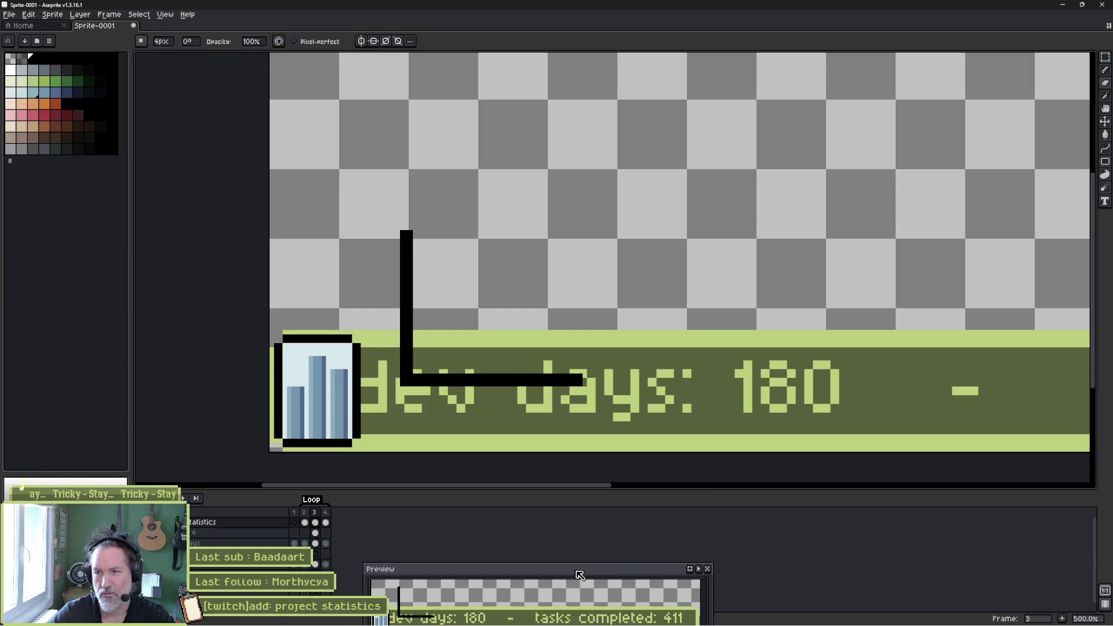
pyautogui.moveTo(400, 233); pyautogui.dragTo(403, 248)
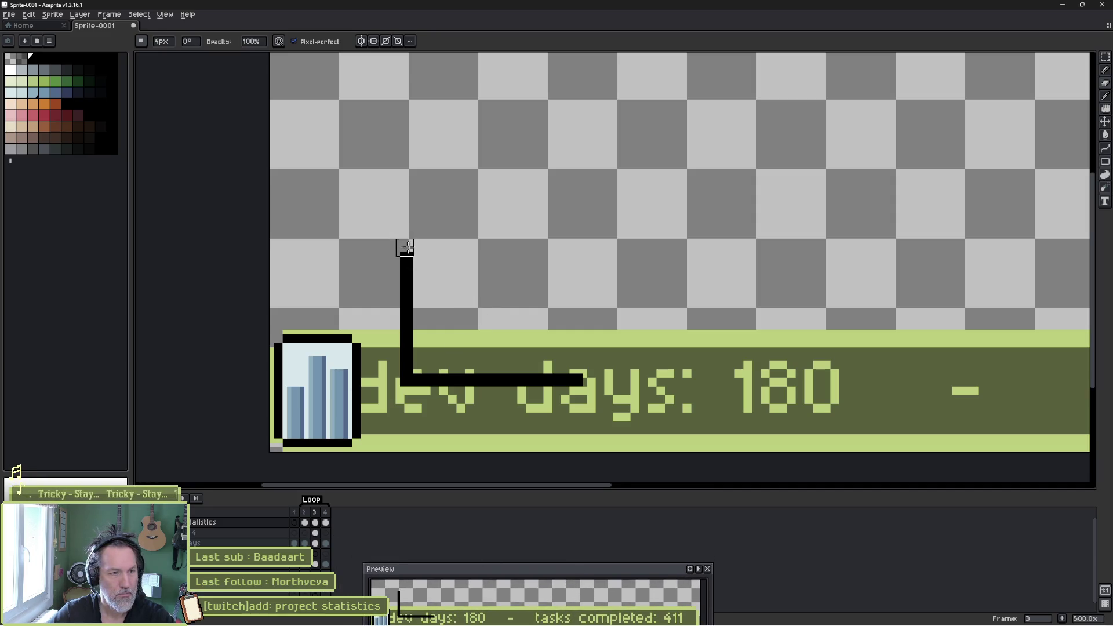
pyautogui.moveTo(582, 379); pyautogui.dragTo(565, 378)
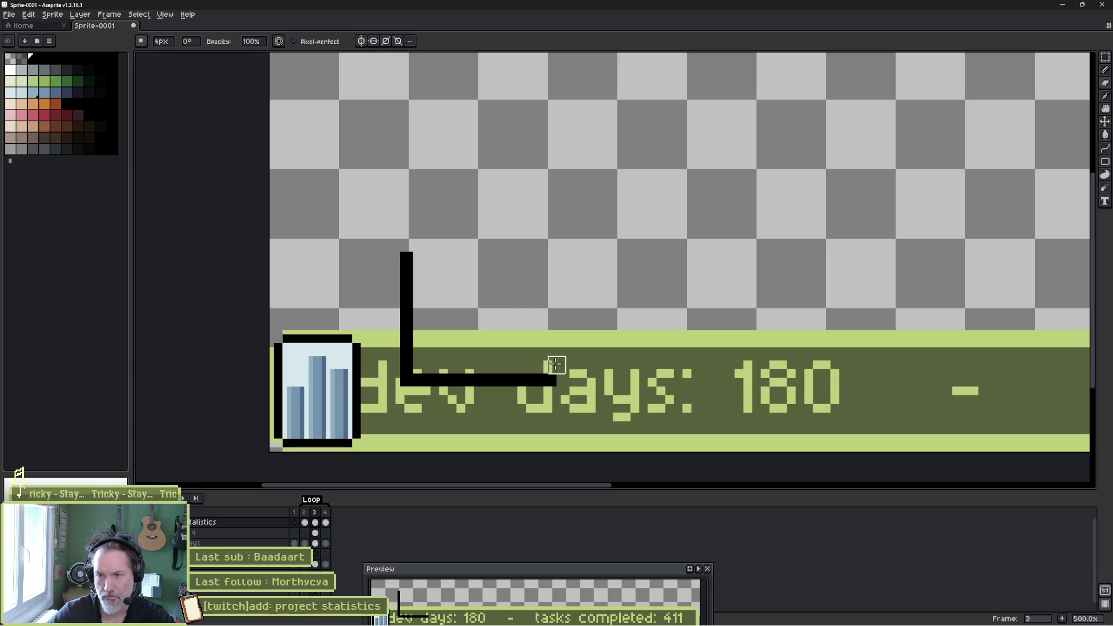
pyautogui.moveTo(412, 251); pyautogui.dragTo(406, 274)
pyautogui.moveTo(553, 377); pyautogui.dragTo(540, 376)
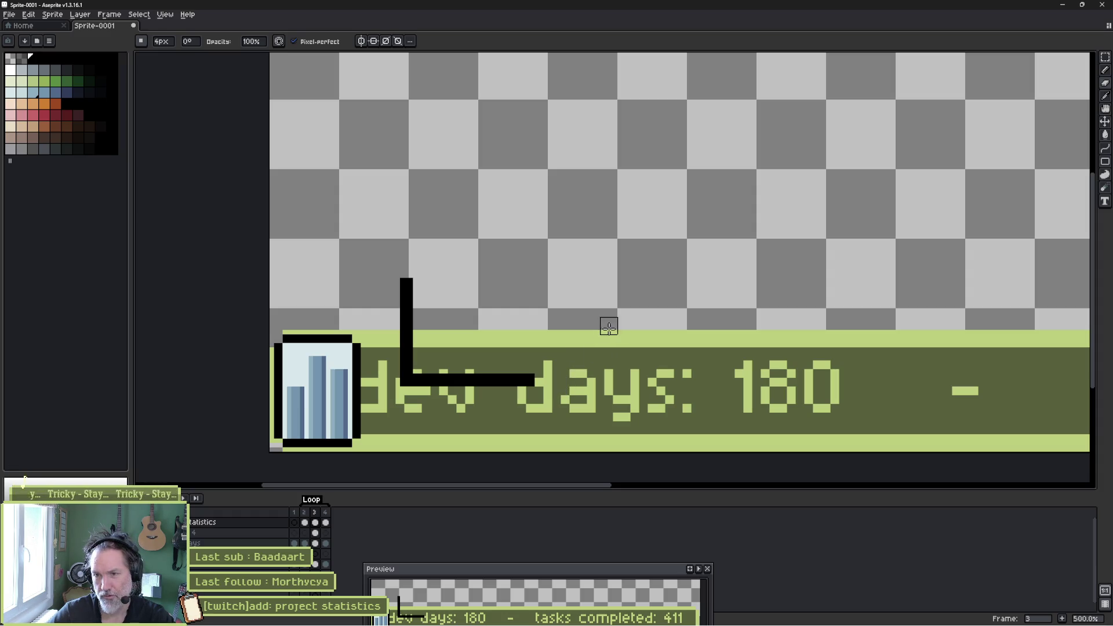
# - Draw three black bars of differing heights rising from the horizontal axis
pyautogui.press('b')
pyautogui.moveTo(519, 380); pyautogui.dragTo(543, 380)
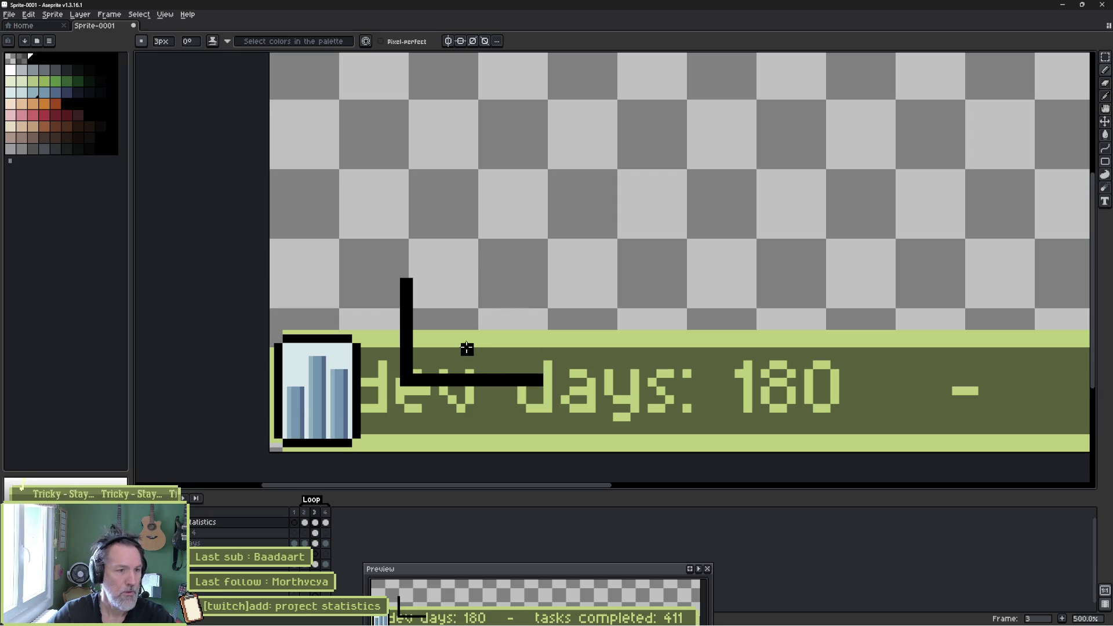
pyautogui.moveTo(439, 372); pyautogui.dragTo(444, 336)
pyautogui.hotkey('ctrl', 'z')
pyautogui.moveTo(433, 373)
pyautogui.mouseDown()
pyautogui.moveTo(433, 326)
pyautogui.moveTo(460, 352)
pyautogui.moveTo(459, 293)
pyautogui.mouseUp()
pyautogui.hotkey('ctrl', 'z')
pyautogui.moveTo(459, 374); pyautogui.dragTo(459, 296)
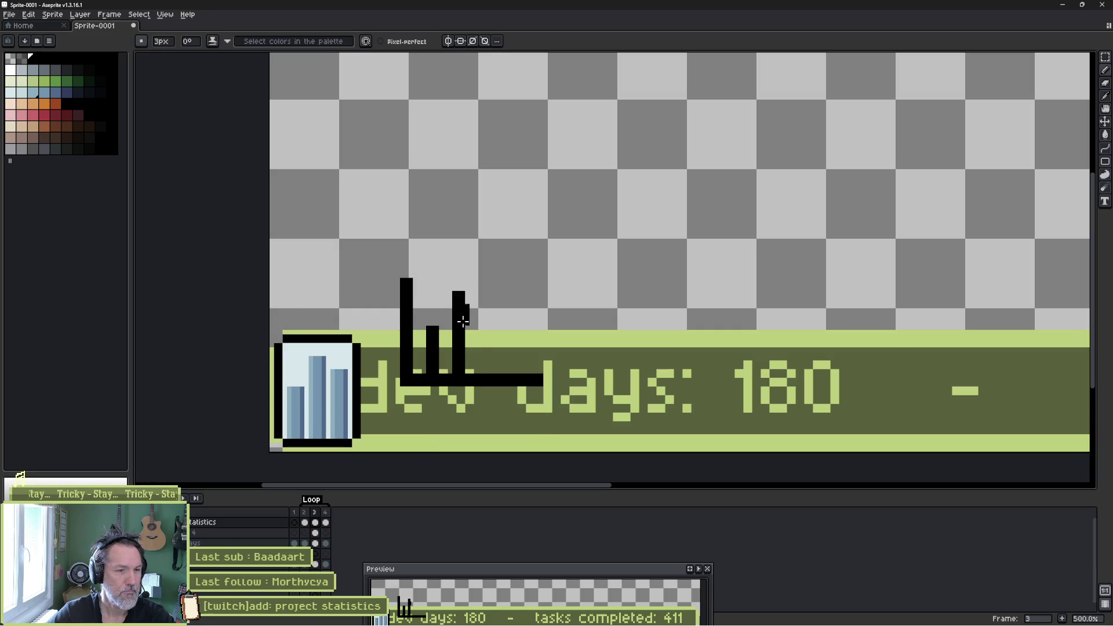
pyautogui.moveTo(516, 376); pyautogui.dragTo(515, 314)
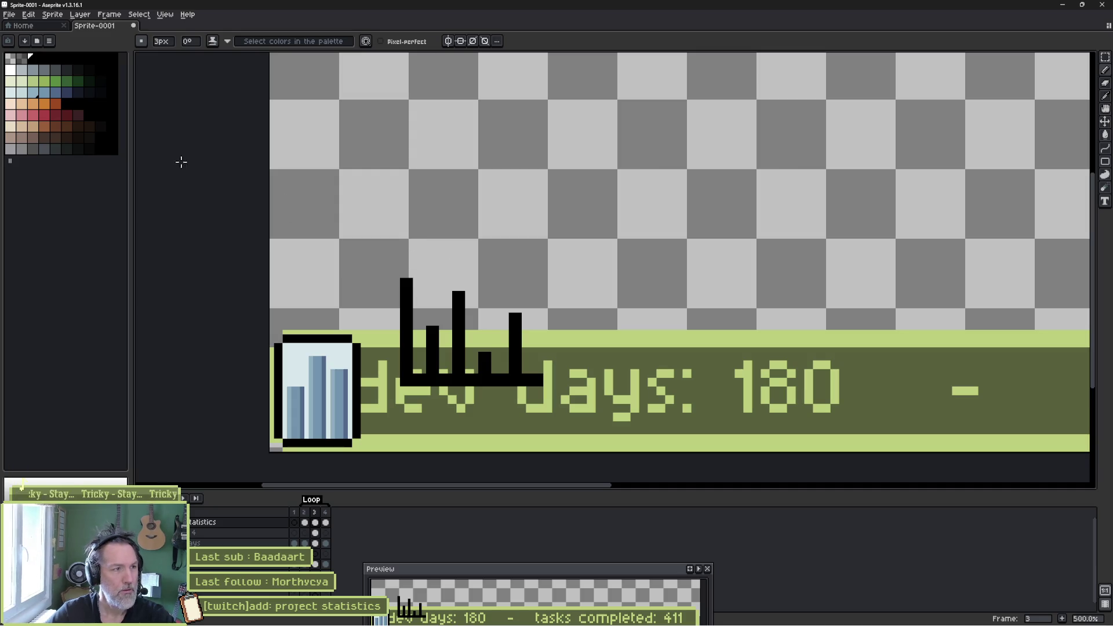
pyautogui.click(45, 114)
# - Draw a dark red zigzag line that rises, dips and rises again over the bars
pyautogui.click(432, 293)
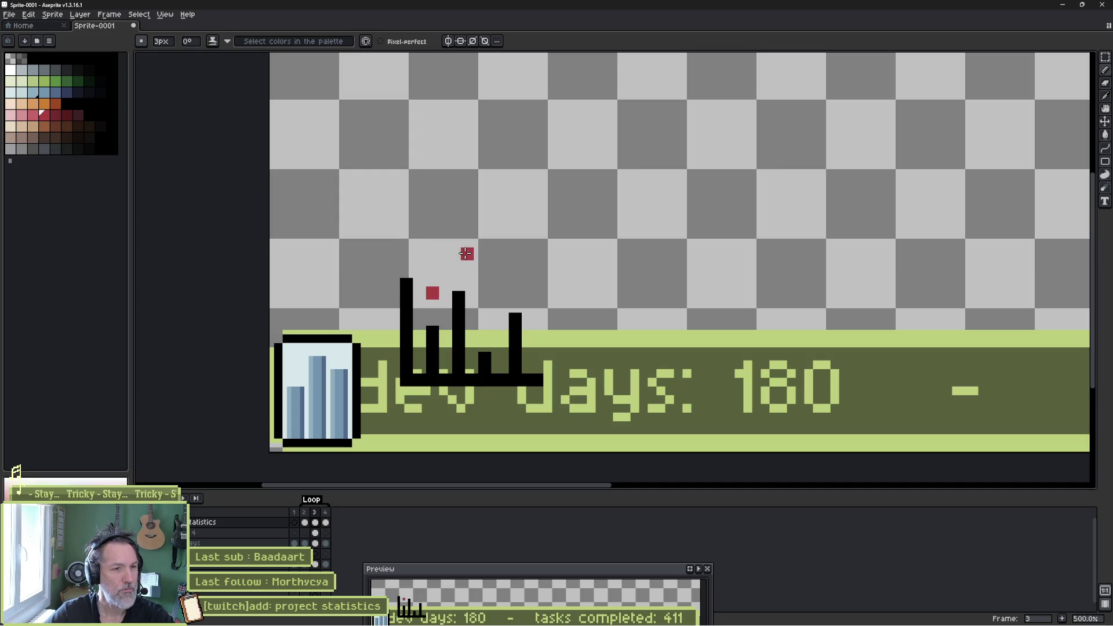
pyautogui.keyDown('shift'); pyautogui.click(455, 254); pyautogui.keyUp('shift')
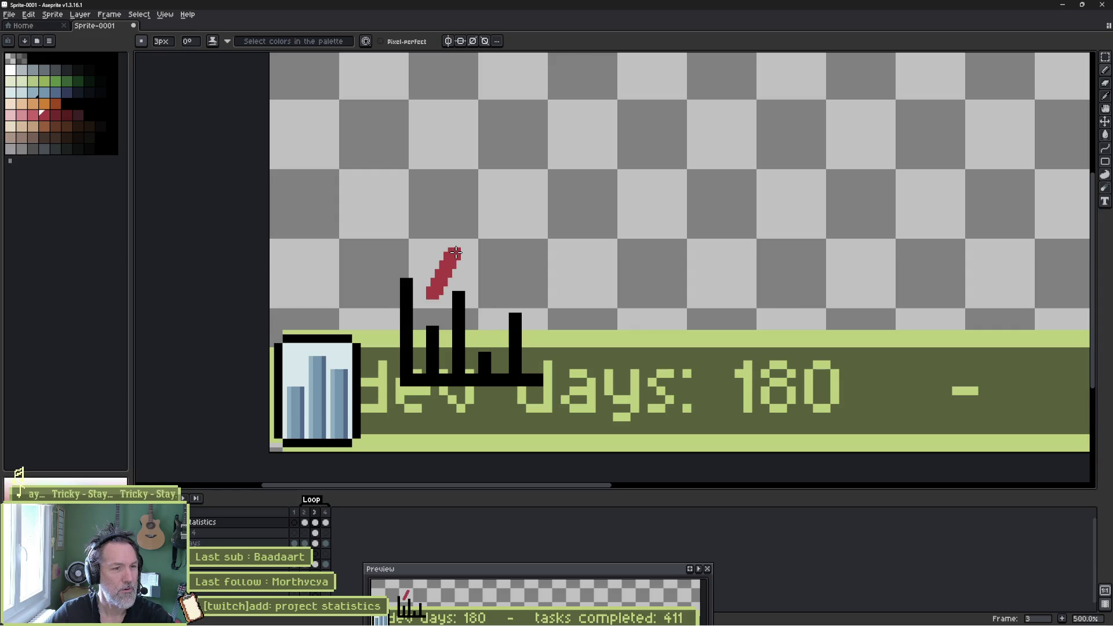
pyautogui.keyDown('shift'); pyautogui.click(488, 328); pyautogui.keyUp('shift')
pyautogui.keyDown('shift'); pyautogui.click(515, 270); pyautogui.keyUp('shift')
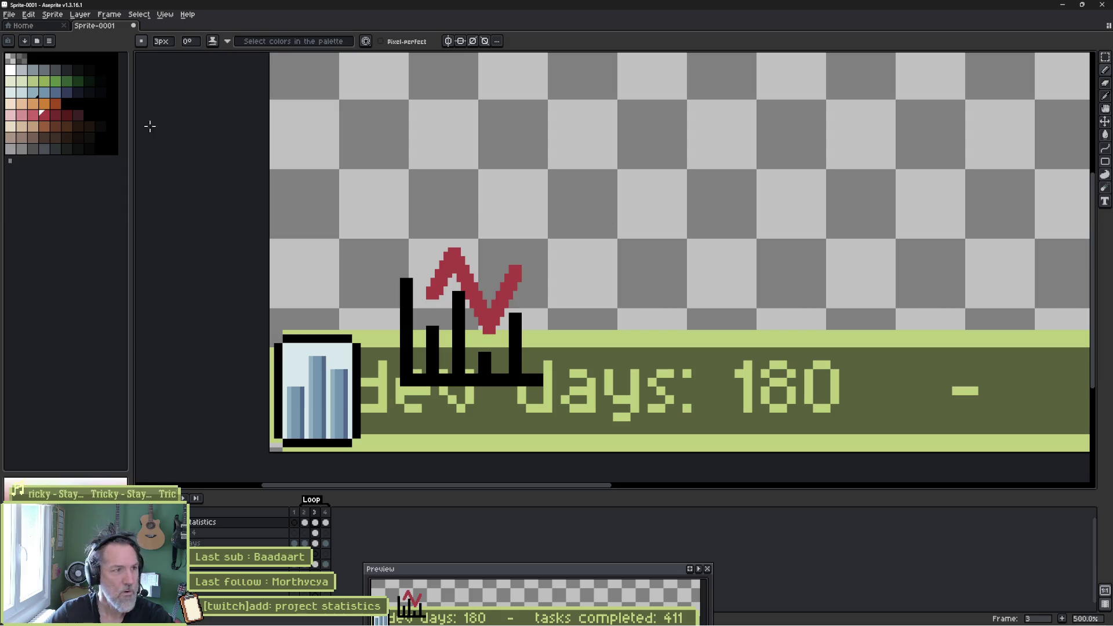
# - Pick white and select the chart layer's cel in frame 3
pyautogui.click(12, 70)
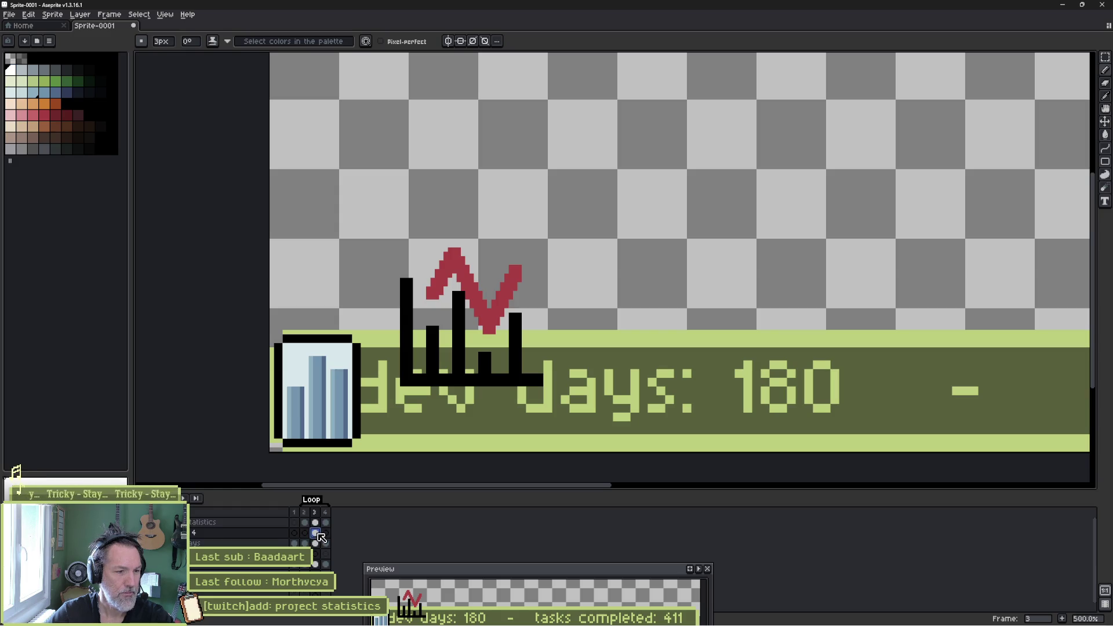
pyautogui.click(316, 533)
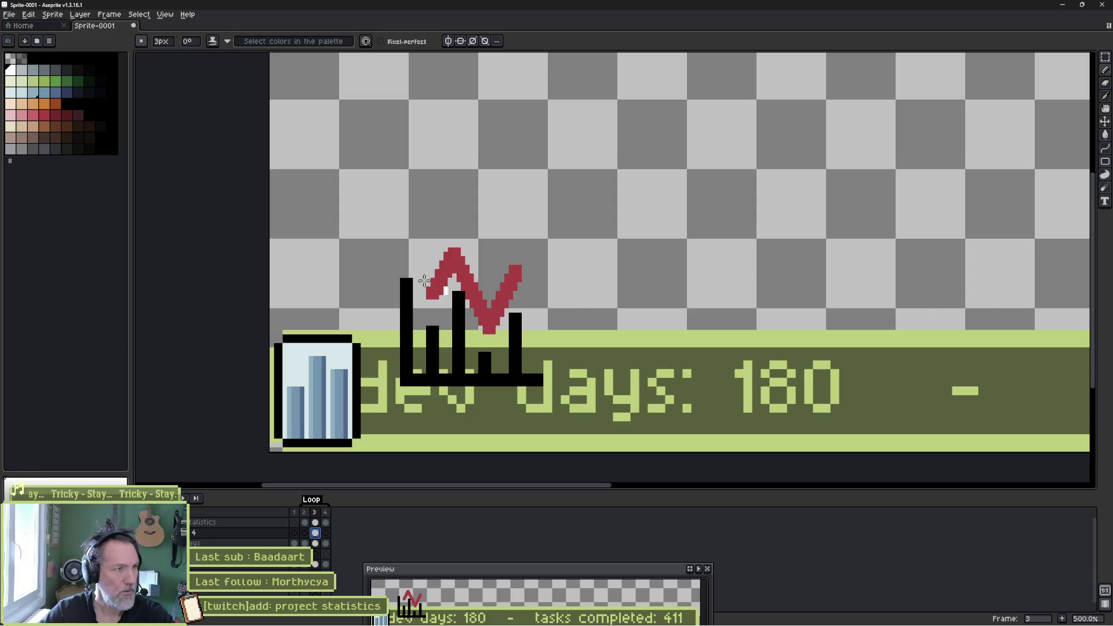
pyautogui.press('alt')
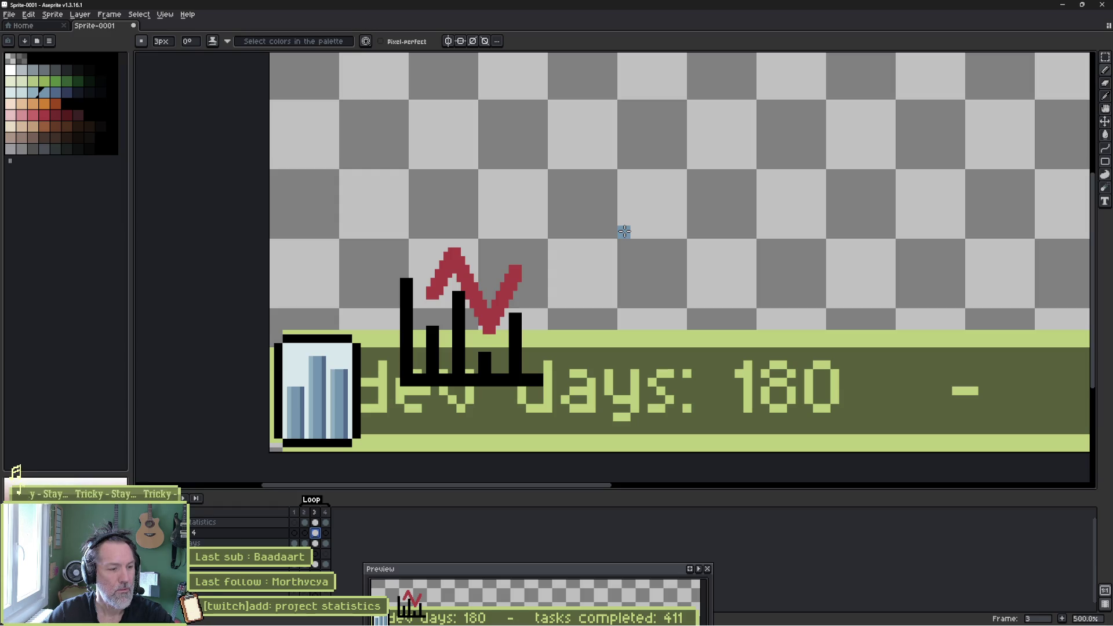
# - Outline a tall, slanted blue bar to the right of the chart sketch
pyautogui.moveTo(627, 231)
pyautogui.mouseDown()
pyautogui.moveTo(666, 213)
pyautogui.moveTo(649, 209)
pyautogui.mouseUp()
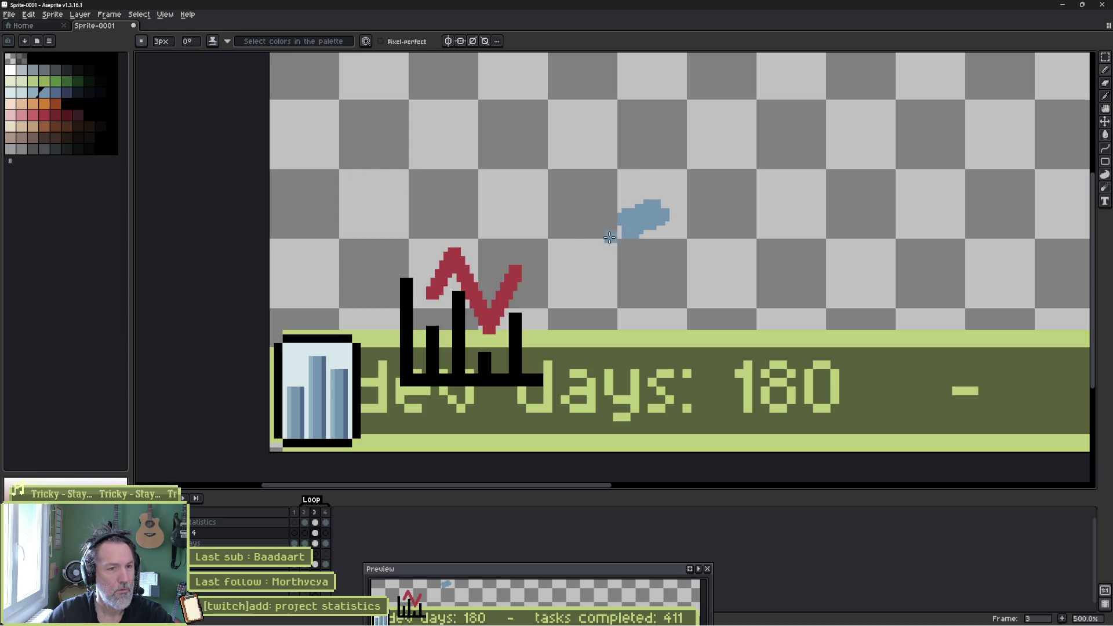
pyautogui.moveTo(624, 224); pyautogui.dragTo(622, 365)
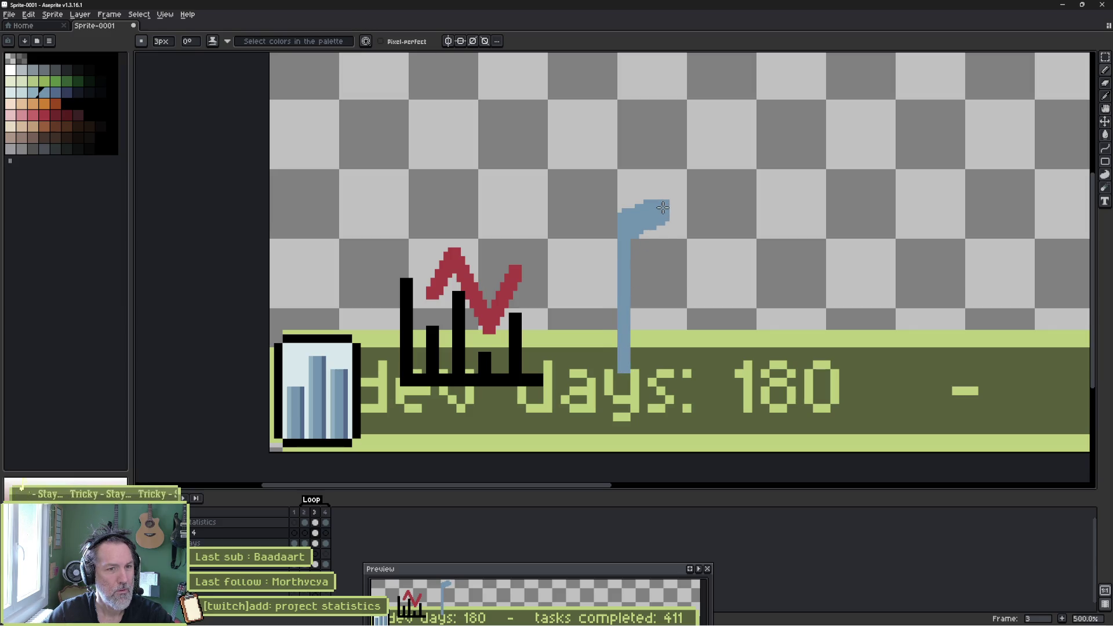
pyautogui.moveTo(663, 202); pyautogui.dragTo(661, 354)
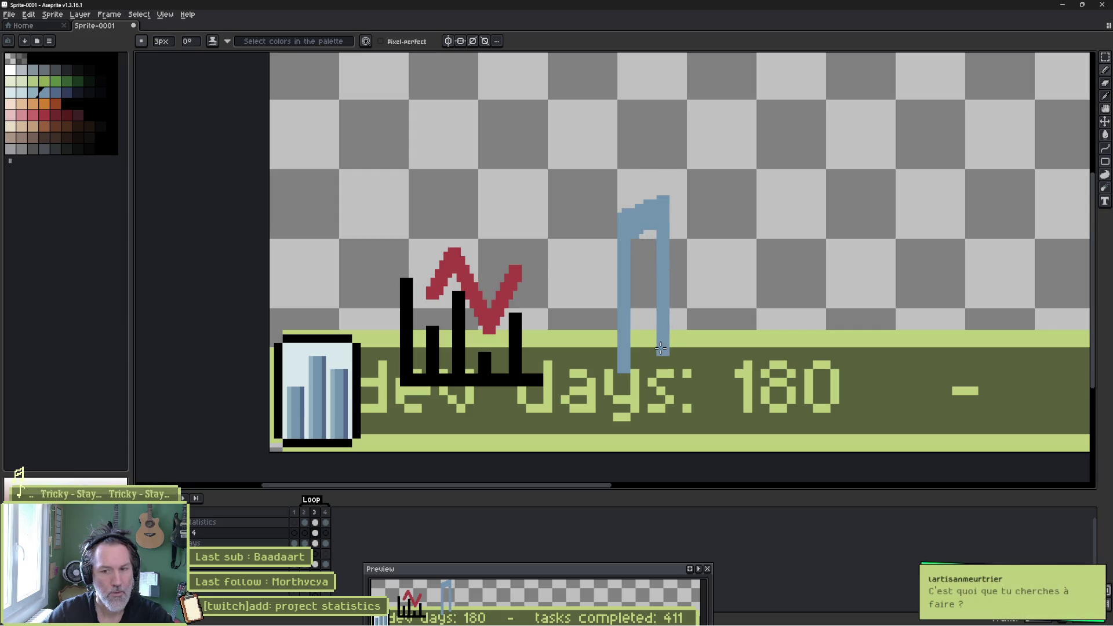
pyautogui.moveTo(661, 348); pyautogui.dragTo(628, 366)
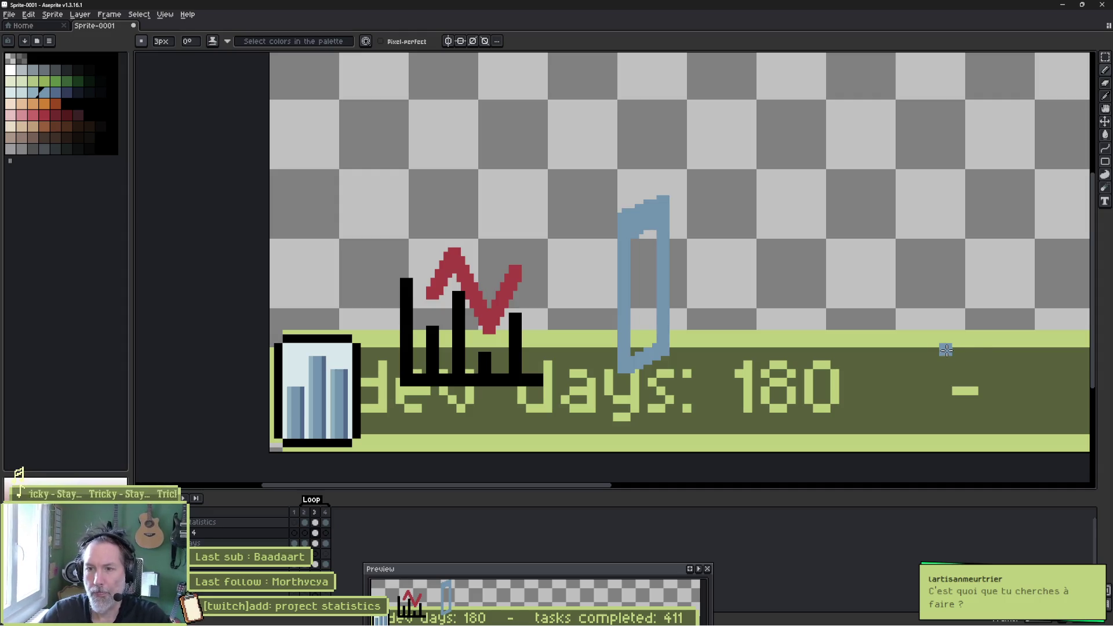
# - Move the Preview window back up and fill the blue bar outline solid
pyautogui.moveTo(516, 574)
pyautogui.mouseDown()
pyautogui.moveTo(451, 514)
pyautogui.moveTo(331, 497)
pyautogui.moveTo(334, 486)
pyautogui.mouseUp()
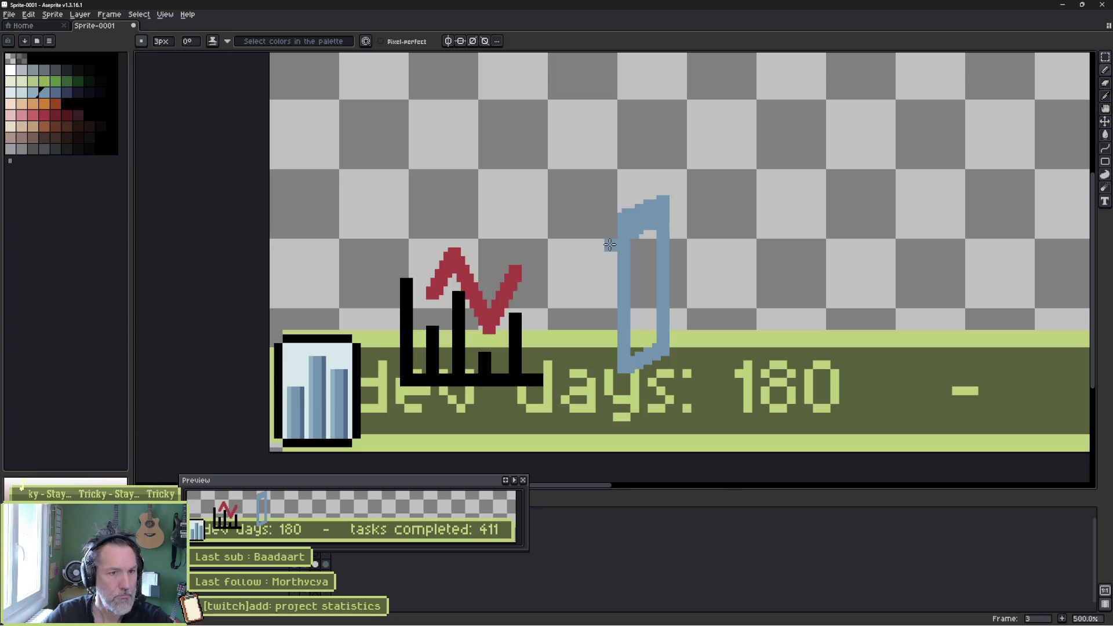
pyautogui.moveTo(630, 240)
pyautogui.mouseDown()
pyautogui.moveTo(638, 342)
pyautogui.moveTo(635, 284)
pyautogui.moveTo(654, 249)
pyautogui.moveTo(651, 348)
pyautogui.moveTo(648, 308)
pyautogui.mouseUp()
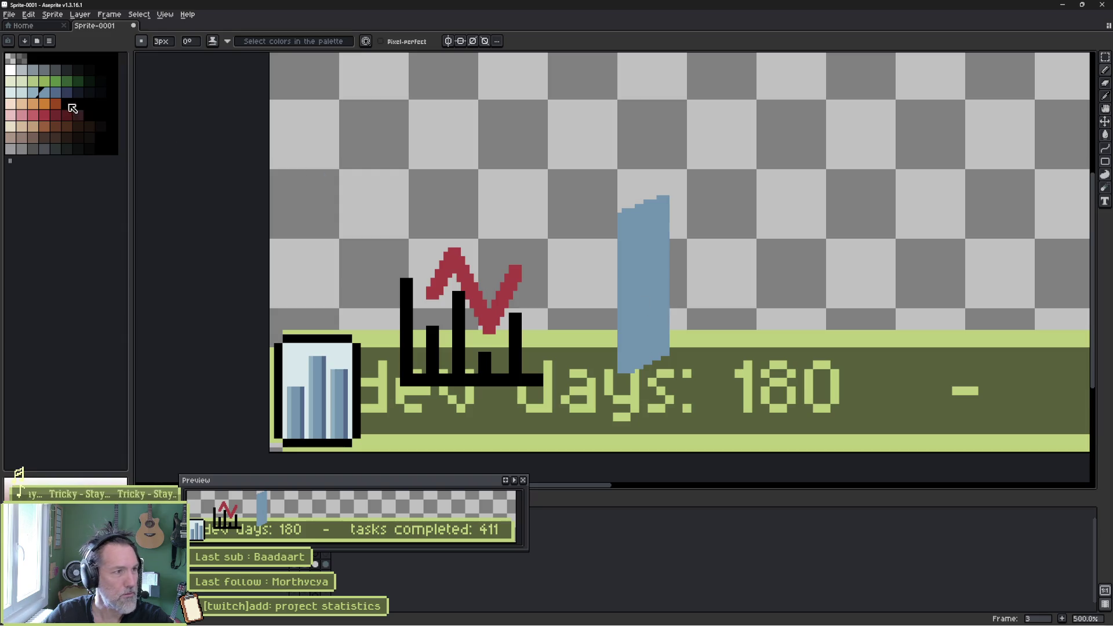
pyautogui.click(46, 94)
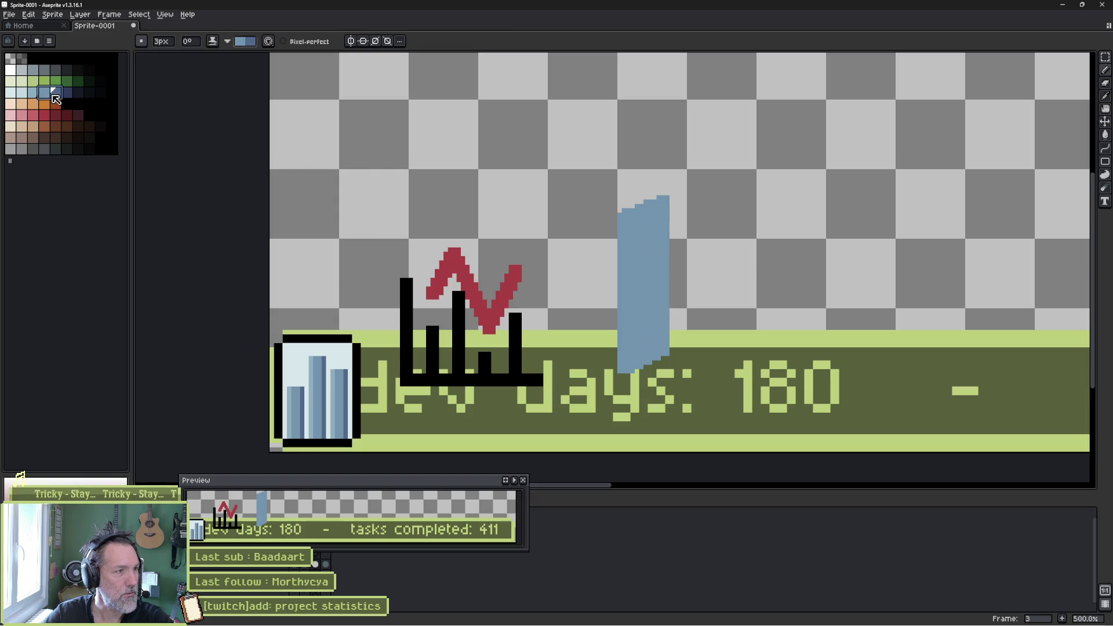
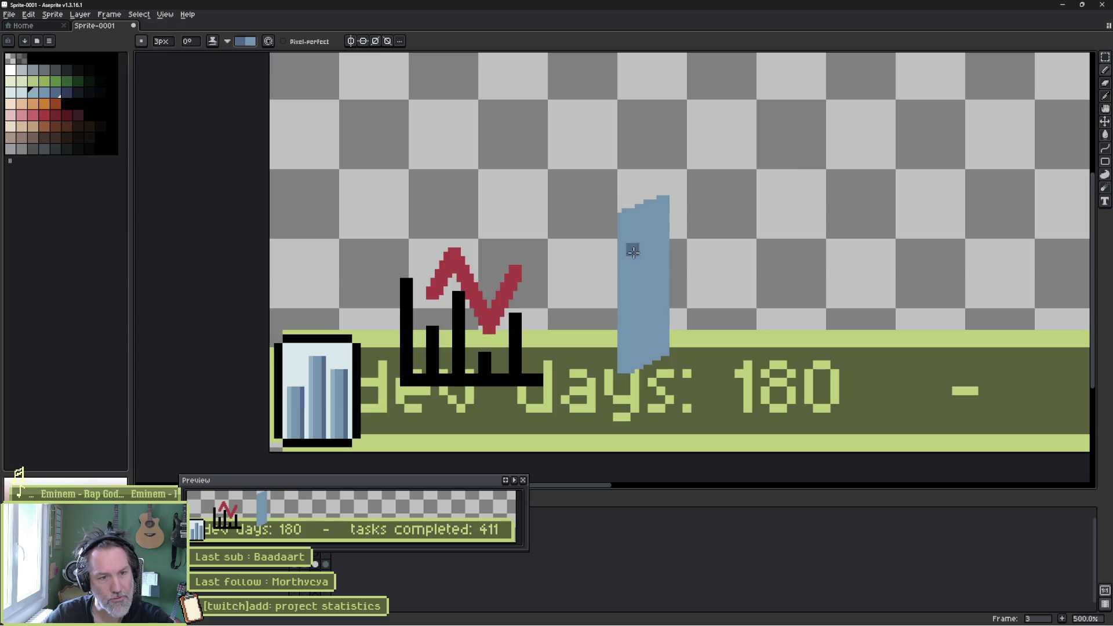
# - Pick a lighter blue and brush a highlight stripe down the bar's left side
pyautogui.click(25, 93)
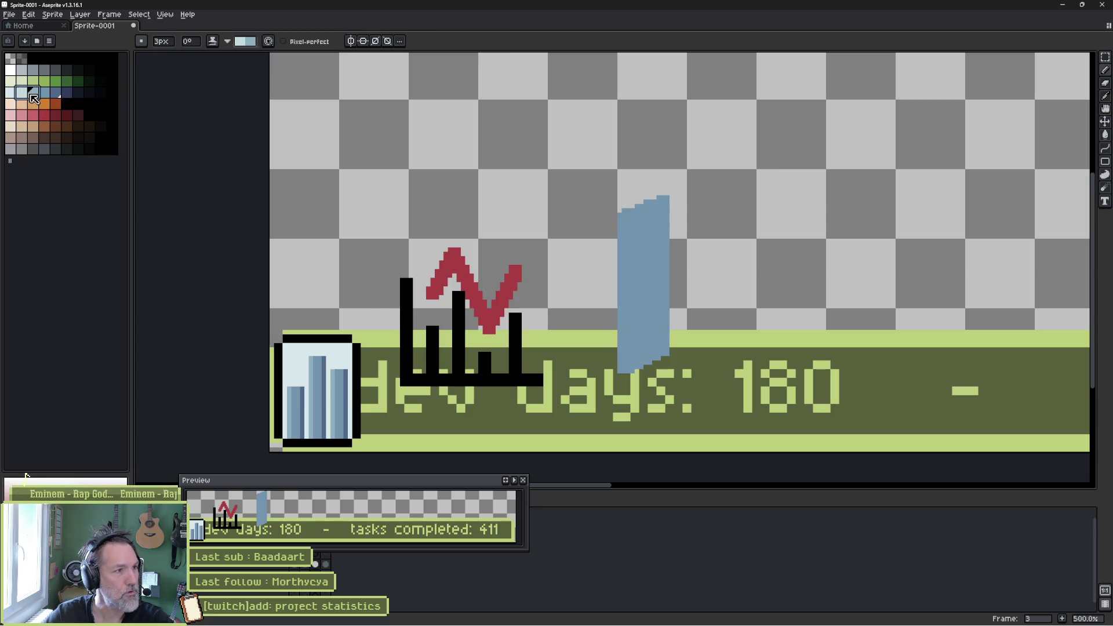
pyautogui.keyDown('alt'); pyautogui.click(625, 223); pyautogui.keyUp('alt')
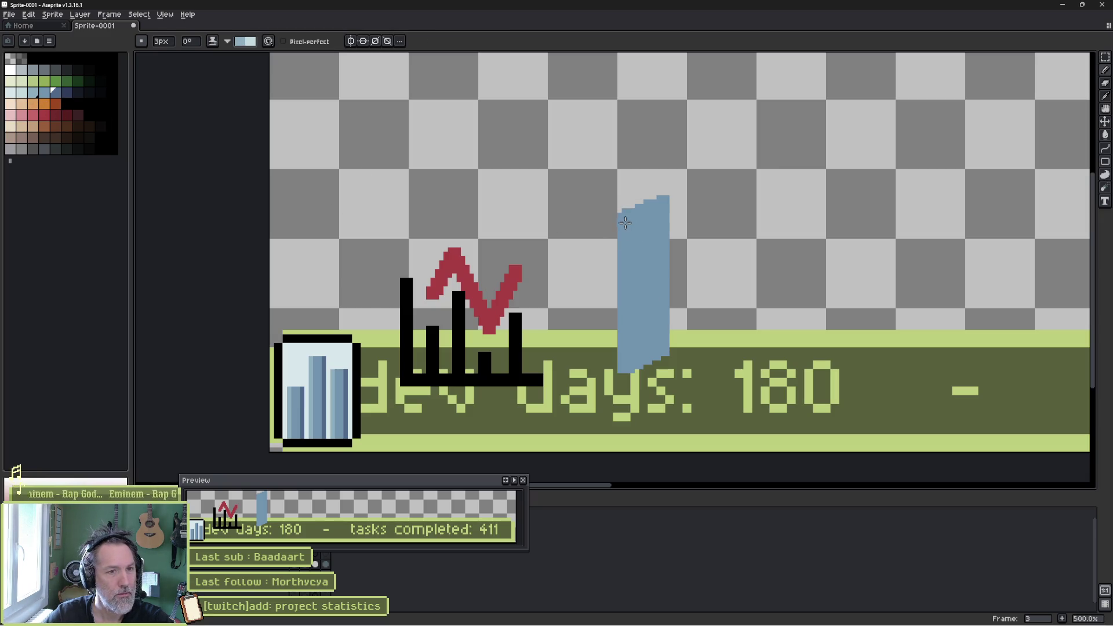
pyautogui.click(31, 94)
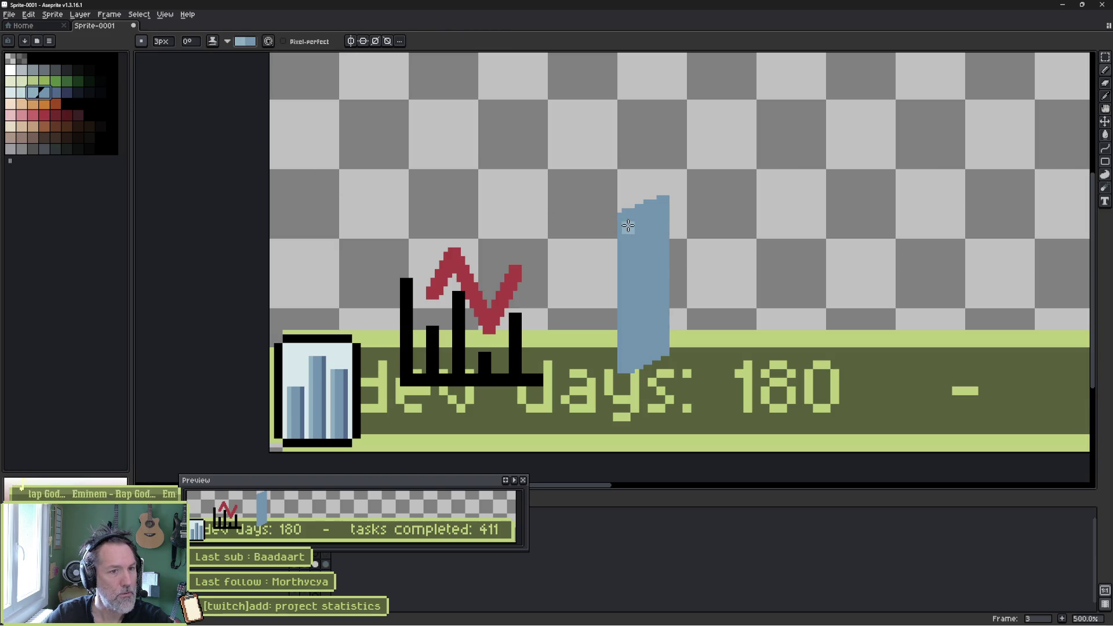
pyautogui.moveTo(626, 215); pyautogui.dragTo(631, 365)
pyautogui.hotkey('ctrl', 'z')
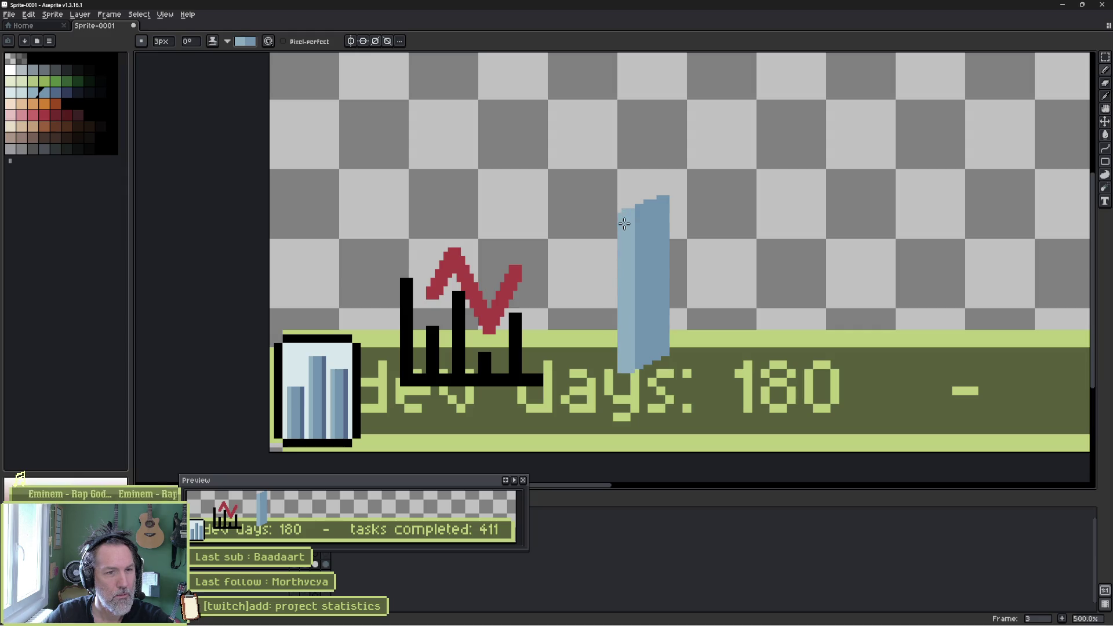
# - Paint a pale blue highlight along the bar's top edge and erase the overshoot above it
pyautogui.moveTo(642, 207)
pyautogui.mouseDown()
pyautogui.moveTo(666, 199)
pyautogui.moveTo(622, 223)
pyautogui.mouseUp()
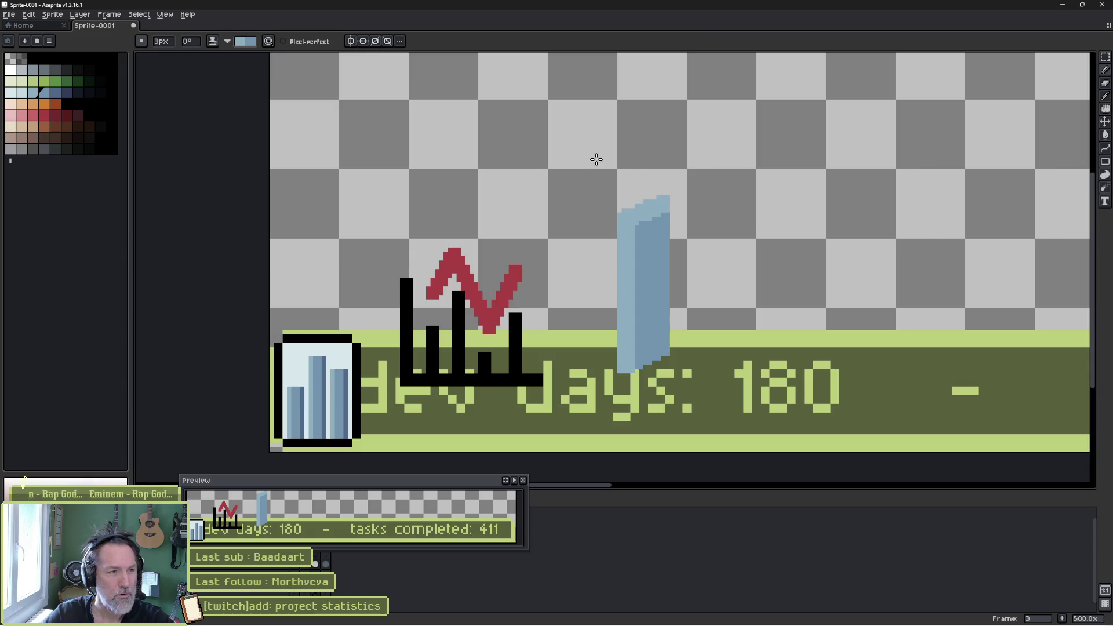
pyautogui.click(29, 94)
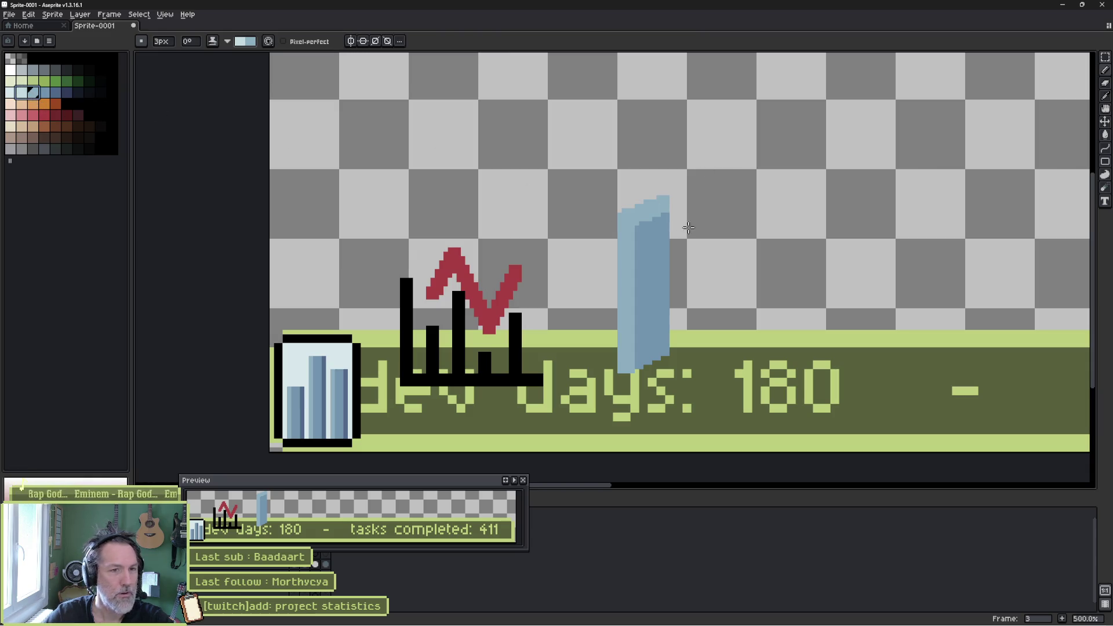
pyautogui.moveTo(641, 216); pyautogui.dragTo(636, 207)
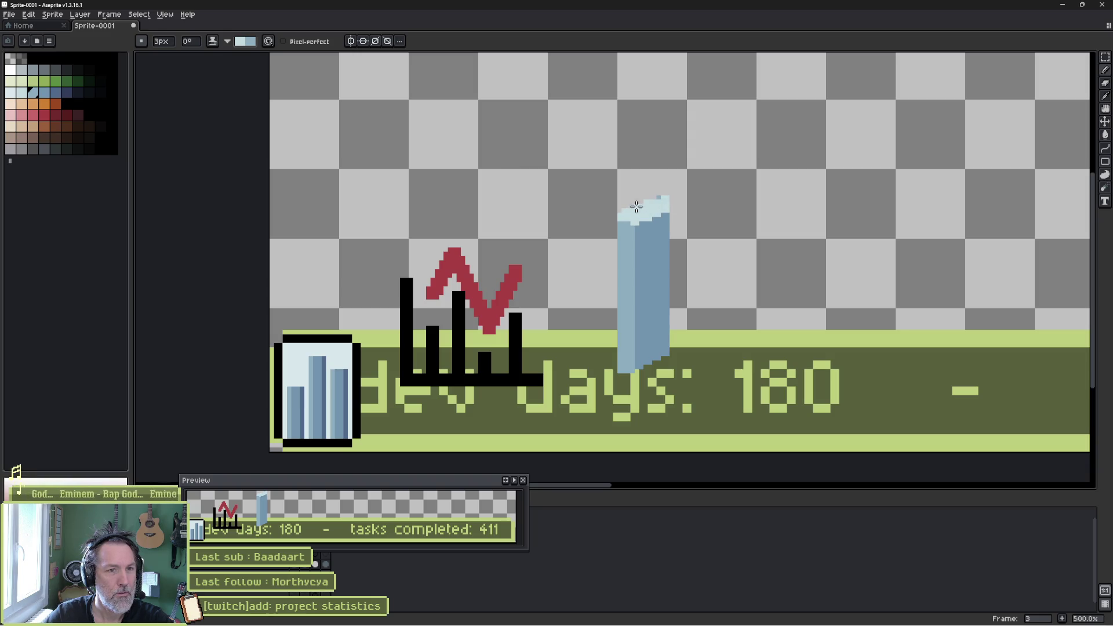
pyautogui.press('e')
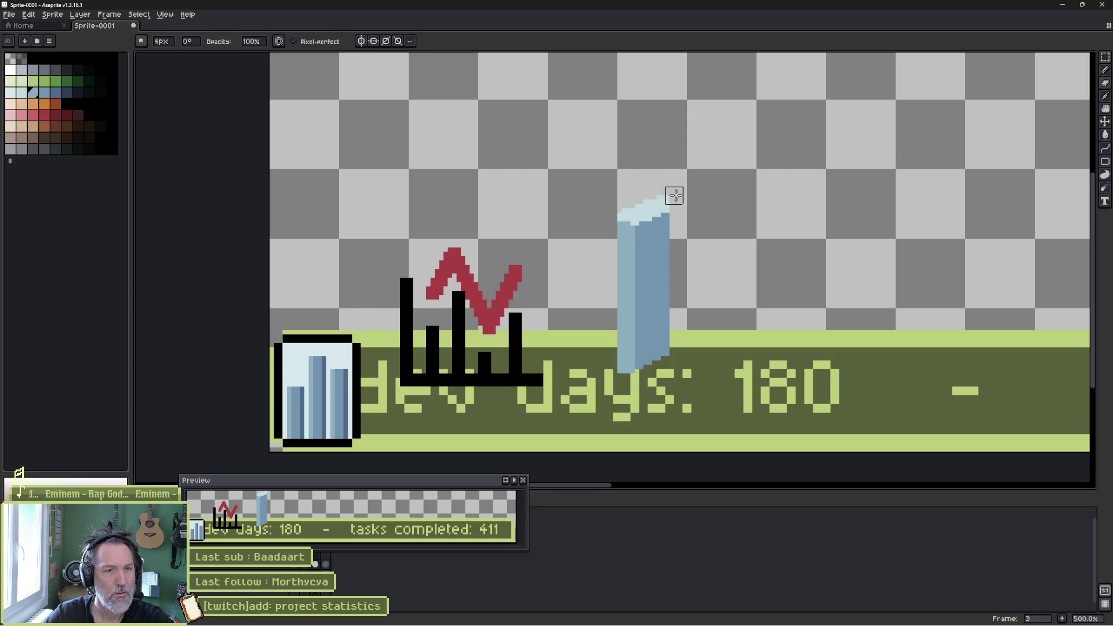
pyautogui.moveTo(668, 199); pyautogui.dragTo(643, 191)
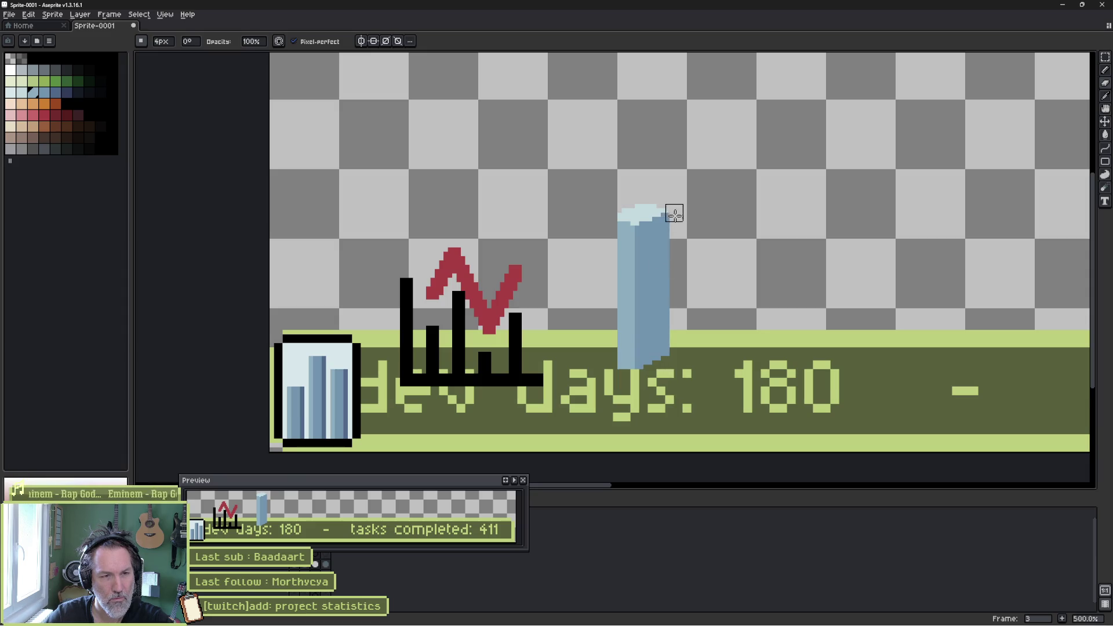
# - Zoom in and brush a light-blue cap across the pillar's top to its right edge
pyautogui.scroll(2, 679, 215)
pyautogui.press('b')
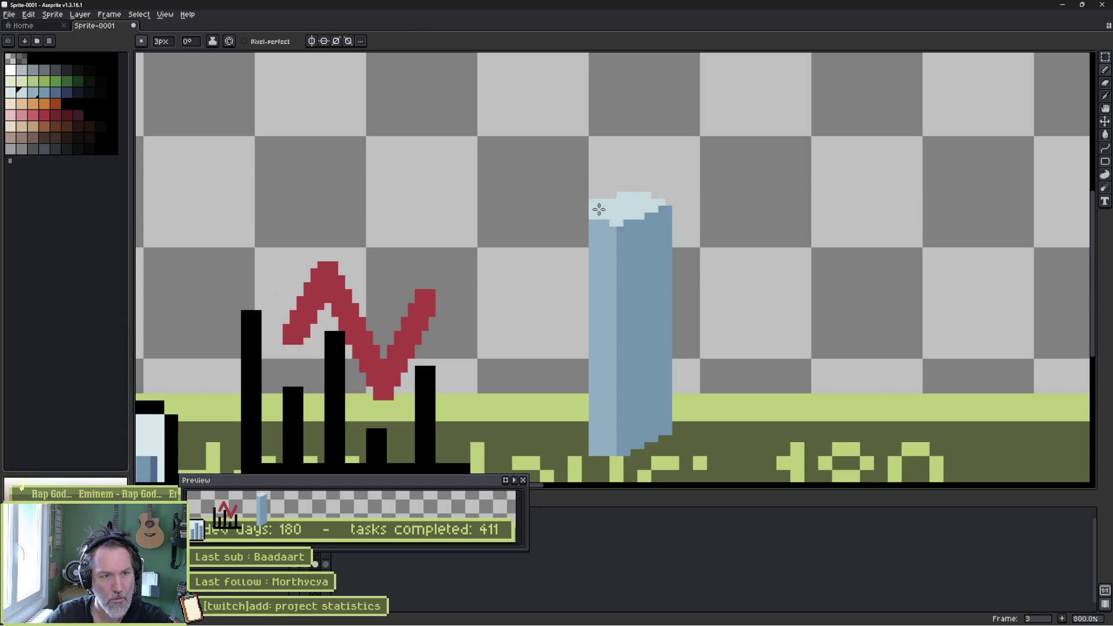
pyautogui.click(645, 195)
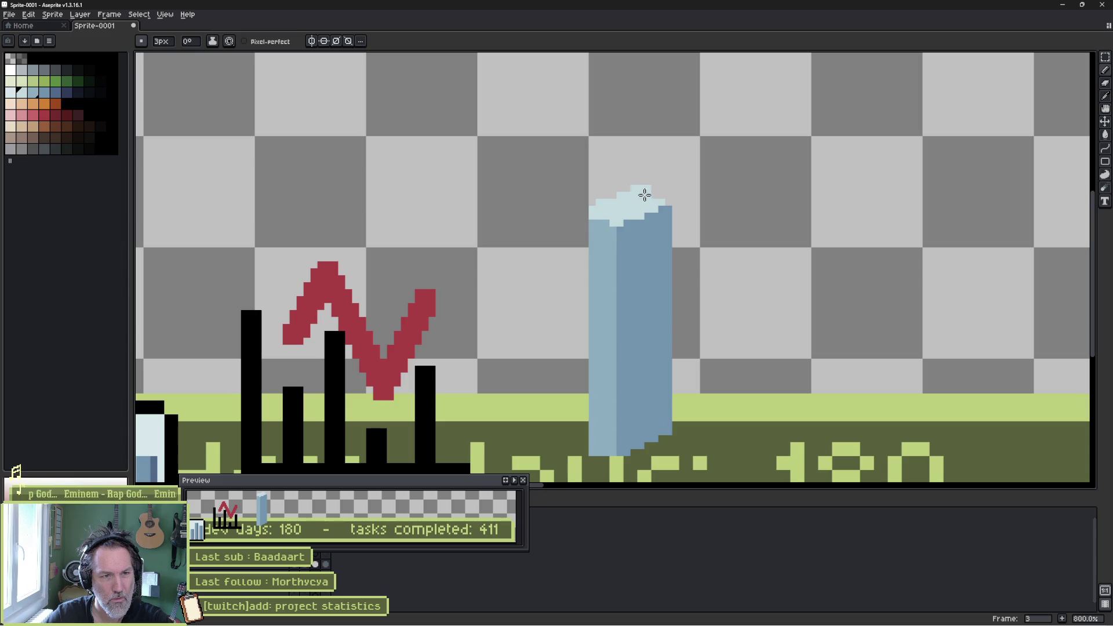
pyautogui.moveTo(641, 194); pyautogui.dragTo(659, 196)
# - With a 1px pencil and the sampled pillar blue, step the top-left edge into a staircase, then zoom out
pyautogui.press('b')
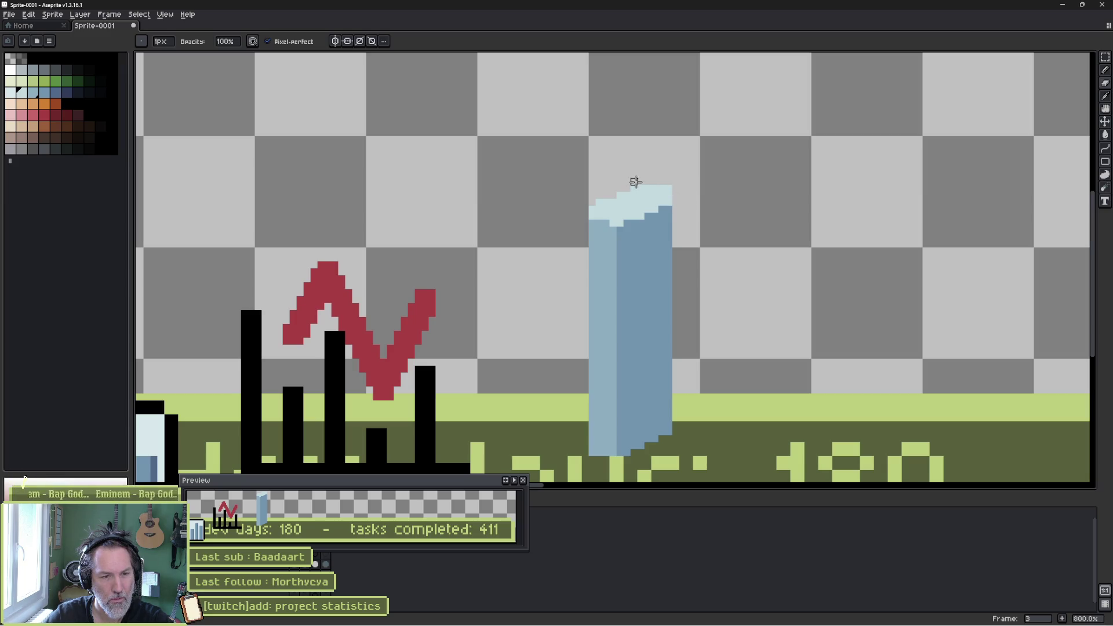
pyautogui.press('e')
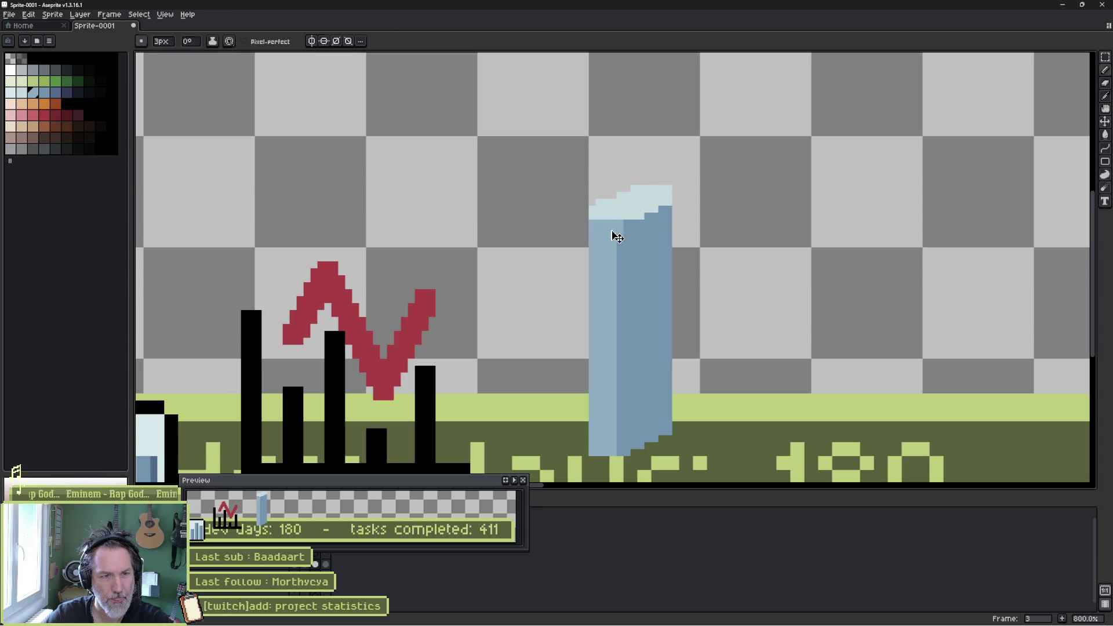
pyautogui.press('-')
pyautogui.press('-')
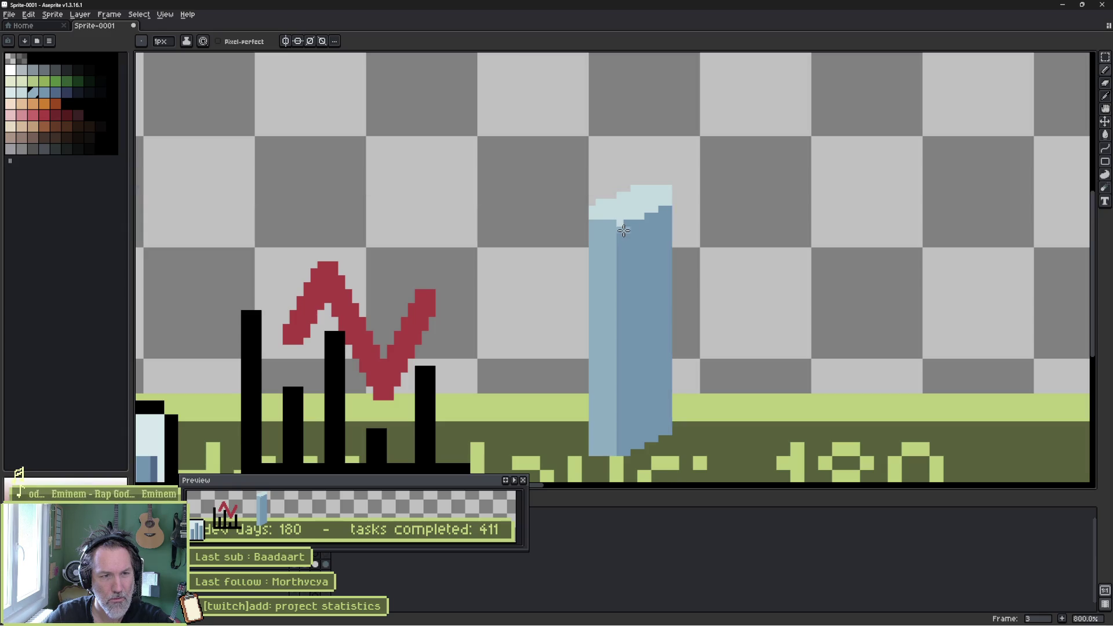
pyautogui.keyDown('alt'); pyautogui.click(621, 226); pyautogui.keyUp('alt')
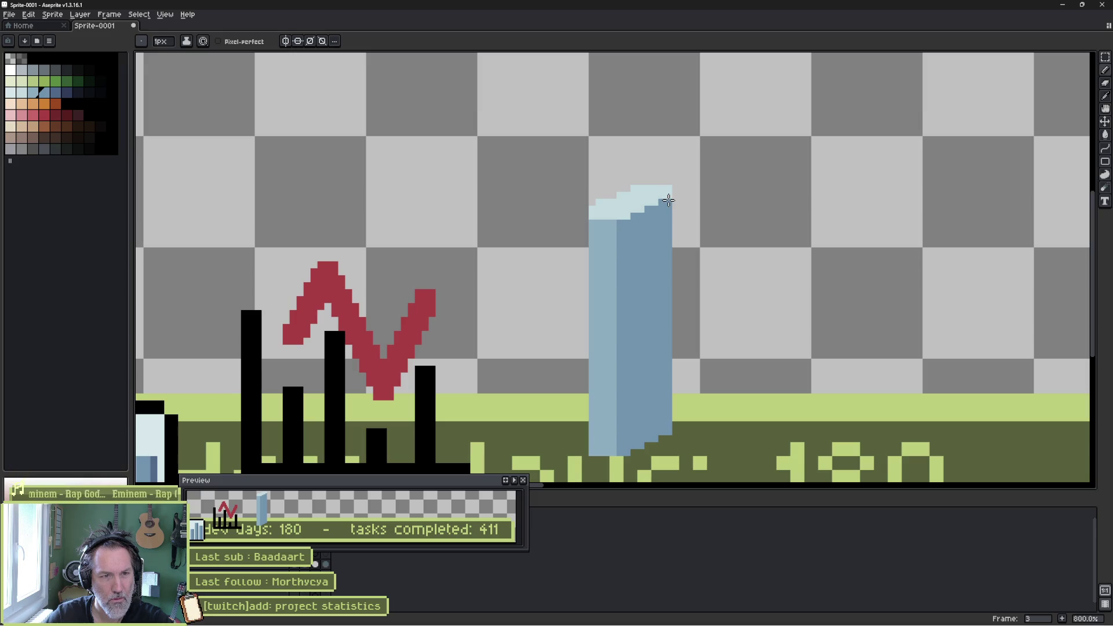
pyautogui.press('b')
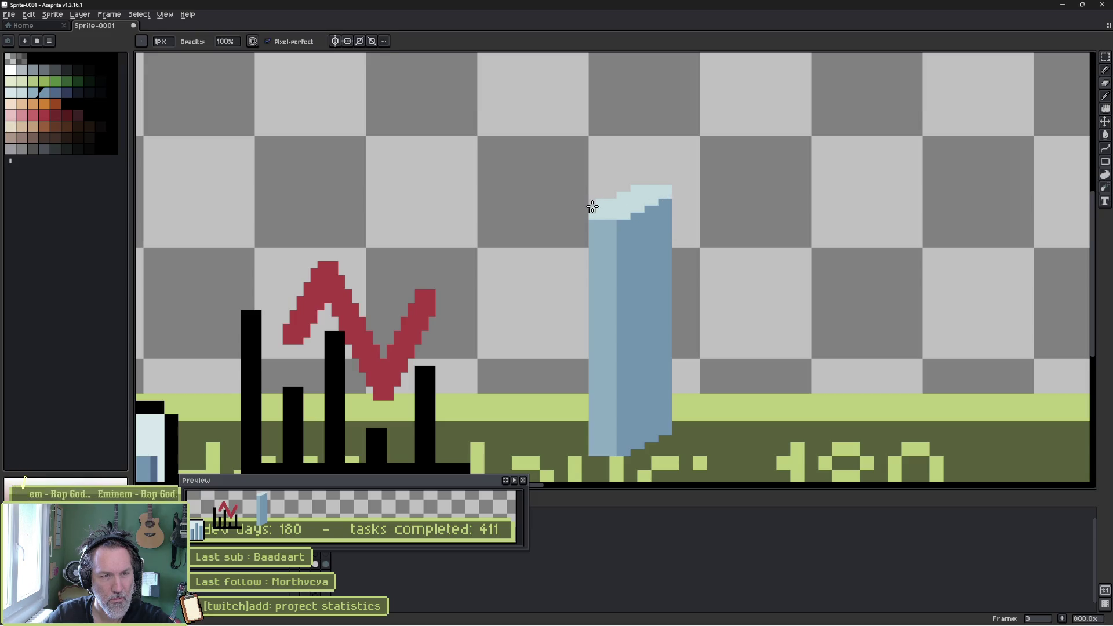
pyautogui.moveTo(593, 213); pyautogui.dragTo(641, 187)
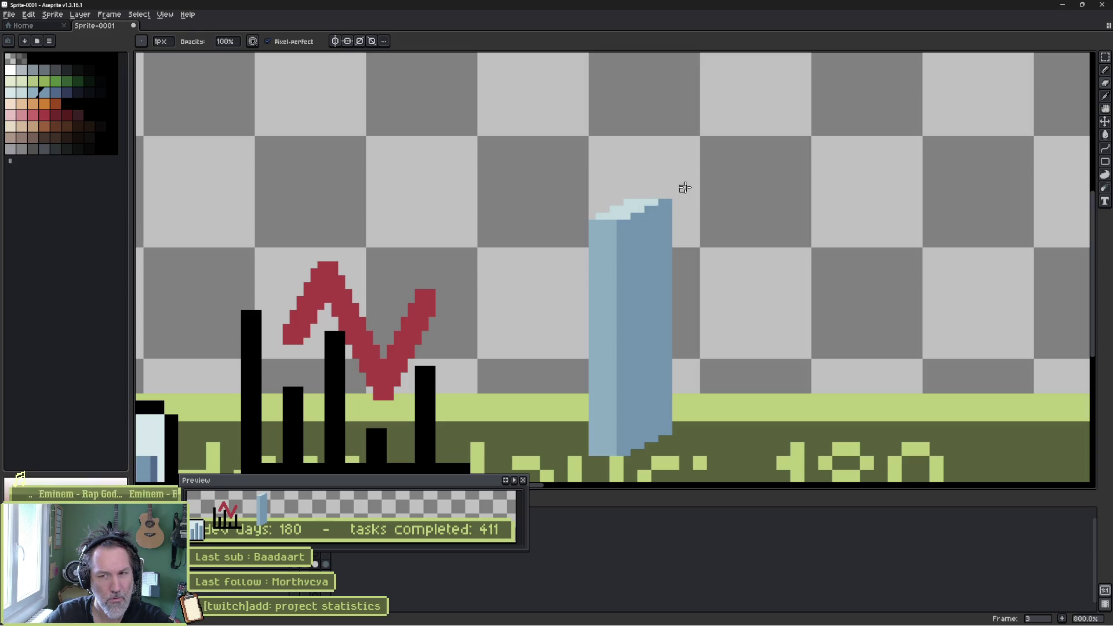
pyautogui.scroll(-3, 681, 184)
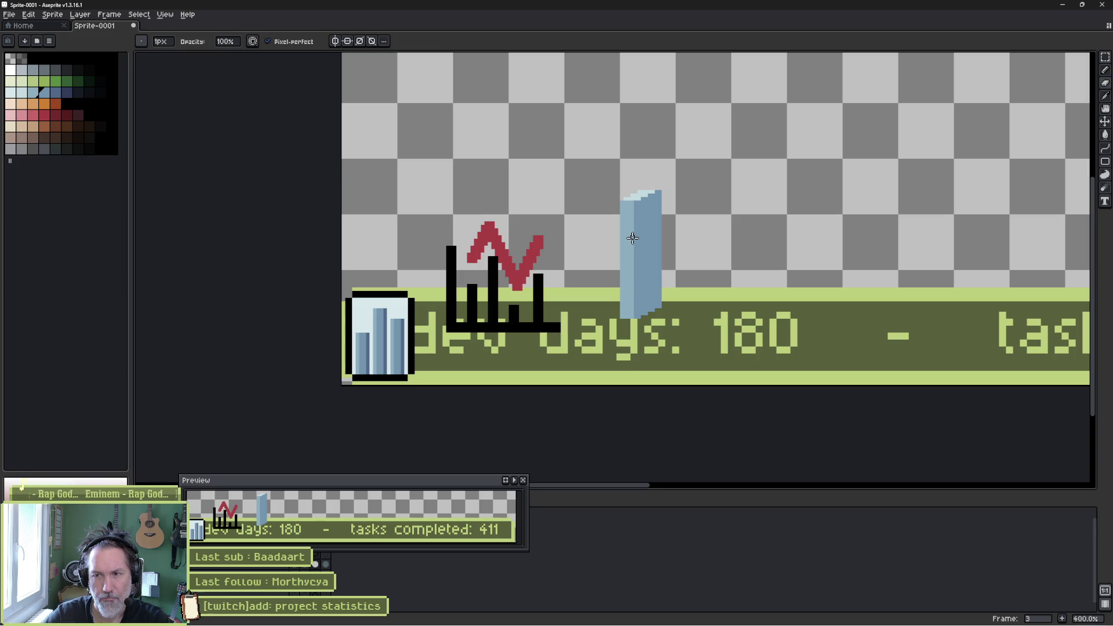
# - Move the blue bar layer higher on the canvas and drag the preview aside to uncover the timeline
pyautogui.press('v')
pyautogui.moveTo(642, 245)
pyautogui.mouseDown()
pyautogui.moveTo(631, 242)
pyautogui.moveTo(898, 148)
pyautogui.mouseUp()
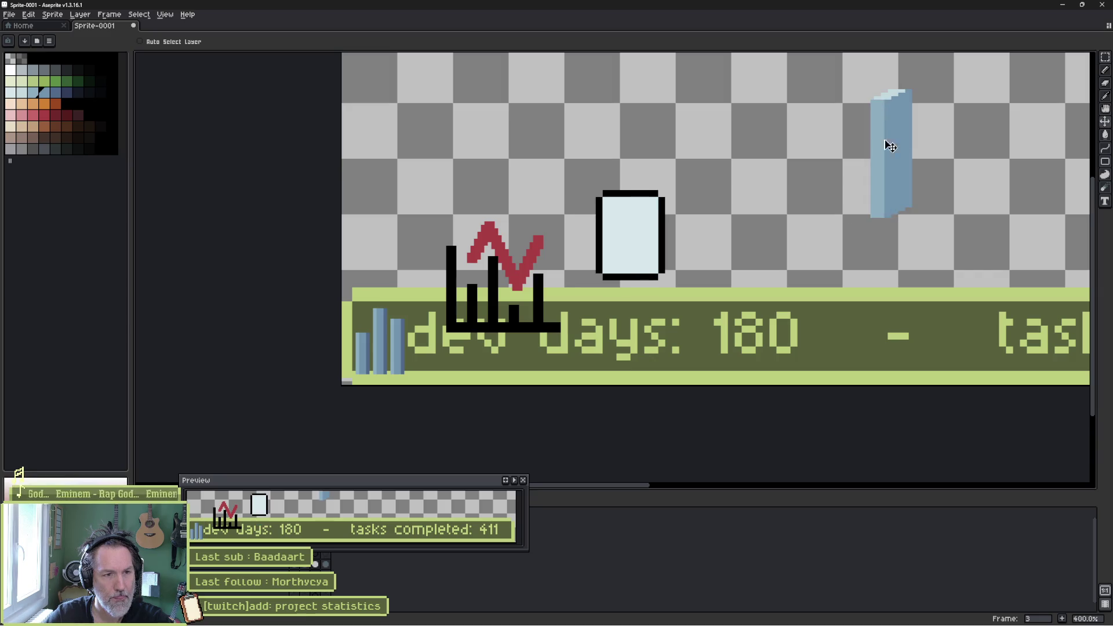
pyautogui.moveTo(303, 485); pyautogui.dragTo(558, 474)
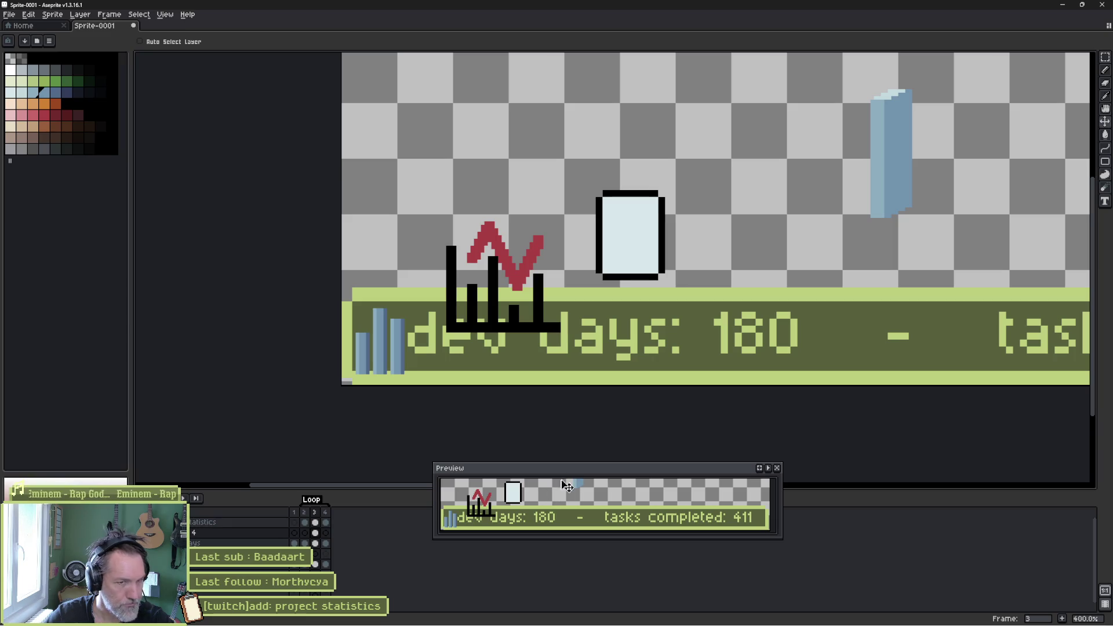
pyautogui.moveTo(880, 158)
pyautogui.mouseDown()
pyautogui.moveTo(867, 178)
pyautogui.moveTo(806, 197)
pyautogui.mouseUp()
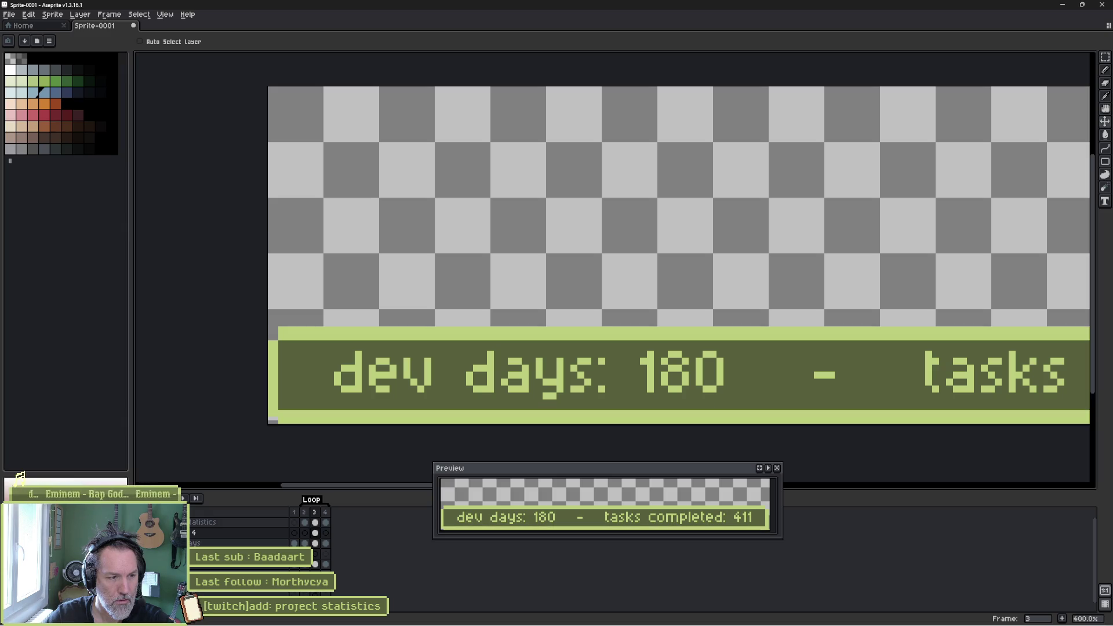
# - Step through frames 1 to 4 to review the tasks completed banner, undoing the last change
pyautogui.moveTo(314, 564); pyautogui.dragTo(325, 564)
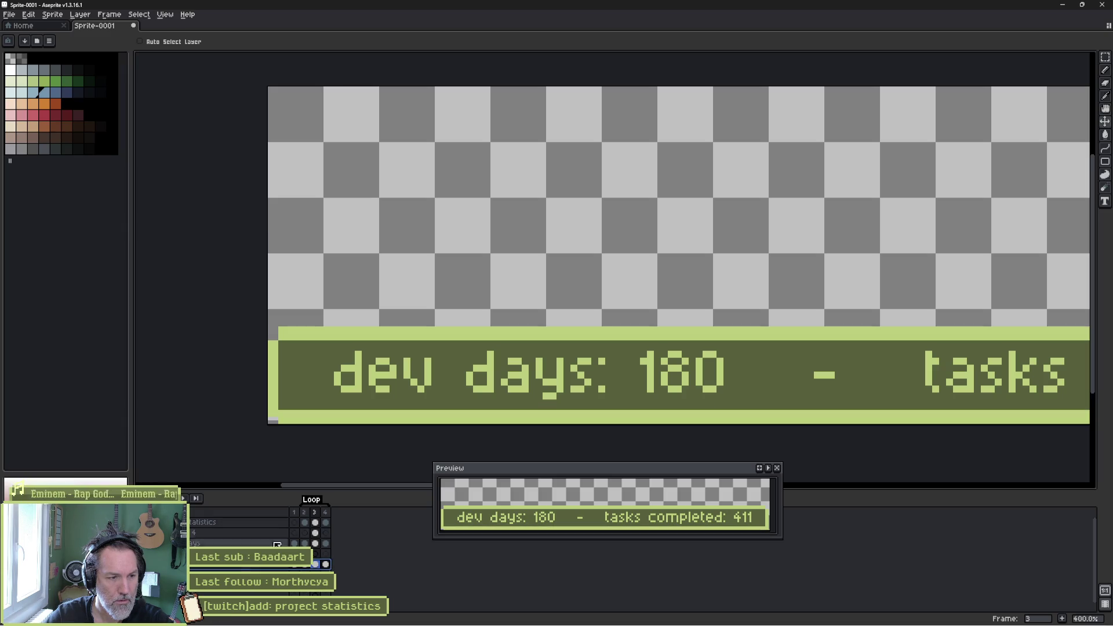
pyautogui.click(295, 513)
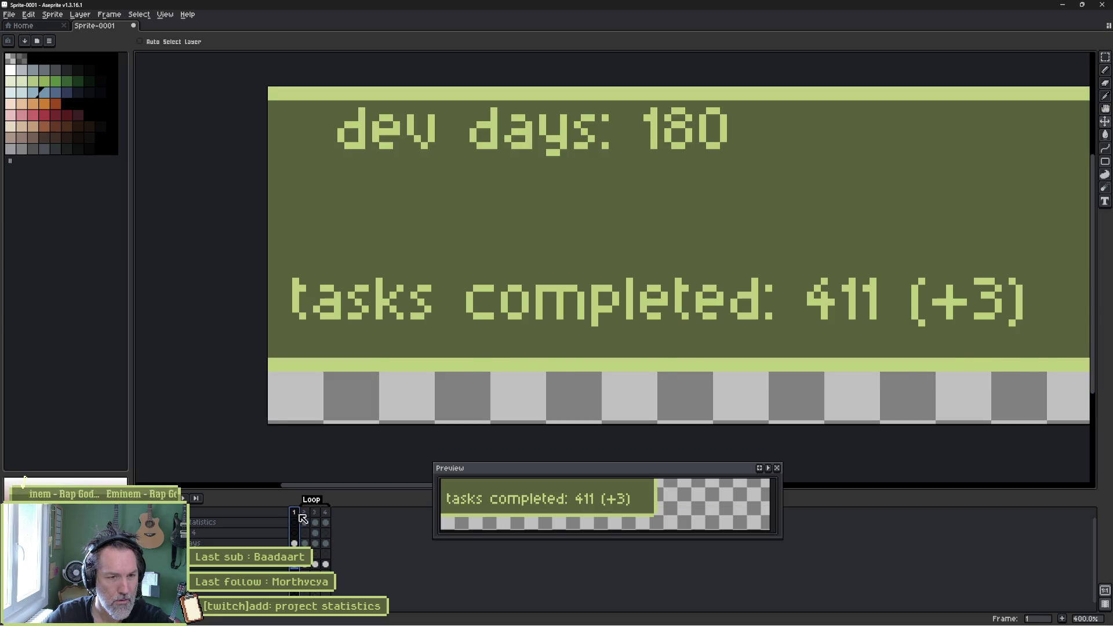
pyautogui.click(304, 514)
pyautogui.click(315, 514)
pyautogui.click(325, 514)
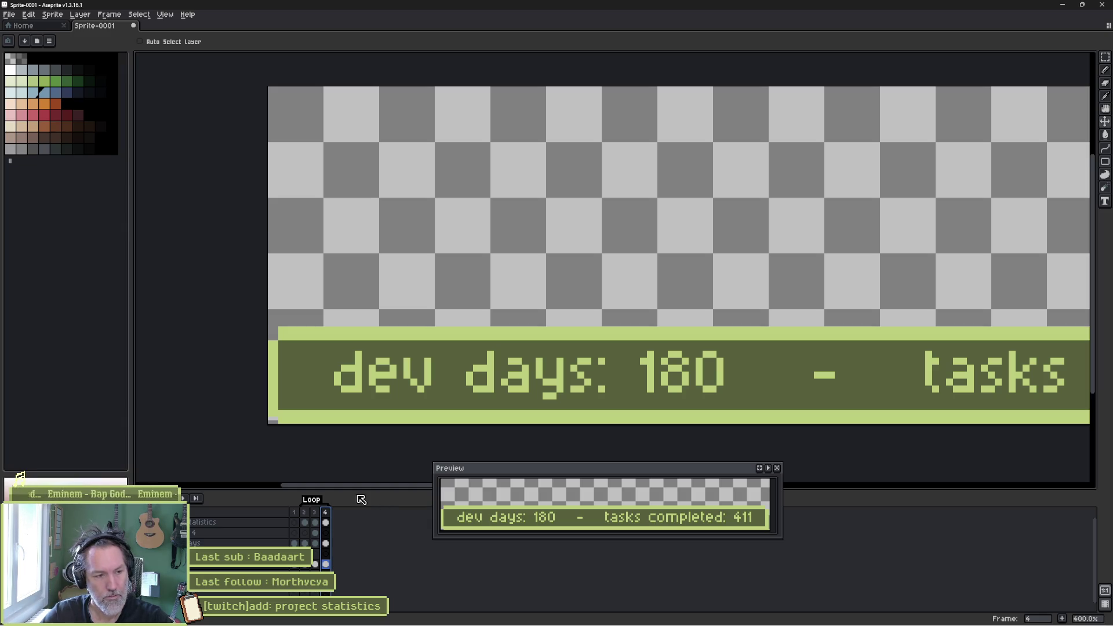
pyautogui.scroll(-1, 450, 305)
pyautogui.moveTo(450, 306); pyautogui.dragTo(380, 313)
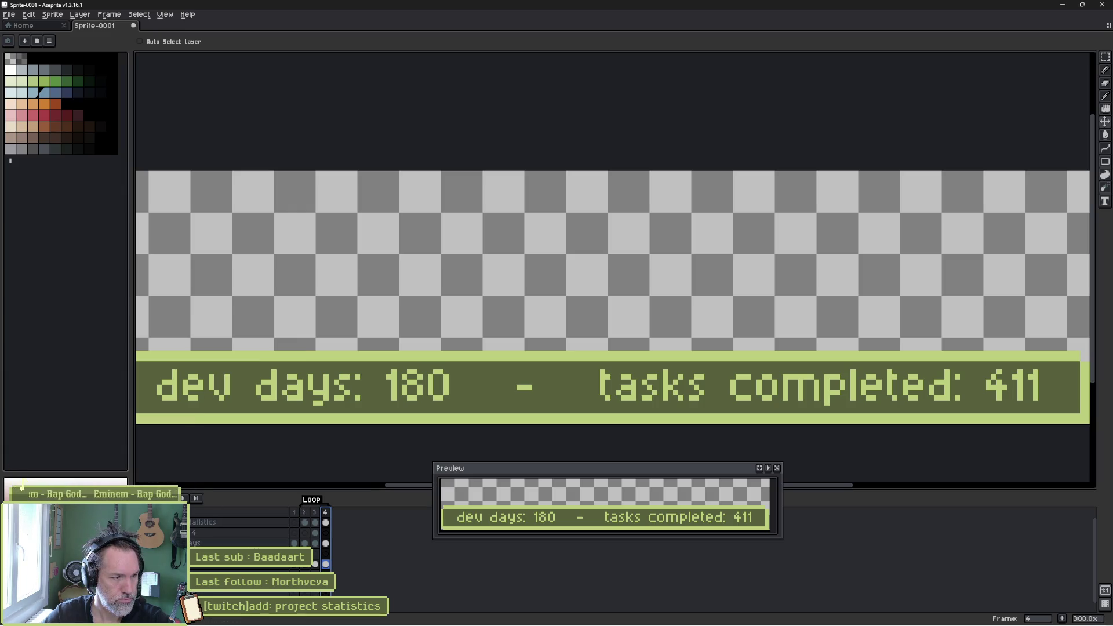
pyautogui.hotkey('ctrl', 'z')
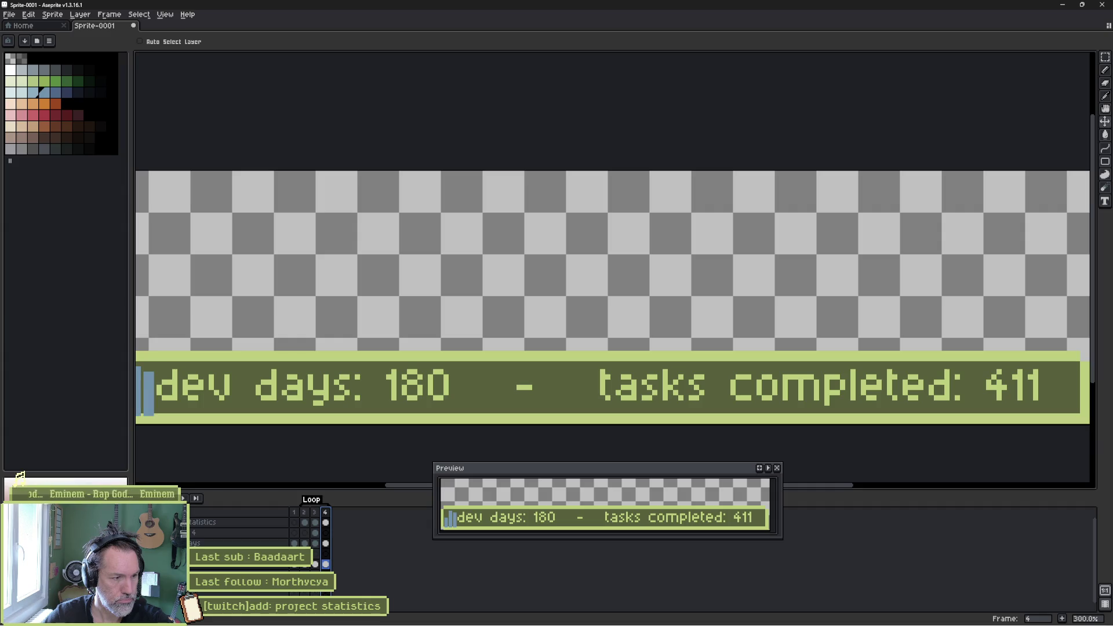
# - Select frames 3 and 4 and delete the pasted blue bars
pyautogui.click(314, 516)
pyautogui.click(304, 516)
pyautogui.click(315, 516)
pyautogui.click(326, 514)
pyautogui.keyDown('shift'); pyautogui.click(326, 513); pyautogui.keyUp('shift')
pyautogui.press('Delete')
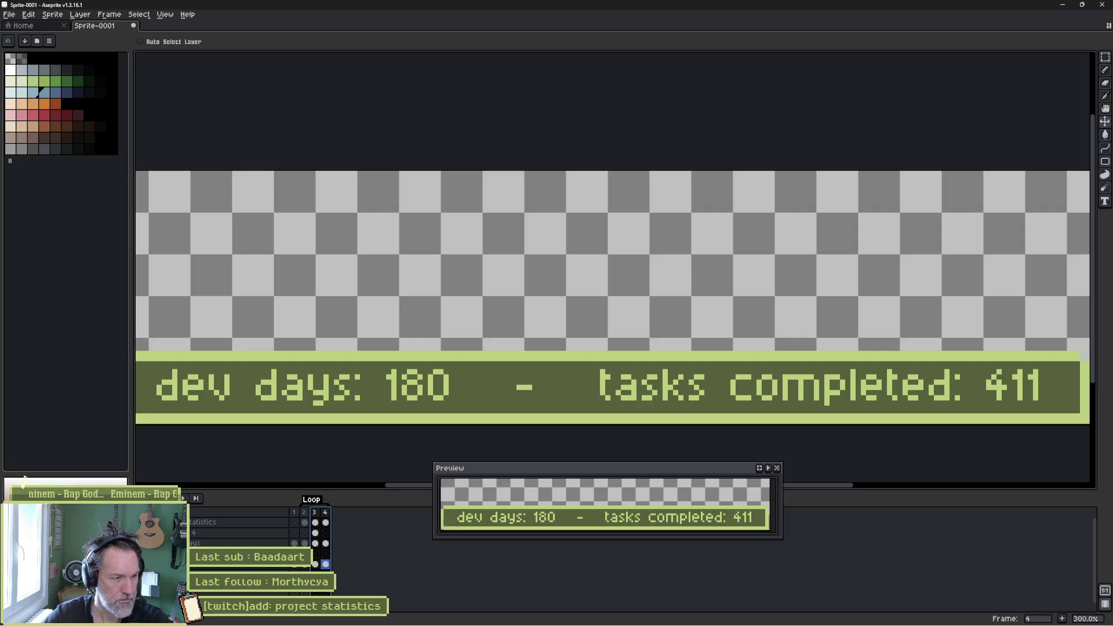
# - Marquee around the blue bar on the frame 3 cel, then add a new empty frame after frame 4
pyautogui.press('Left')
pyautogui.click(315, 512)
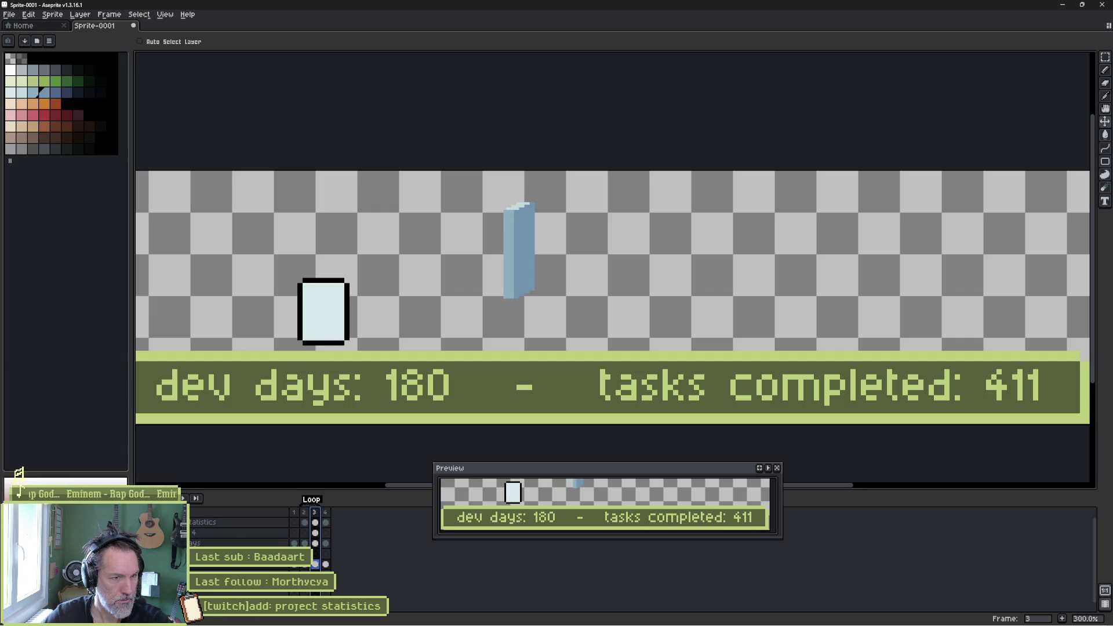
pyautogui.click(315, 533)
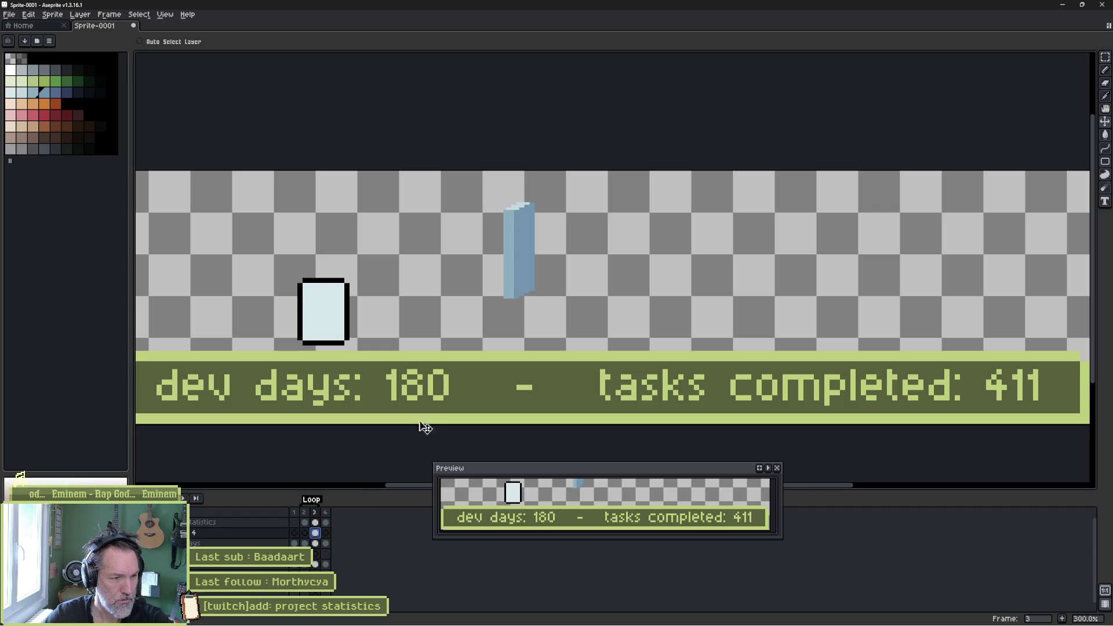
pyautogui.press('m')
pyautogui.moveTo(494, 195); pyautogui.dragTo(555, 308)
pyautogui.hotkey('ctrl', 'd')
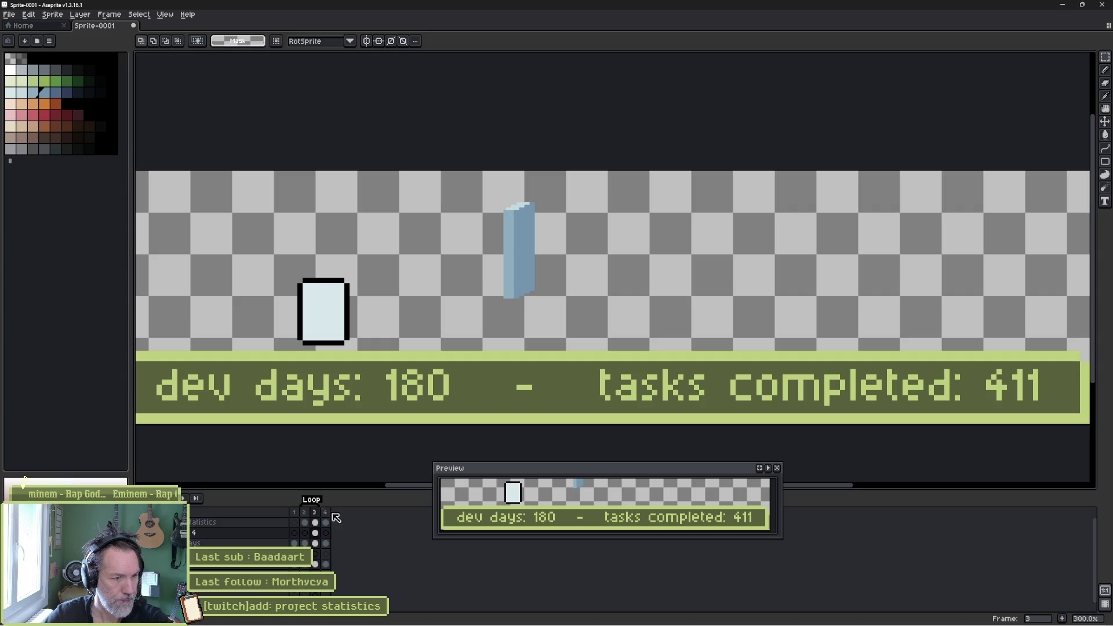
pyautogui.click(325, 513)
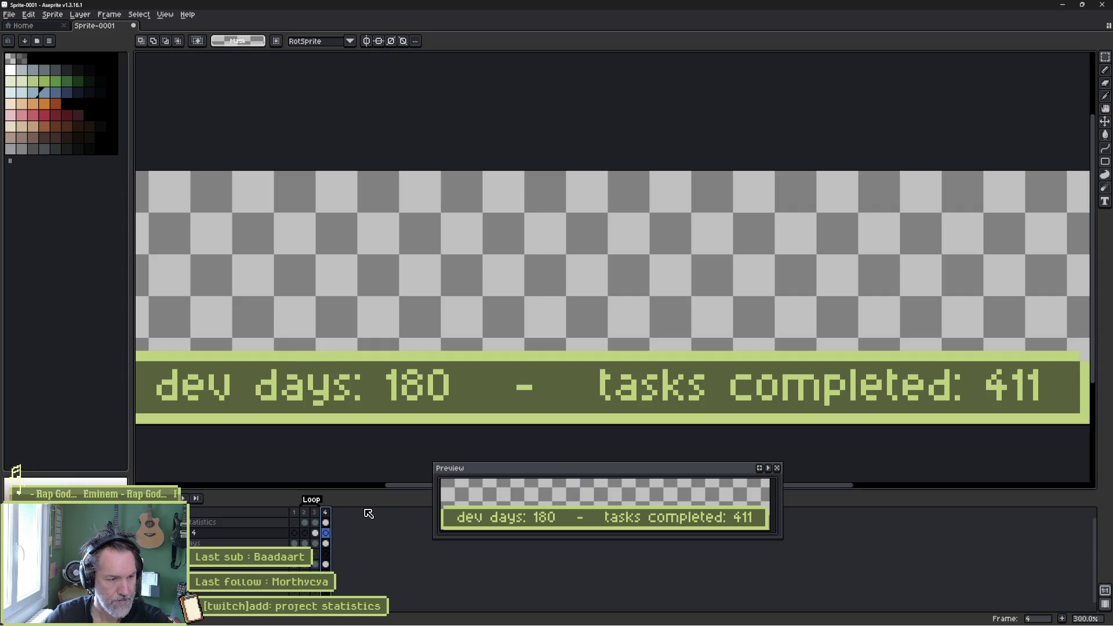
pyautogui.hotkey('alt', 'shift', 'n')
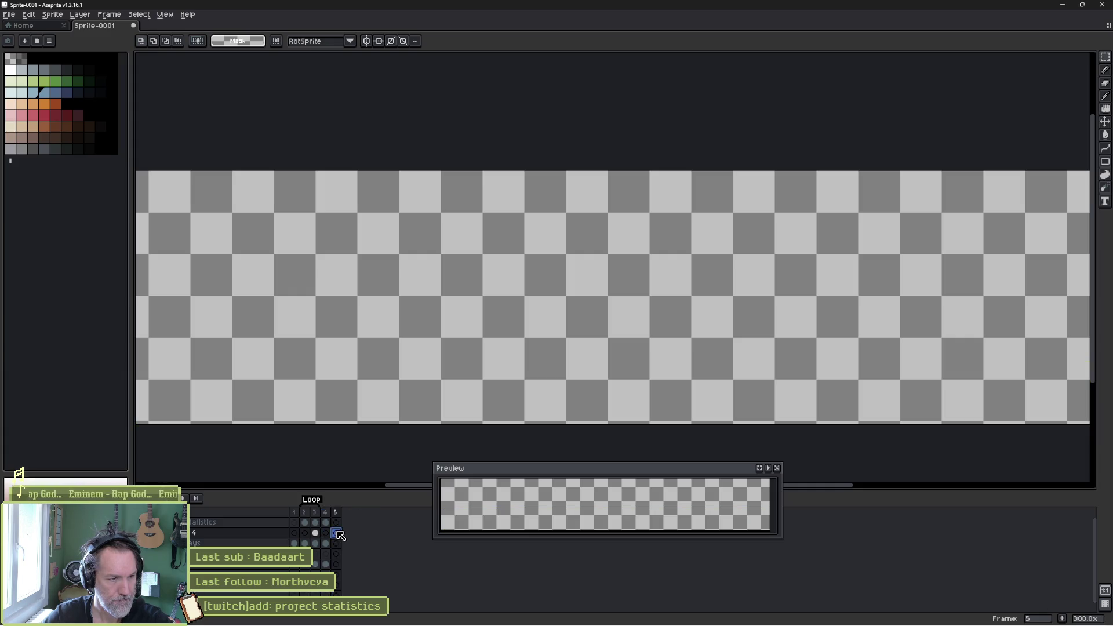
# - Copy the blue bar from frame 3 and paste it in place into frame 5
pyautogui.click(337, 523)
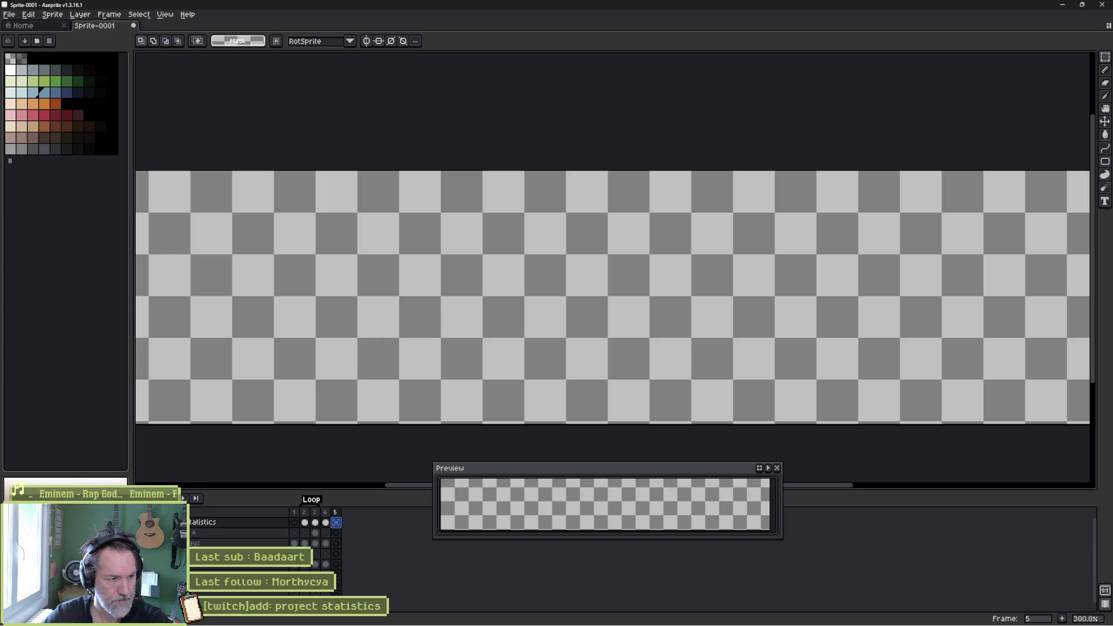
pyautogui.click(315, 533)
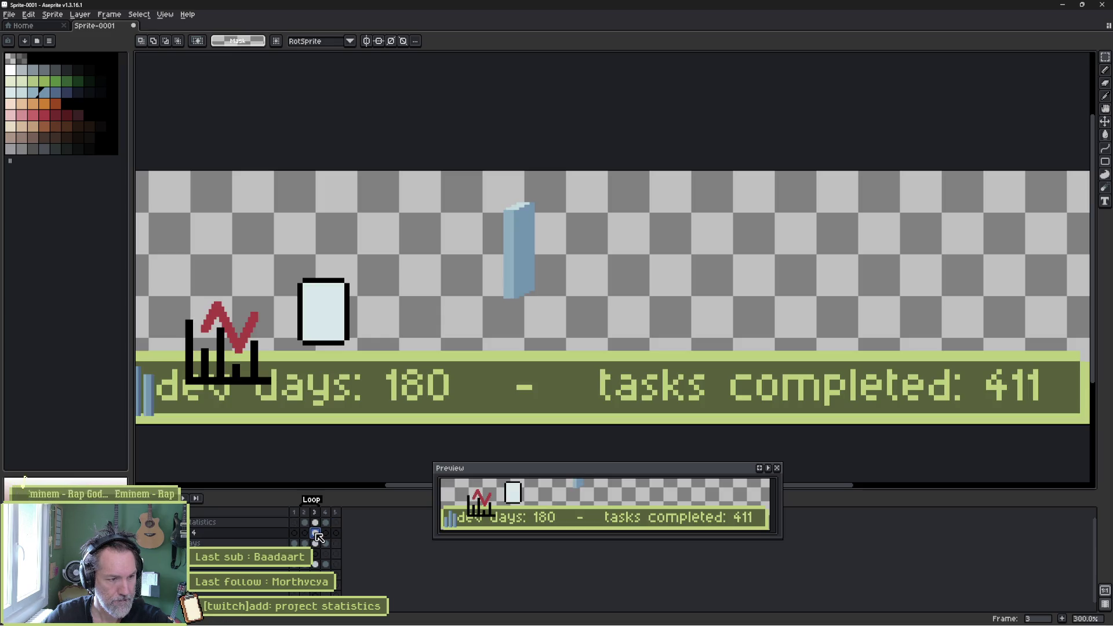
pyautogui.moveTo(481, 192); pyautogui.dragTo(574, 318)
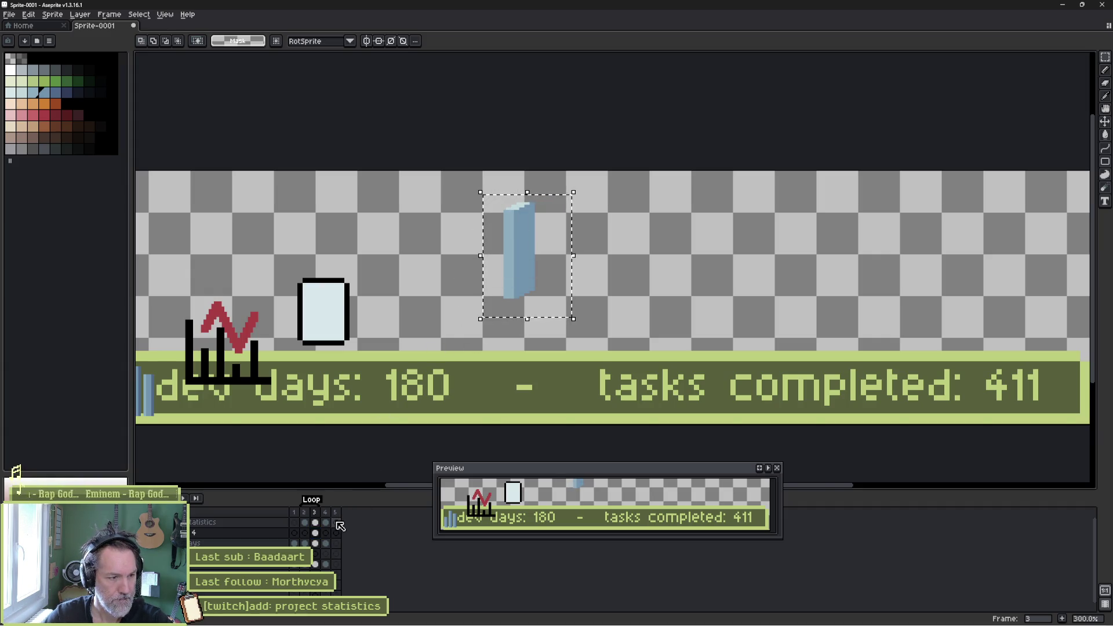
pyautogui.click(337, 524)
pyautogui.hotkey('ctrl', 'v')
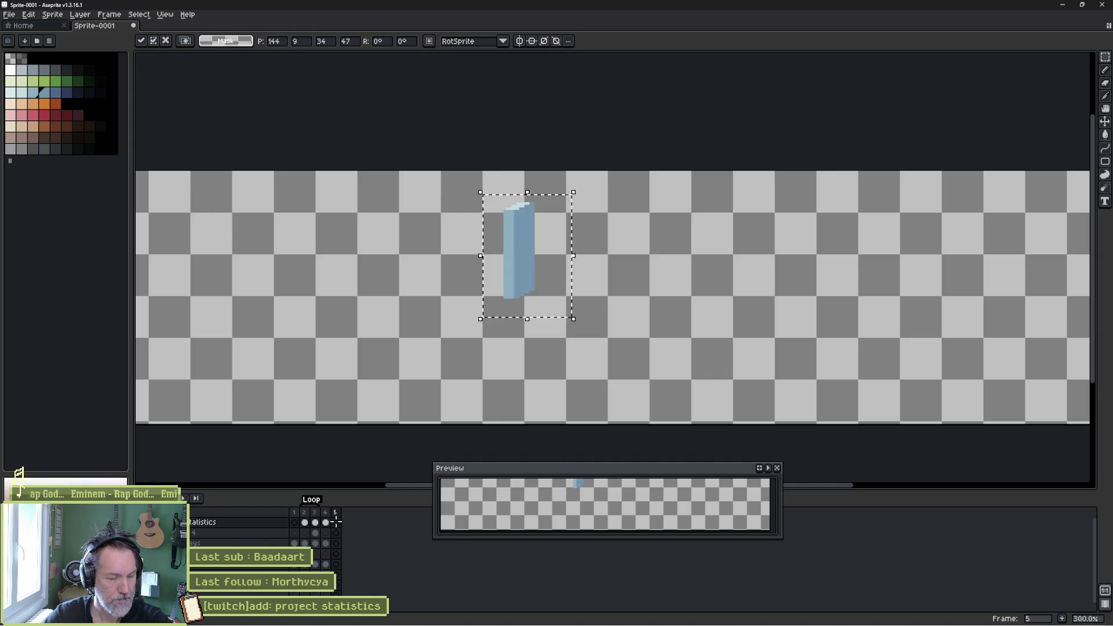
pyautogui.hotkey('ctrl', 'd')
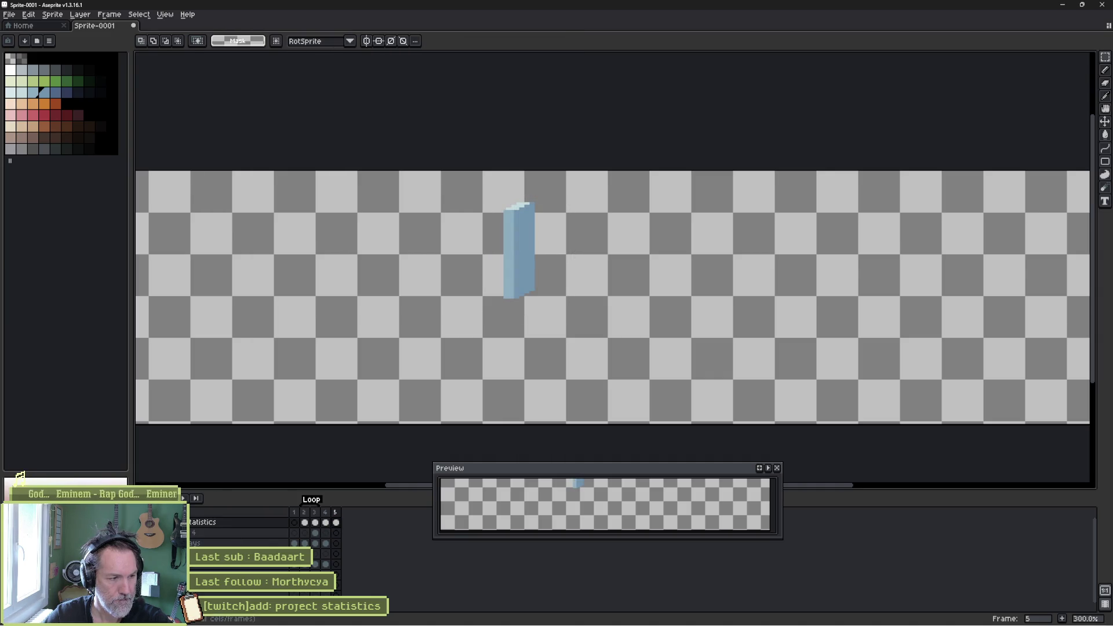
# - Compare frames 3 and 5 on the banner layers so frame 5 shows the 'dev days: 180 - tasks completed: 411' text
pyautogui.click(295, 521)
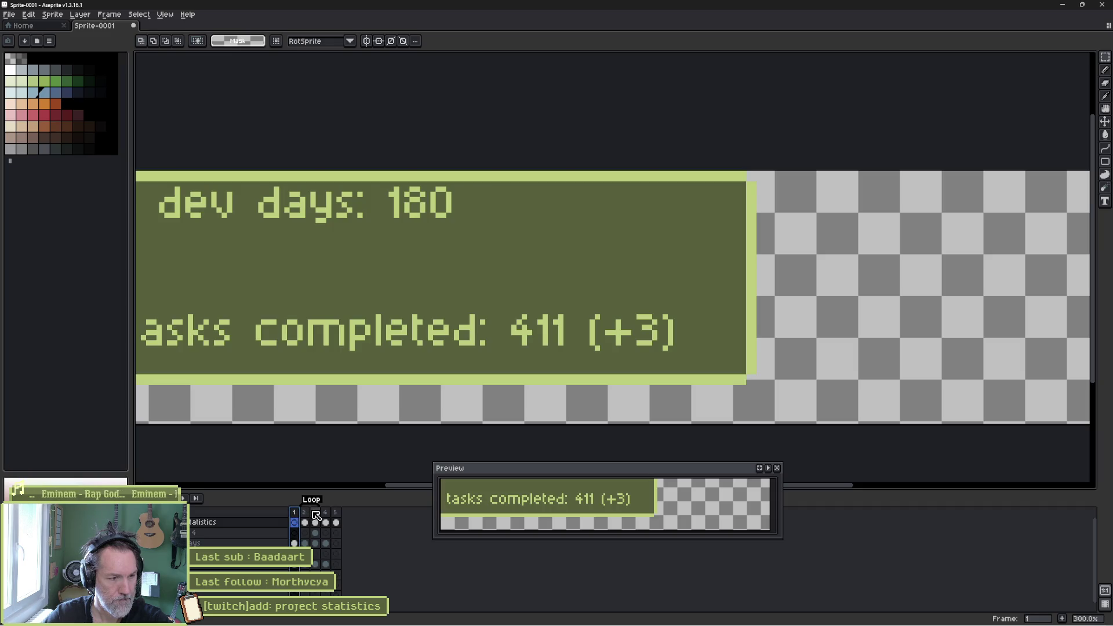
pyautogui.click(316, 513)
pyautogui.press('v')
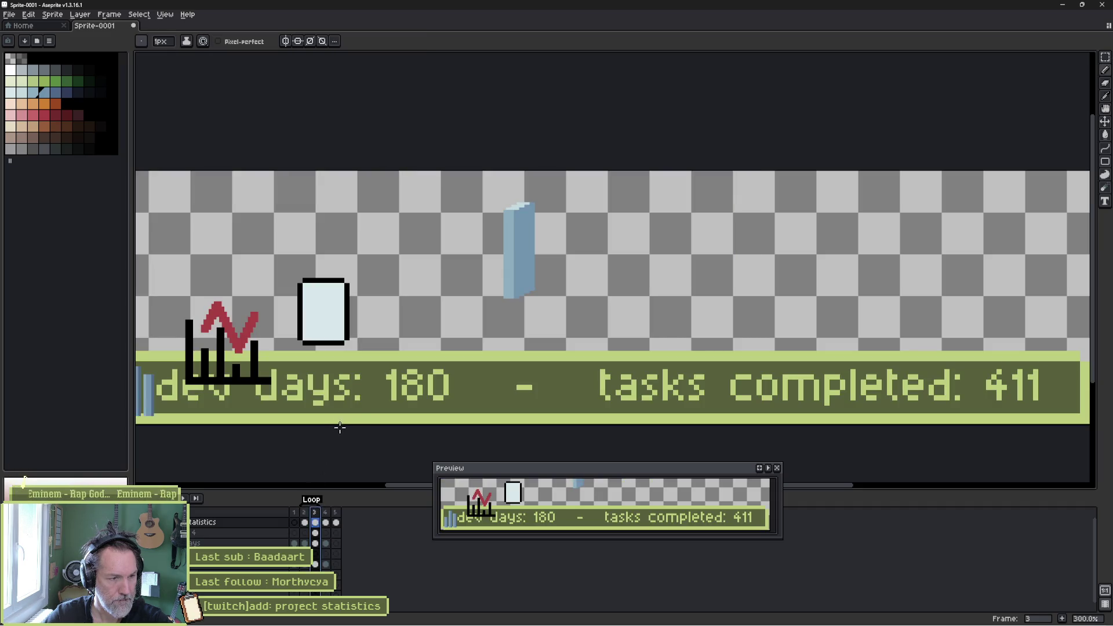
pyautogui.press('b')
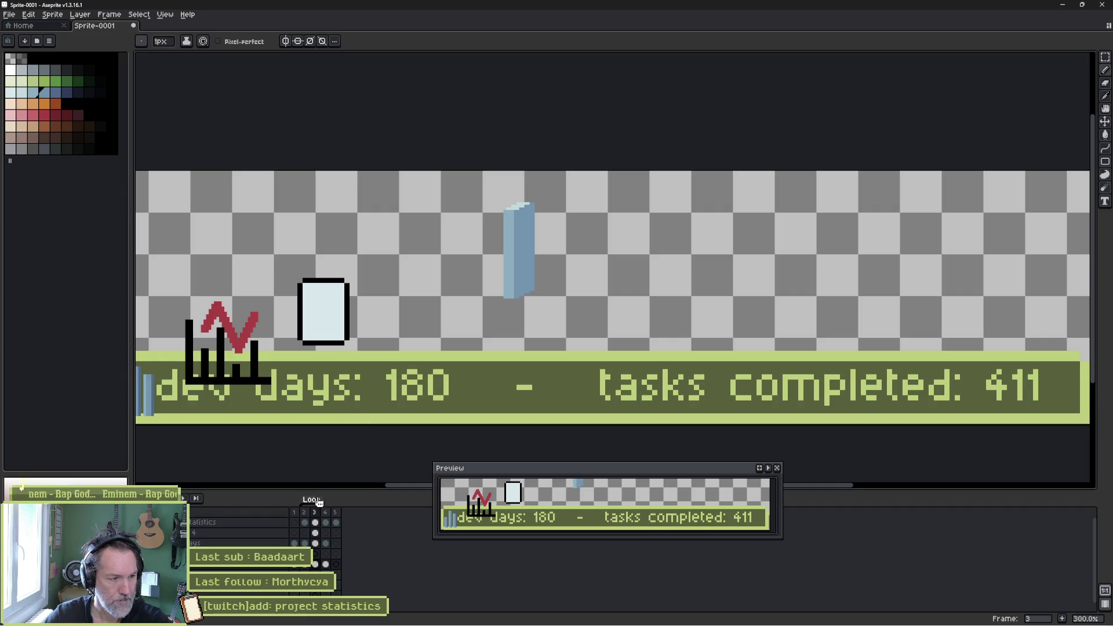
pyautogui.click(339, 566)
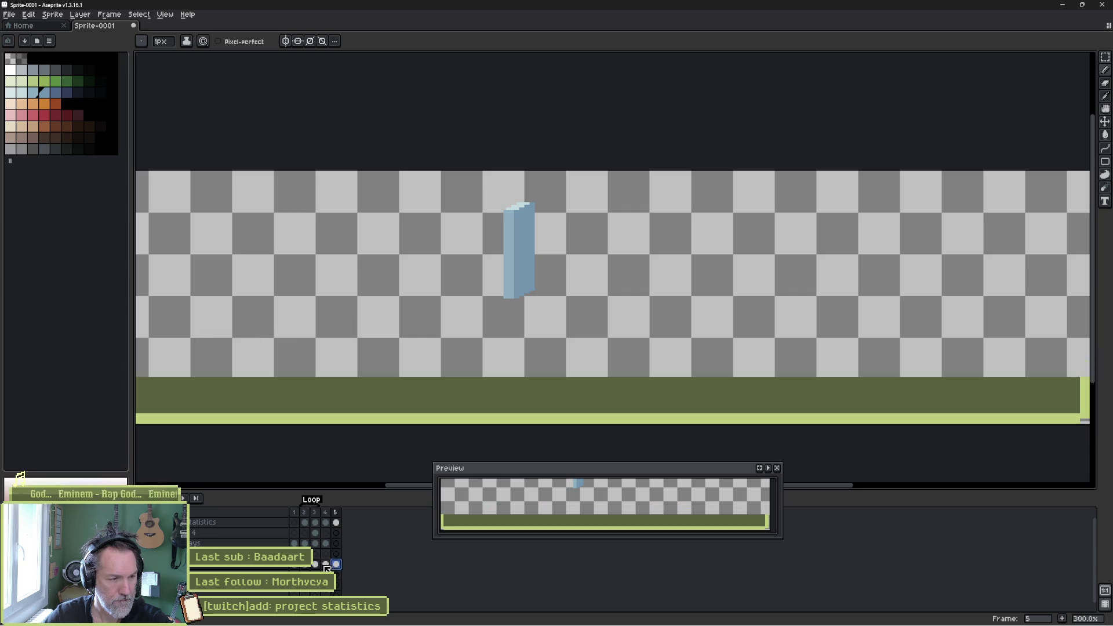
pyautogui.click(314, 564)
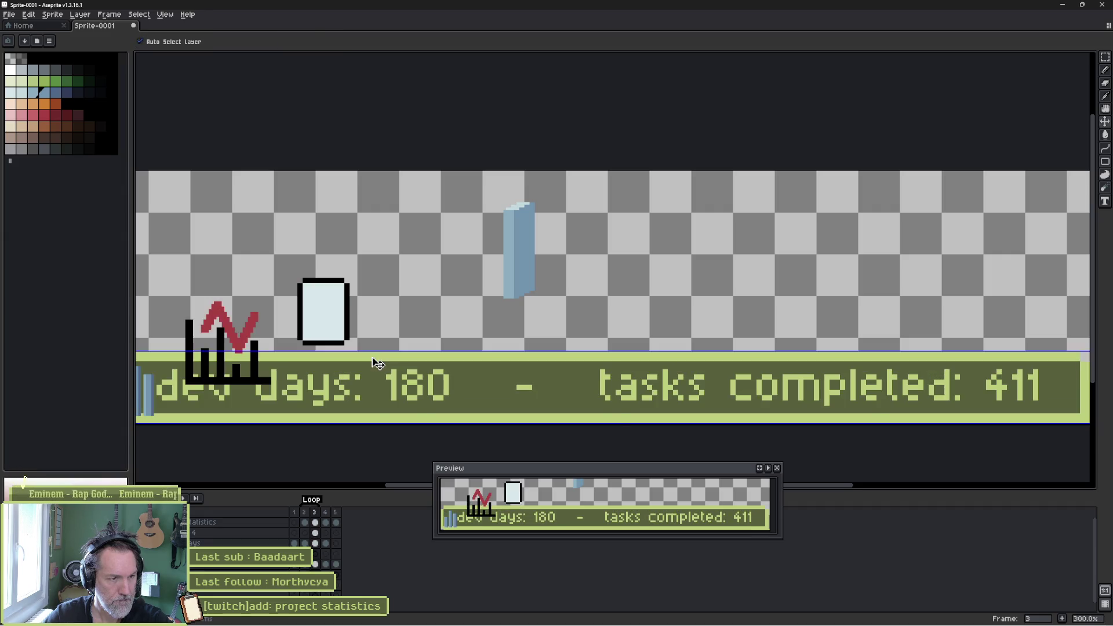
pyautogui.click(336, 575)
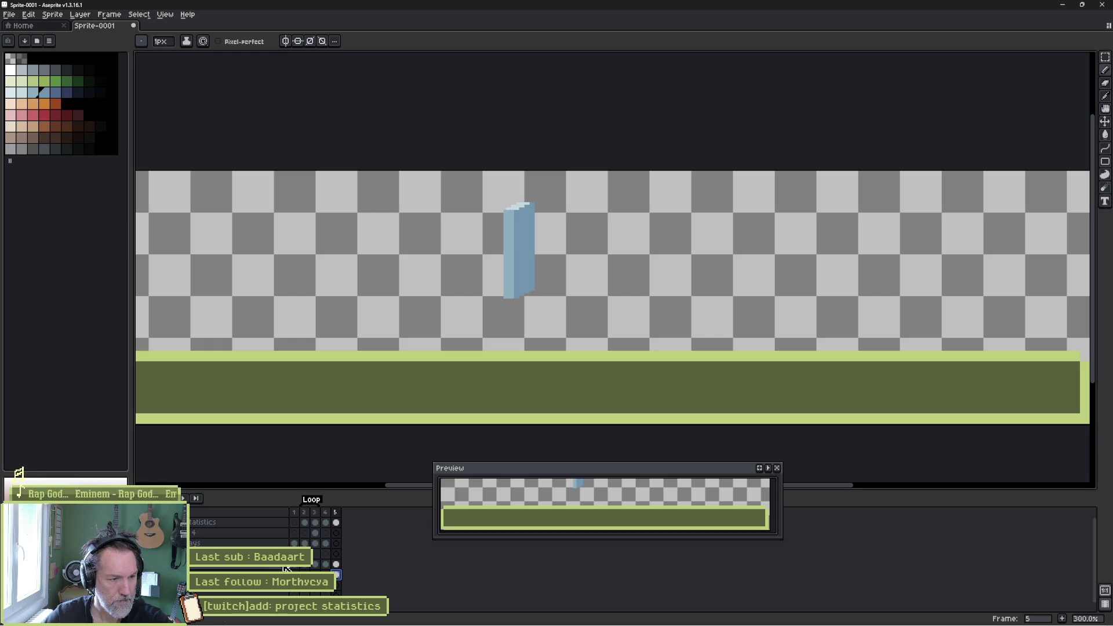
pyautogui.click(315, 564)
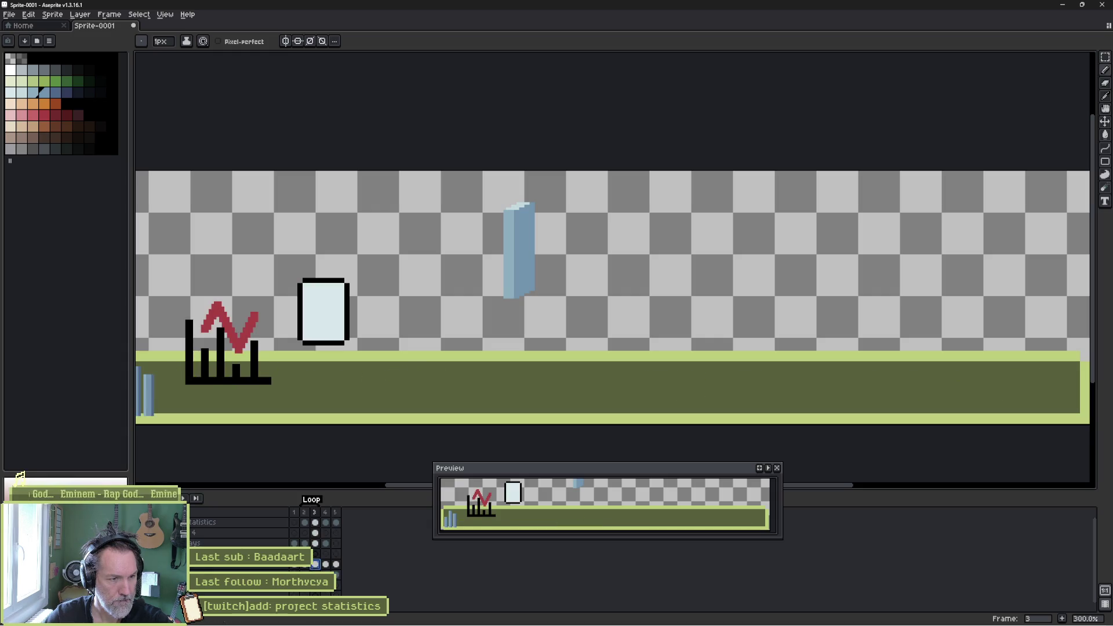
pyautogui.click(336, 543)
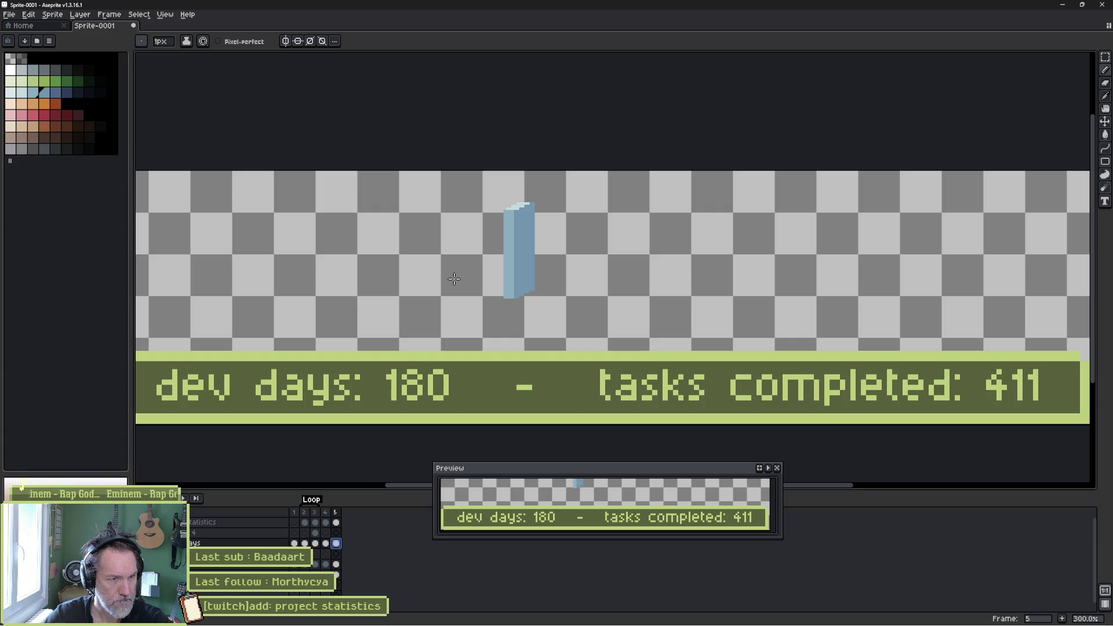
pyautogui.press('v')
pyautogui.scroll(-1, 463, 273)
# - Drag frame 5's blue bar to the banner's left end and nudge it up into place beside 'dev'
pyautogui.moveTo(559, 279); pyautogui.dragTo(317, 347)
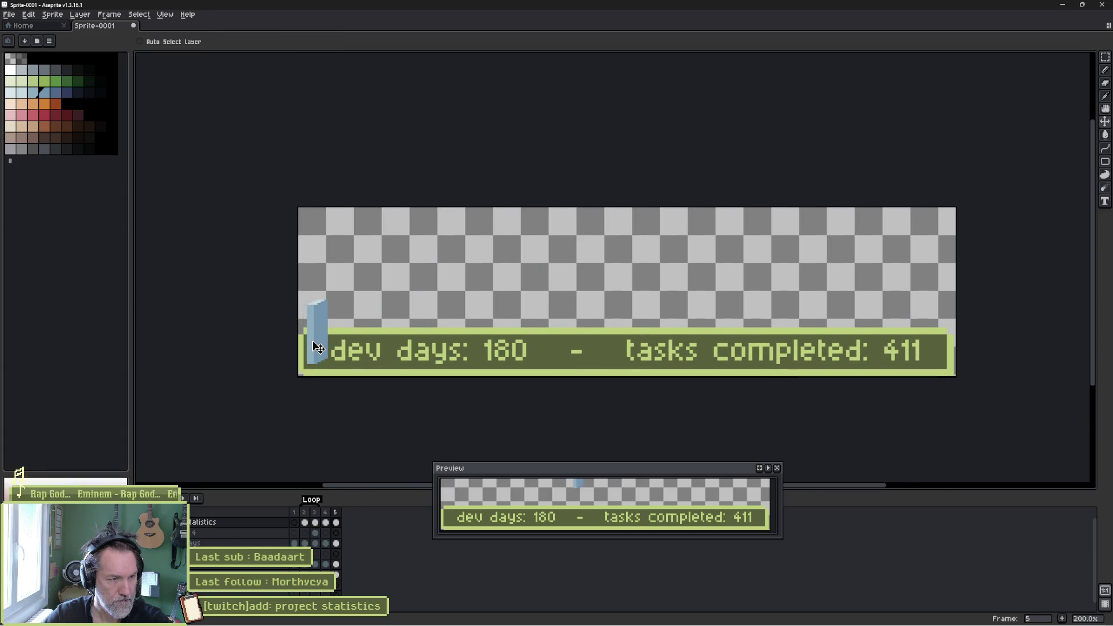
pyautogui.press('b')
pyautogui.scroll(1, 455, 323)
pyautogui.moveTo(454, 323); pyautogui.dragTo(744, 323)
pyautogui.press('v')
pyautogui.moveTo(385, 331)
pyautogui.mouseDown()
pyautogui.moveTo(395, 312)
pyautogui.moveTo(425, 312)
pyautogui.moveTo(400, 312)
pyautogui.mouseUp()
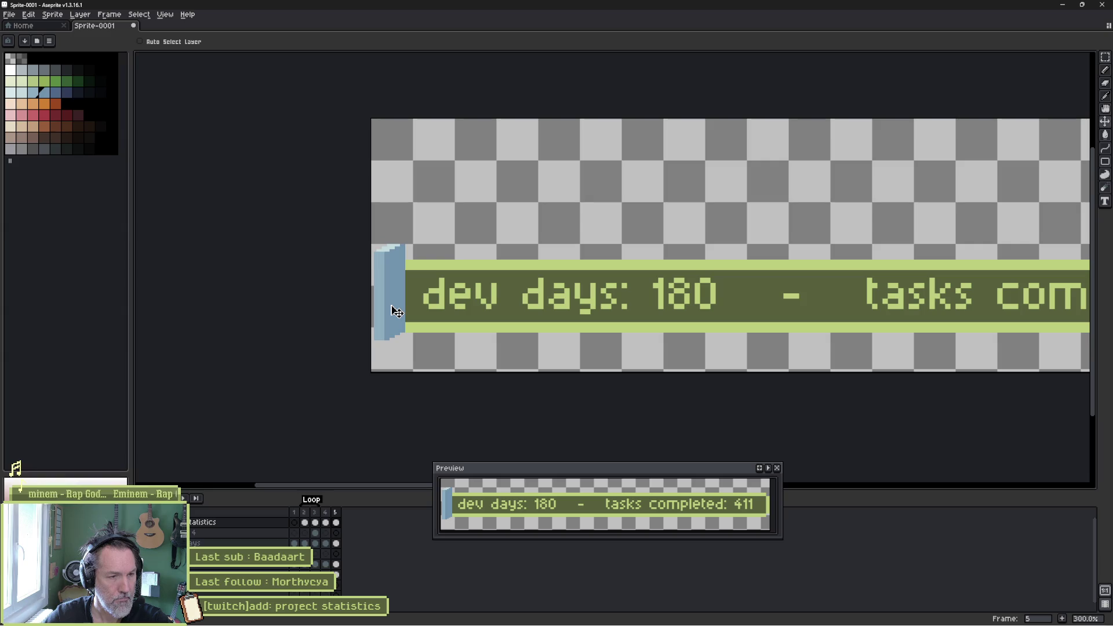
pyautogui.press('ctrl')
pyautogui.click(393, 307)
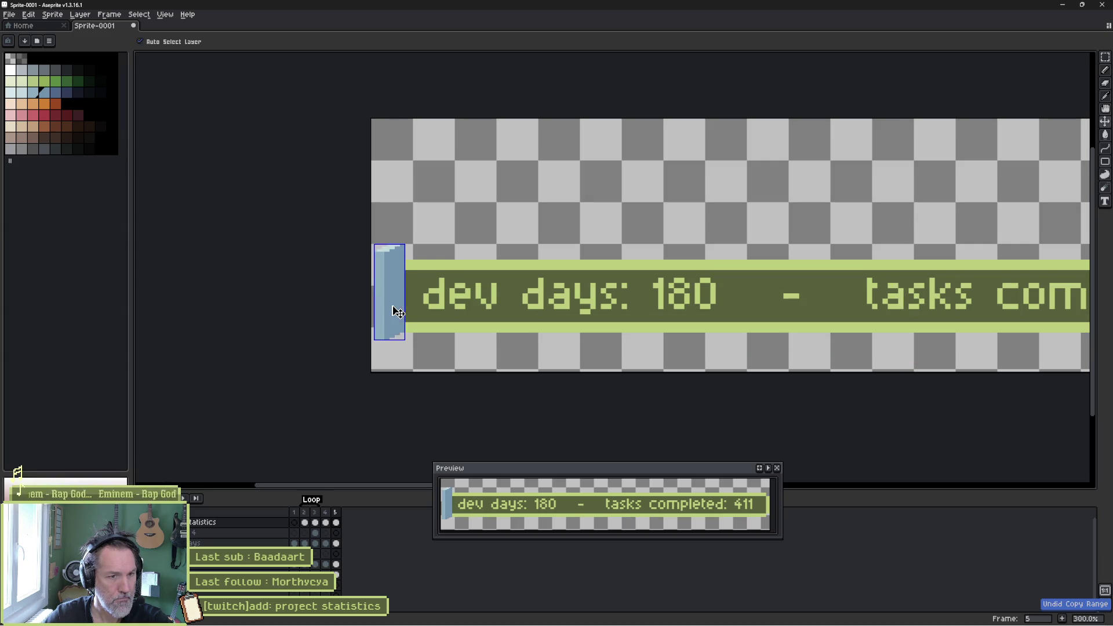
pyautogui.press('ctrl')
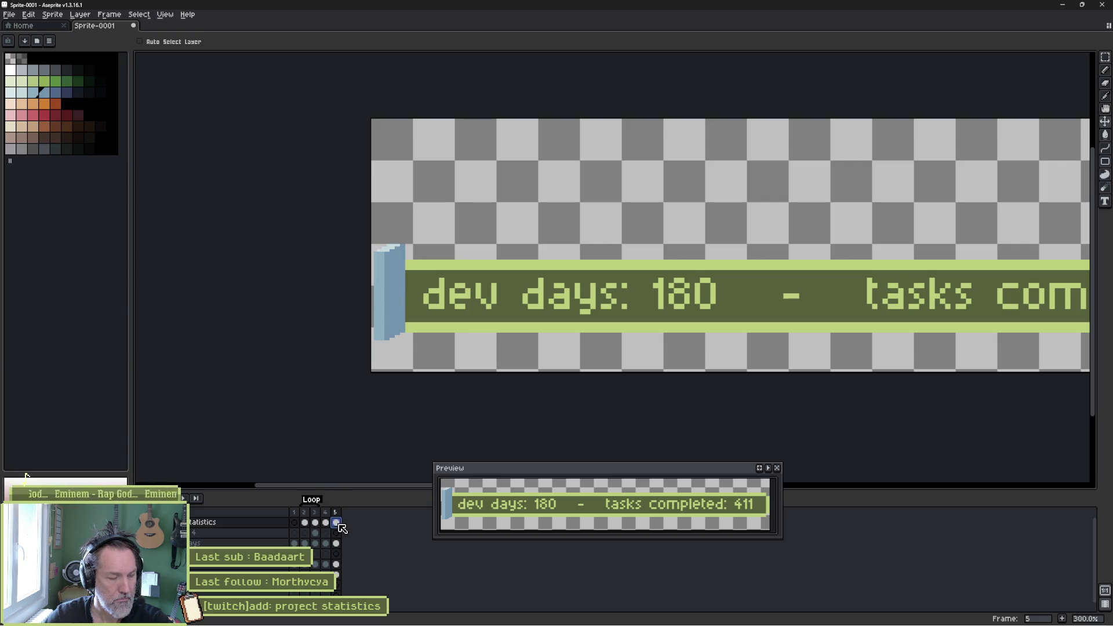
# - Duplicate the blue bar beside the original and raise the copy's top
pyautogui.press('m')
pyautogui.moveTo(424, 231); pyautogui.dragTo(359, 372)
pyautogui.moveTo(406, 302); pyautogui.dragTo(470, 287)
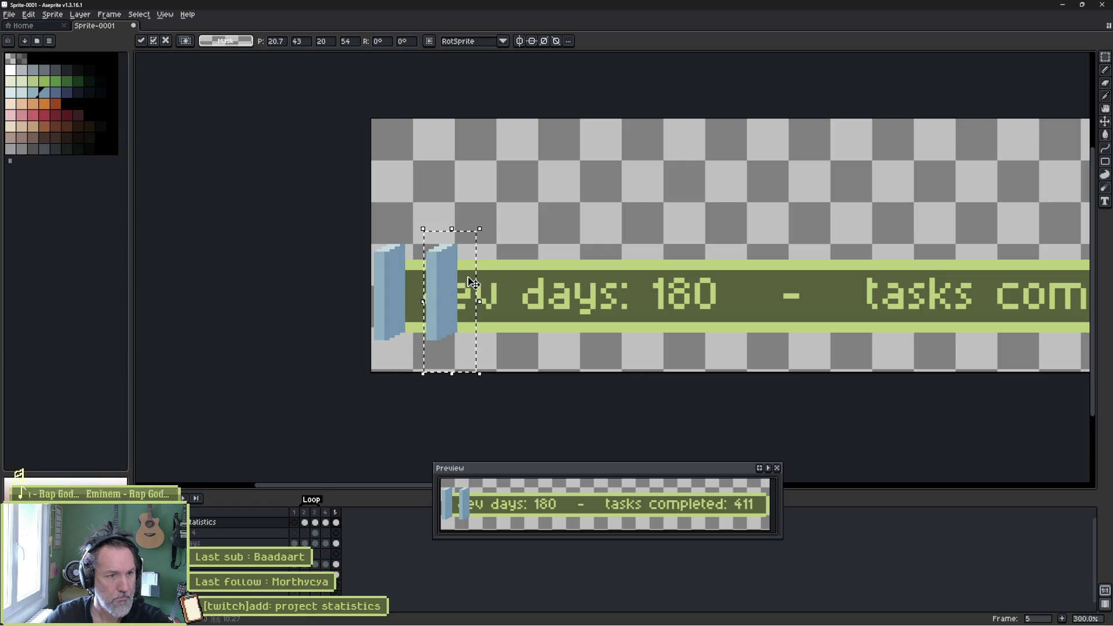
pyautogui.scroll(1, 451, 272)
pyautogui.hotkey('ctrl', 'd')
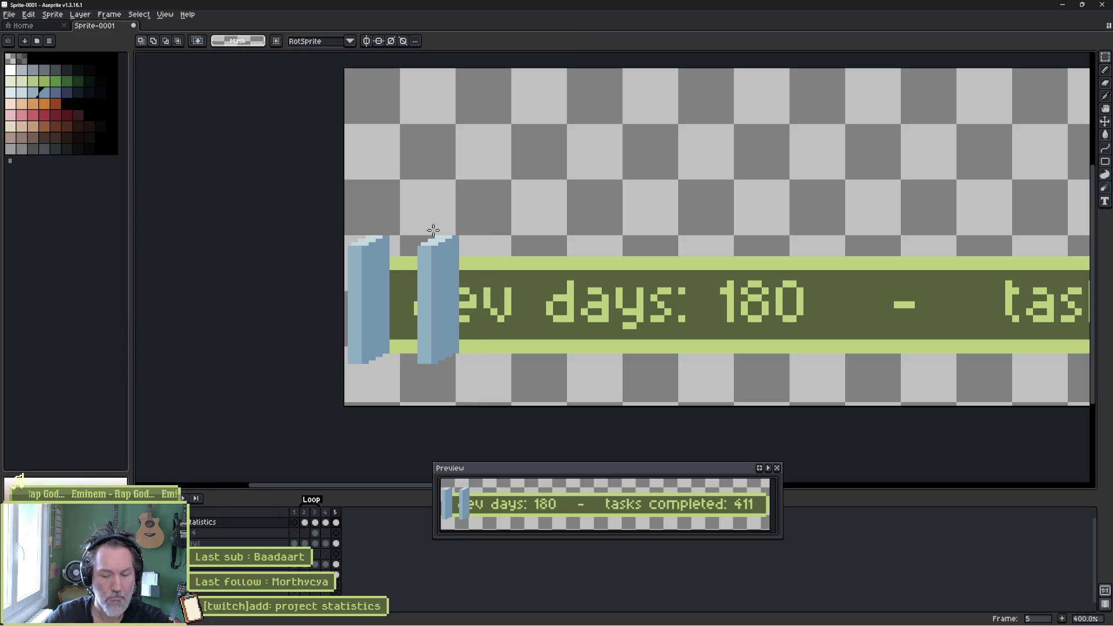
pyautogui.moveTo(404, 215)
pyautogui.mouseDown()
pyautogui.moveTo(468, 275)
pyautogui.moveTo(436, 204)
pyautogui.mouseUp()
pyautogui.click(427, 256)
# - Stretch the copied bar to close its gap, making it the tall middle bar, and shift it right
pyautogui.moveTo(411, 271)
pyautogui.mouseDown()
pyautogui.moveTo(467, 284)
pyautogui.moveTo(442, 248)
pyautogui.moveTo(441, 200)
pyautogui.moveTo(447, 360)
pyautogui.moveTo(475, 374)
pyautogui.mouseUp()
pyautogui.click(413, 194)
pyautogui.moveTo(448, 321); pyautogui.dragTo(411, 318)
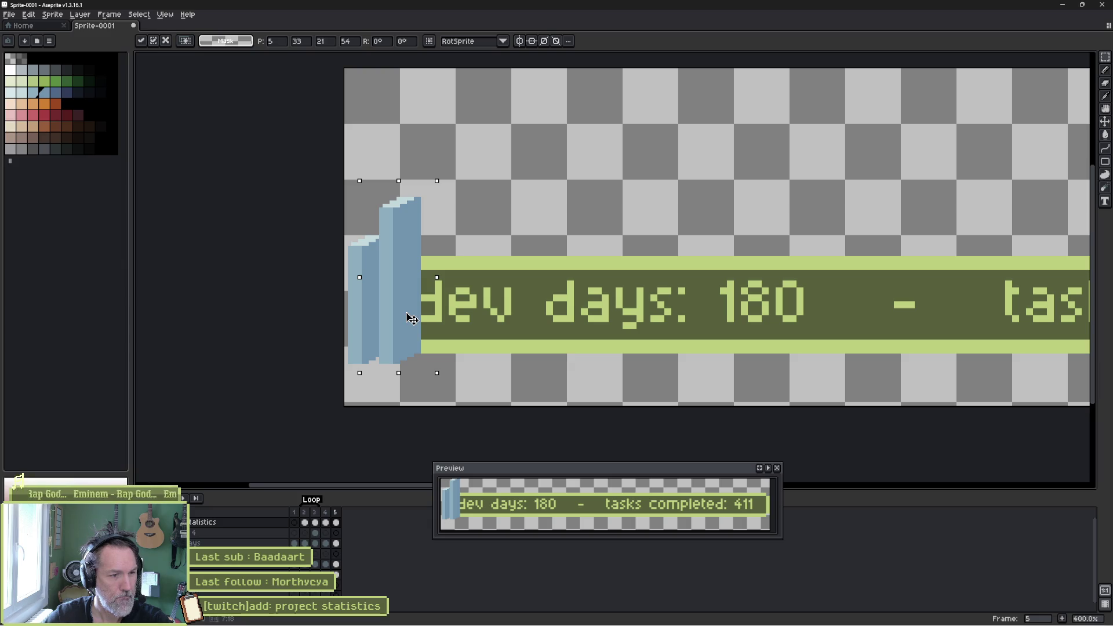
pyautogui.moveTo(411, 318); pyautogui.dragTo(541, 317)
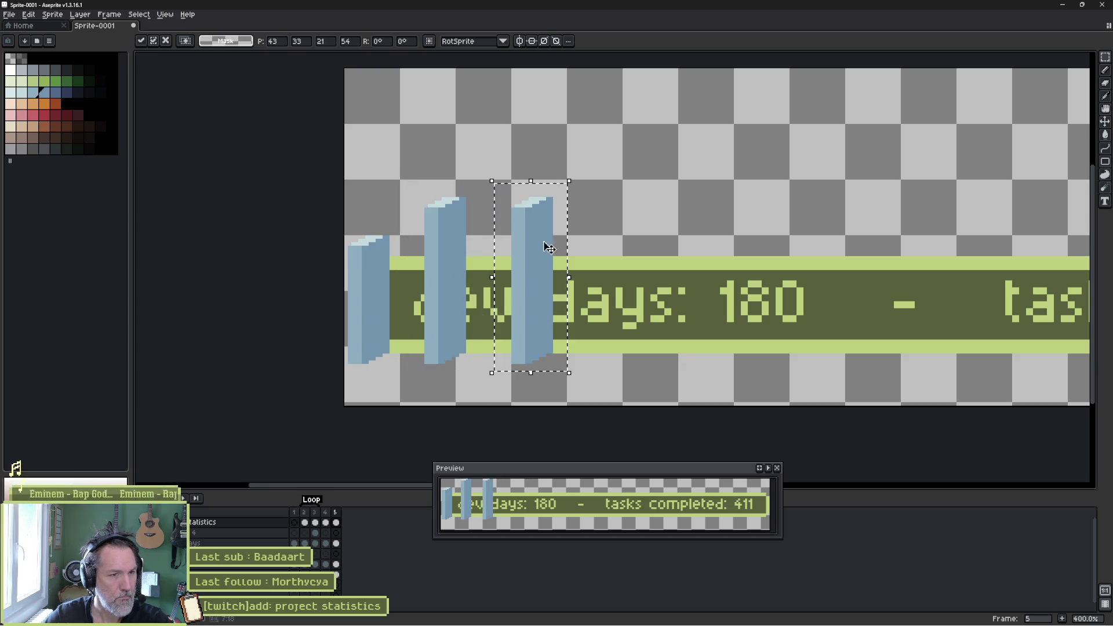
pyautogui.hotkey('ctrl', 'd')
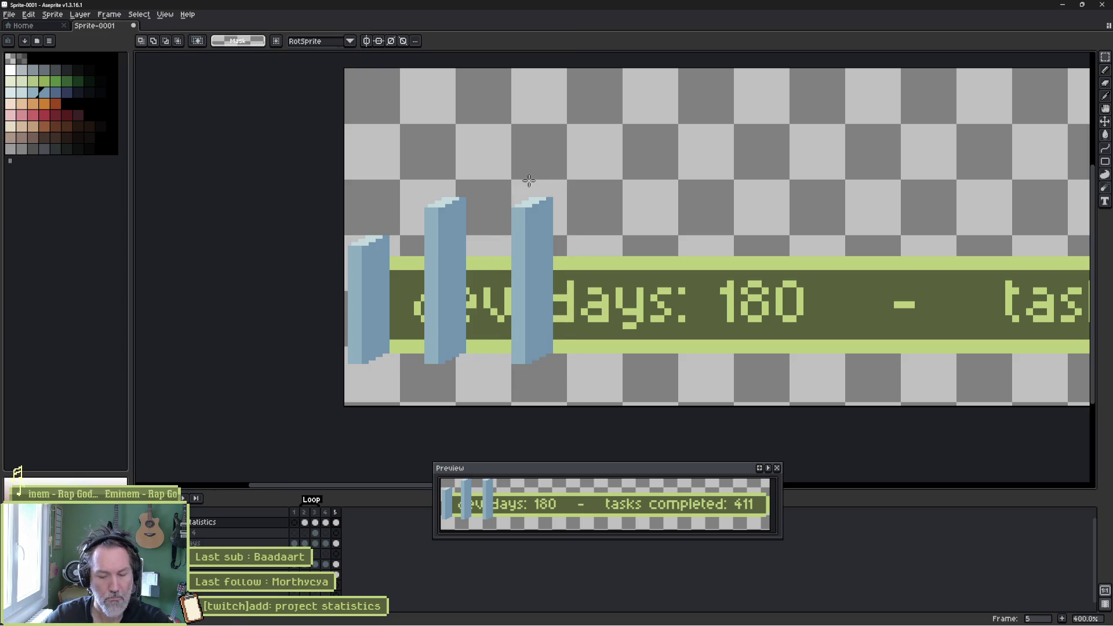
# - Lower the third bar's top so it is shorter than the middle one, then cancel the save dialog
pyautogui.moveTo(509, 184); pyautogui.dragTo(563, 279)
pyautogui.moveTo(549, 256); pyautogui.dragTo(544, 325)
pyautogui.press('Return')
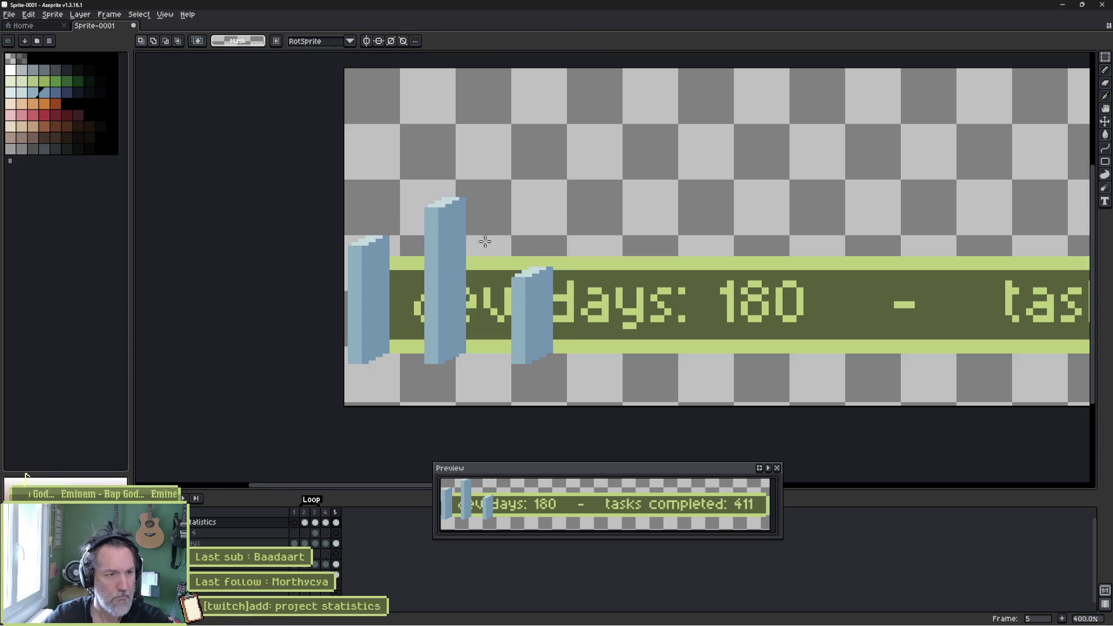
pyautogui.hotkey('ctrl', 's')
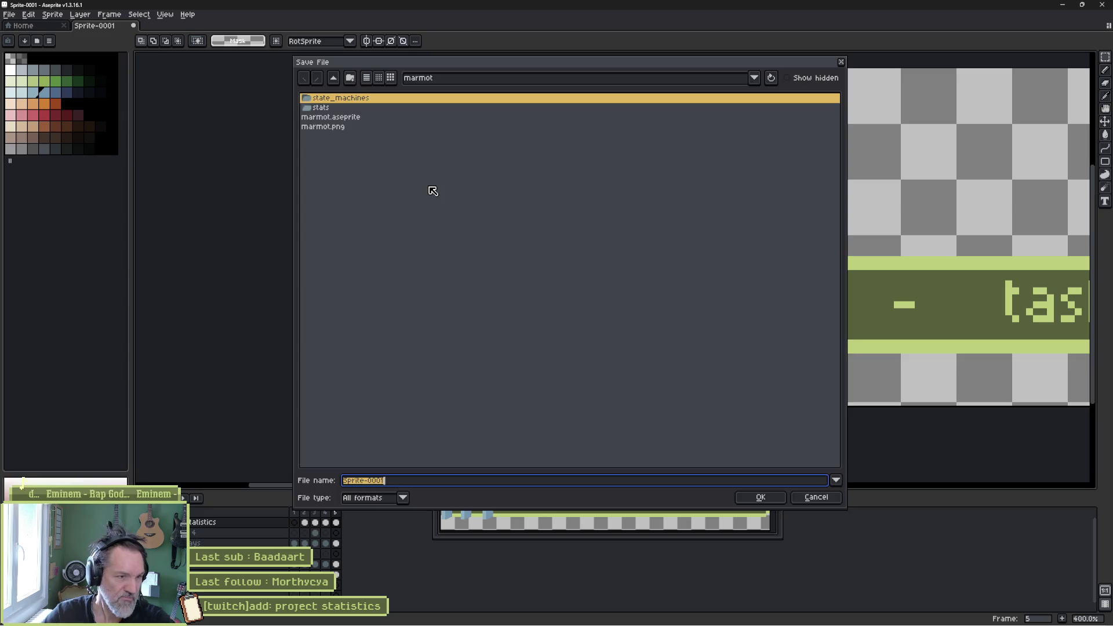
pyautogui.click(839, 61)
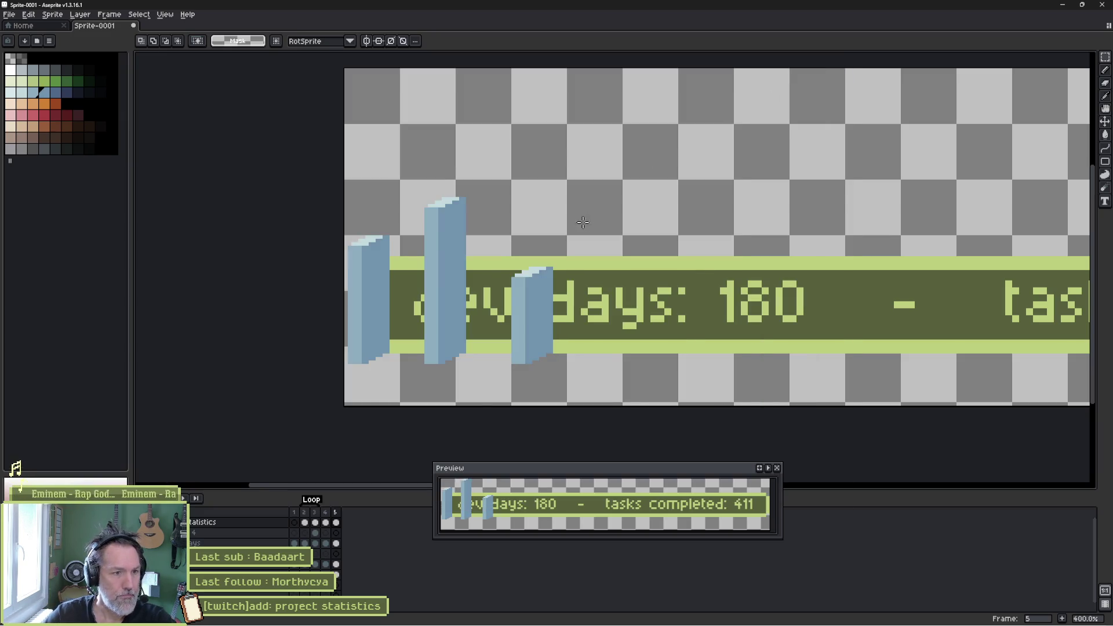
# - Rearrange the three blue bars, pushing the middle bar left against the tall one
pyautogui.scroll(-1, 582, 223)
pyautogui.moveTo(453, 201); pyautogui.dragTo(494, 368)
pyautogui.moveTo(481, 317)
pyautogui.mouseDown()
pyautogui.moveTo(955, 223)
pyautogui.moveTo(1024, 227)
pyautogui.mouseUp()
pyautogui.moveTo(443, 203); pyautogui.dragTo(497, 373)
pyautogui.moveTo(475, 323); pyautogui.dragTo(441, 320)
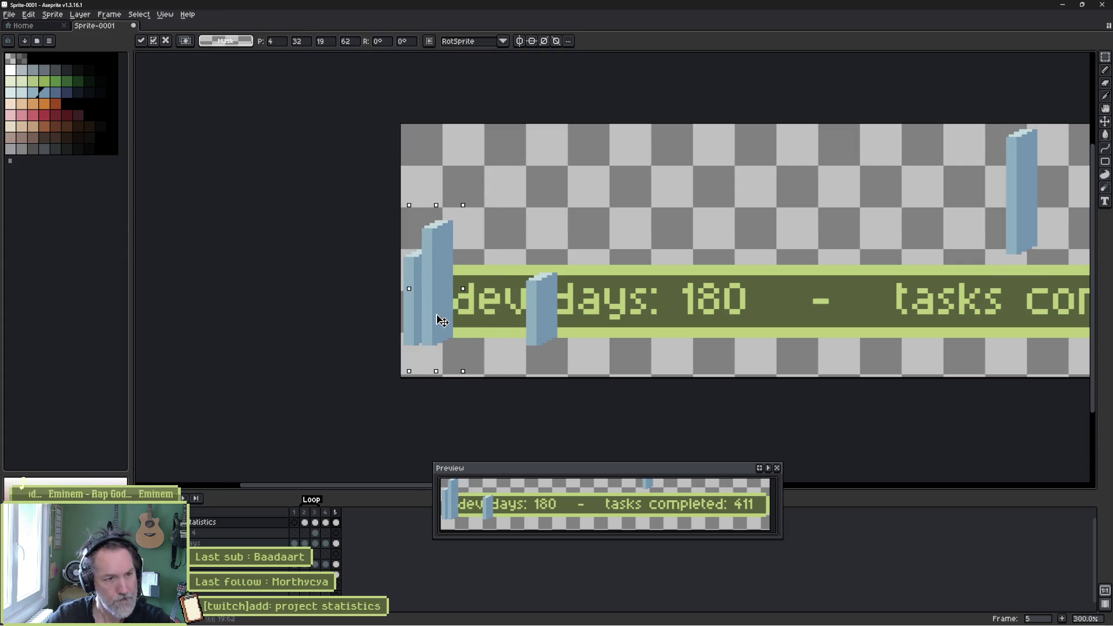
pyautogui.moveTo(510, 248); pyautogui.dragTo(579, 365)
pyautogui.moveTo(548, 316); pyautogui.dragTo(462, 316)
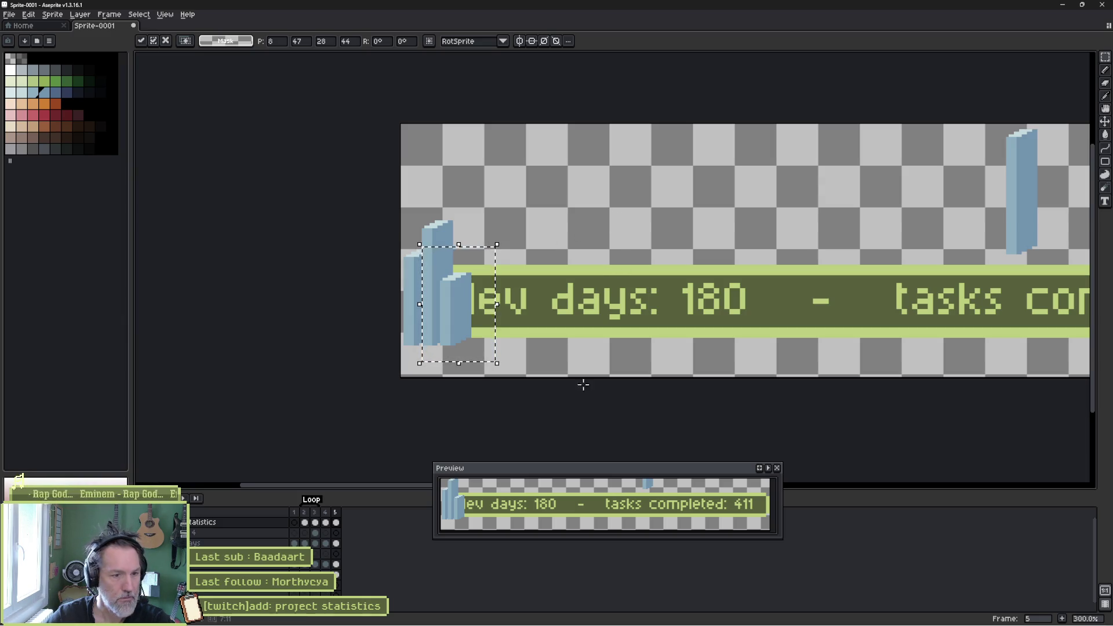
# - Move the preview panel aside to reveal the timeline and select the three bar-chart towers
pyautogui.moveTo(588, 468); pyautogui.dragTo(342, 501)
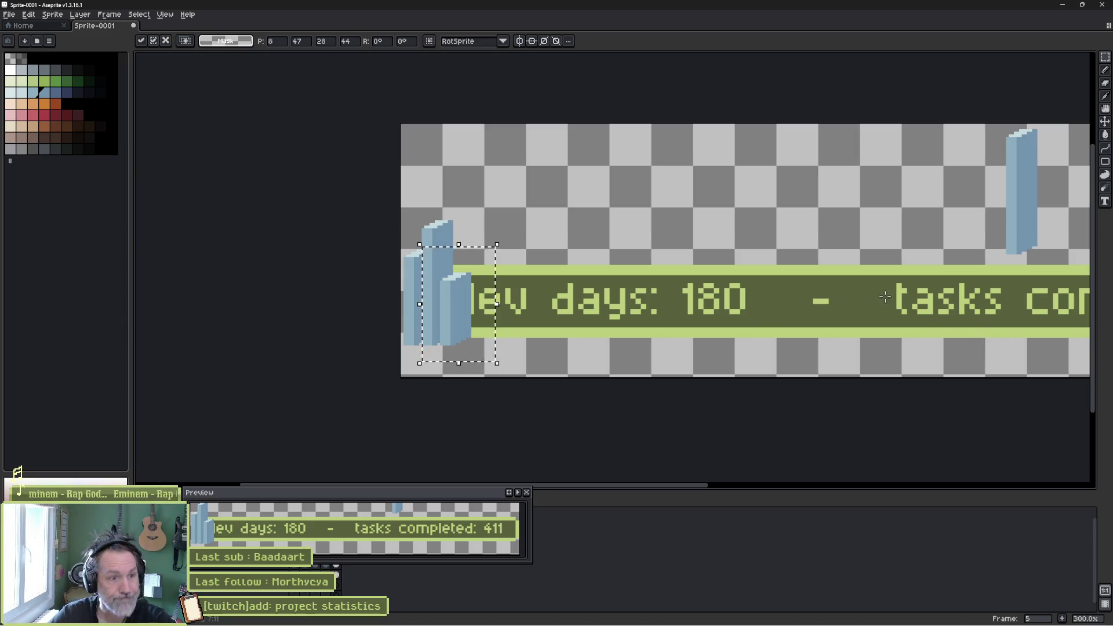
pyautogui.click(622, 298)
pyautogui.moveTo(420, 492); pyautogui.dragTo(695, 498)
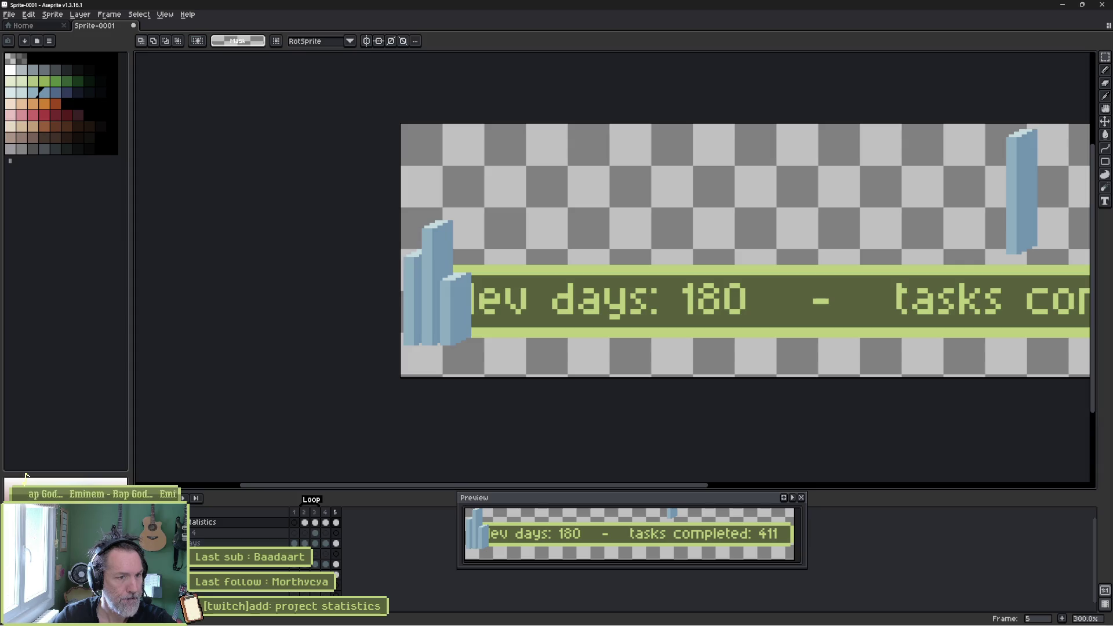
pyautogui.moveTo(530, 190); pyautogui.dragTo(408, 370)
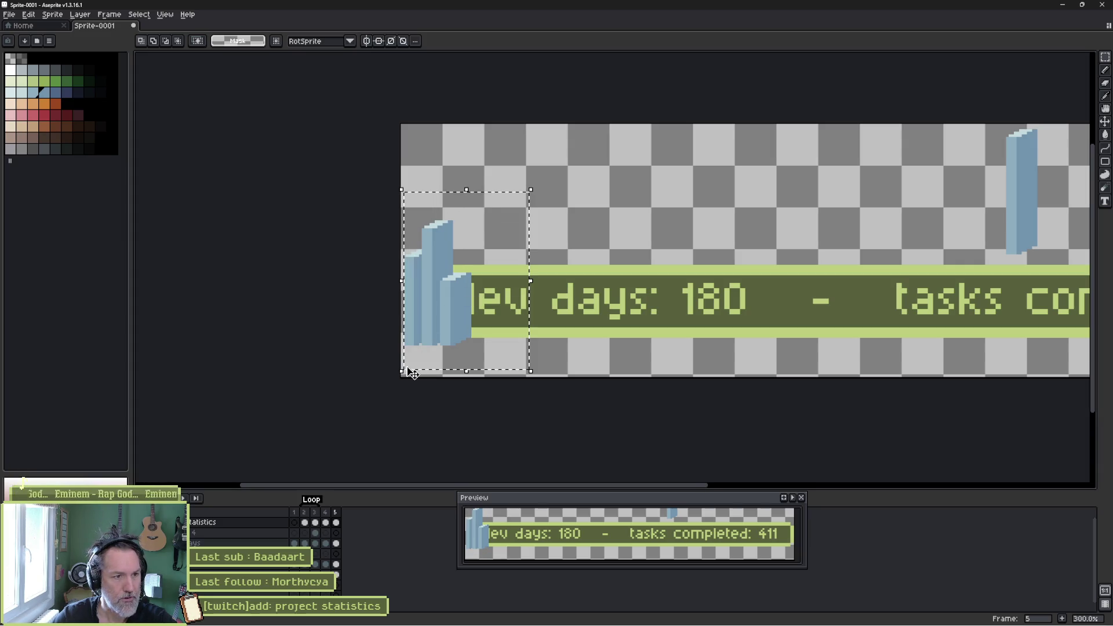
pyautogui.hotkey('shift', 'o')
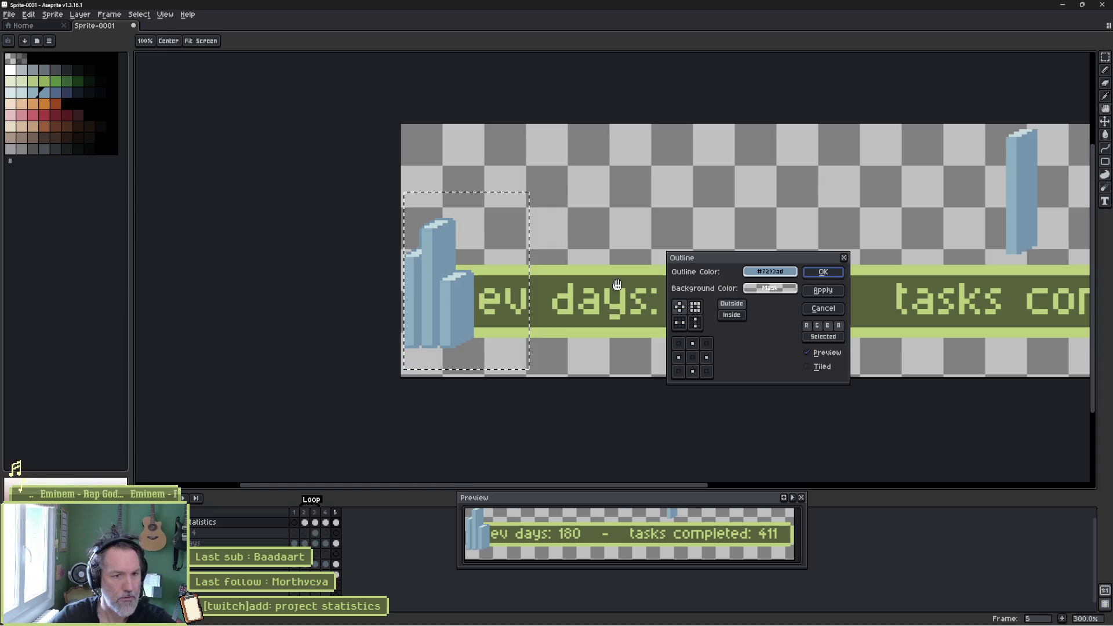
# - Apply a black palette-colour Outline to the bar-chart icon
pyautogui.click(770, 272)
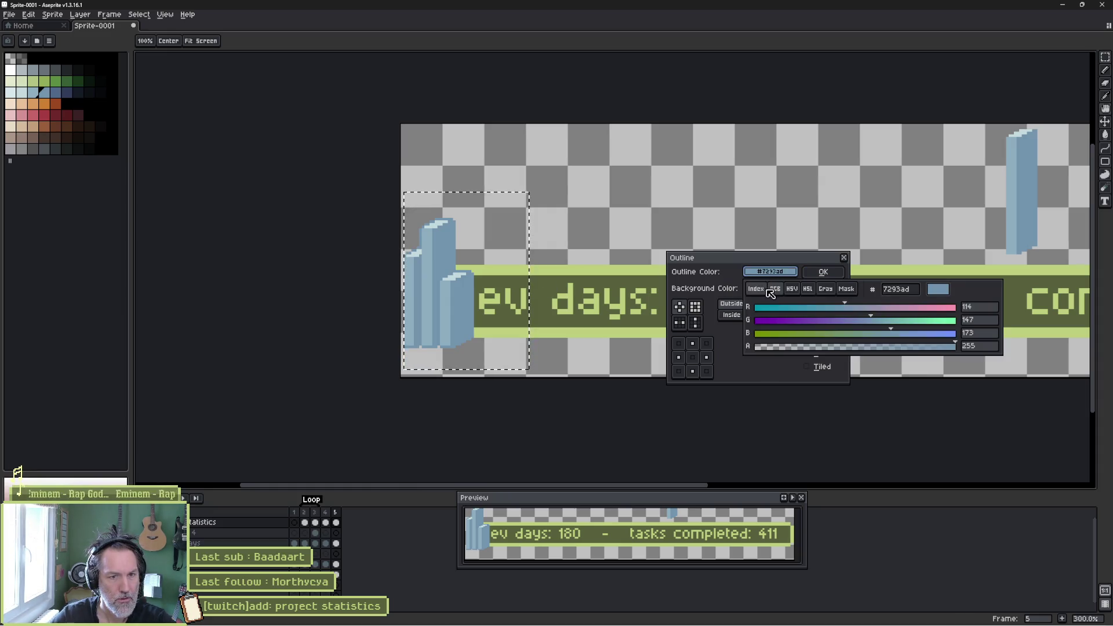
pyautogui.click(756, 288)
pyautogui.click(769, 309)
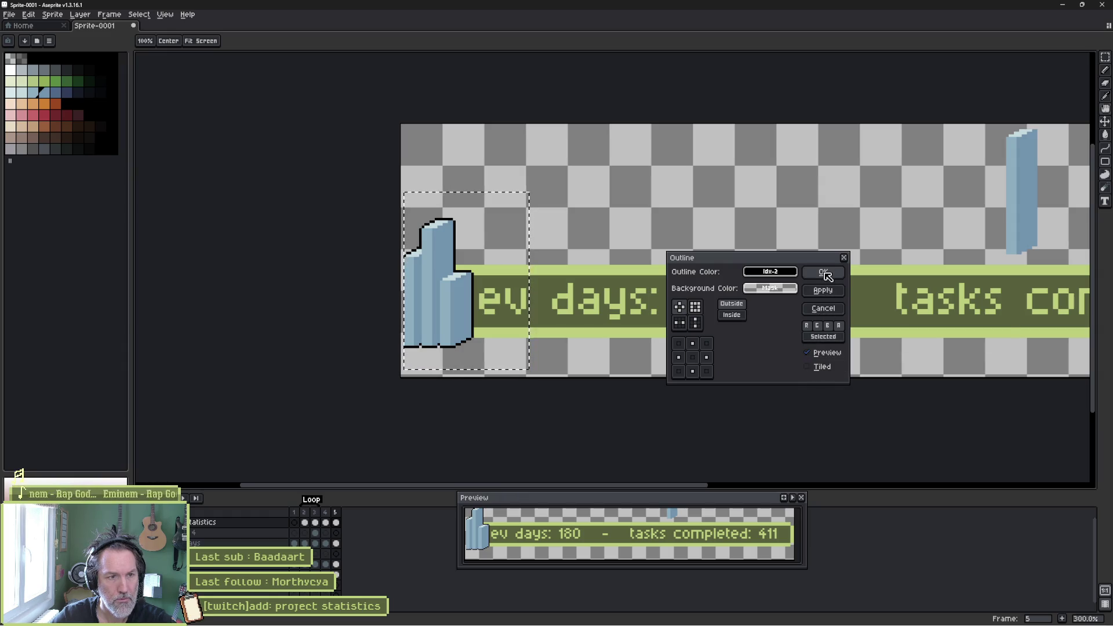
pyautogui.click(828, 292)
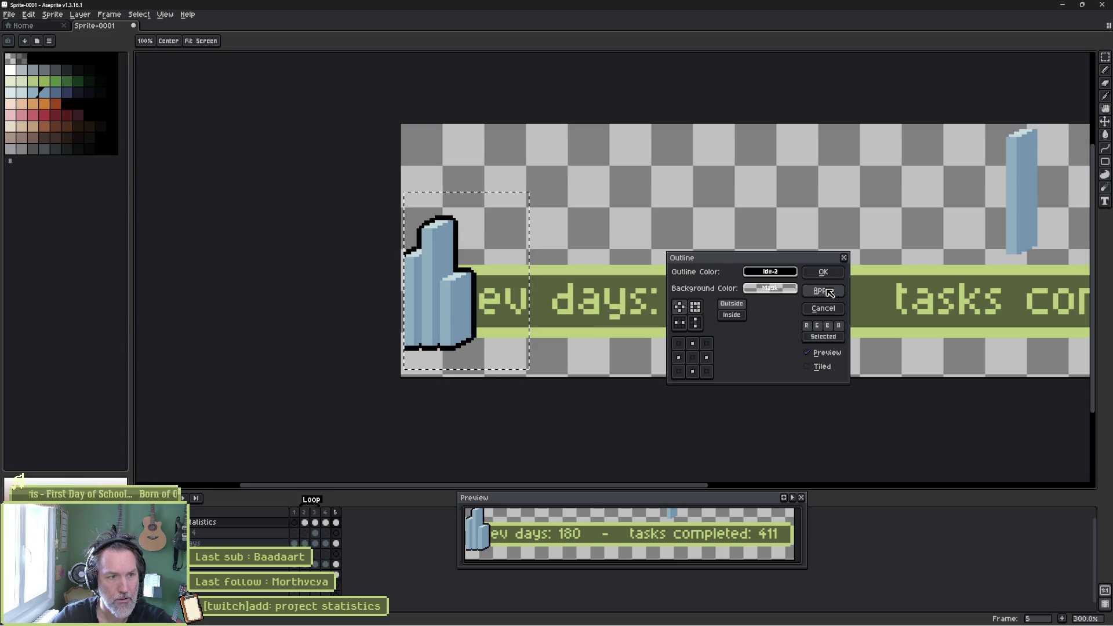
pyautogui.click(828, 272)
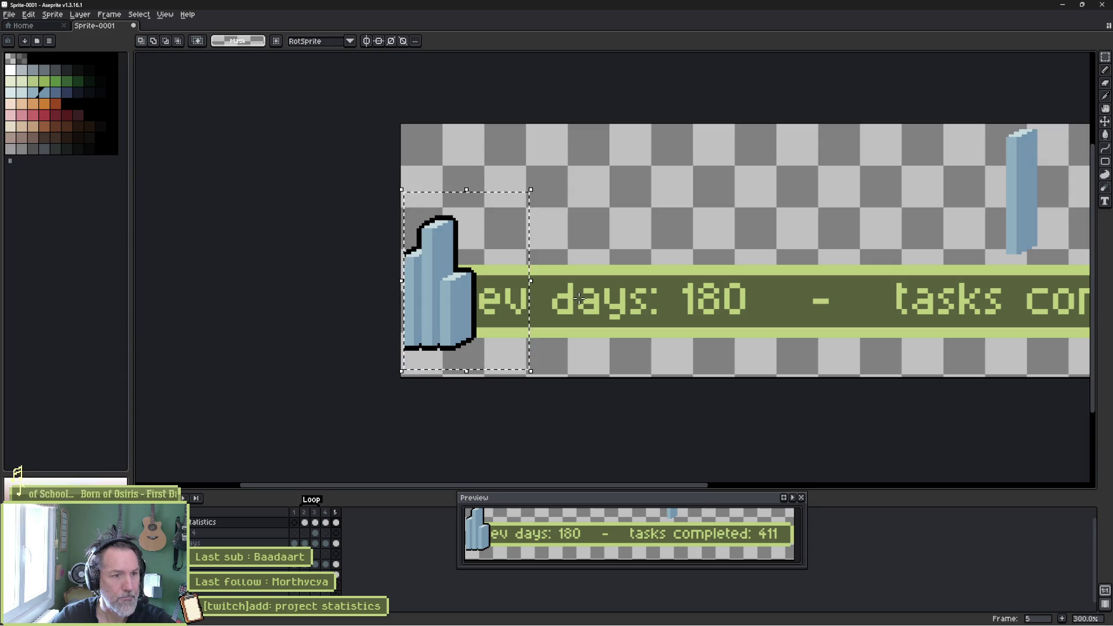
# - Undo the outline, move the icon about 58 px right, and reselect it
pyautogui.hotkey('ctrl', 'z')
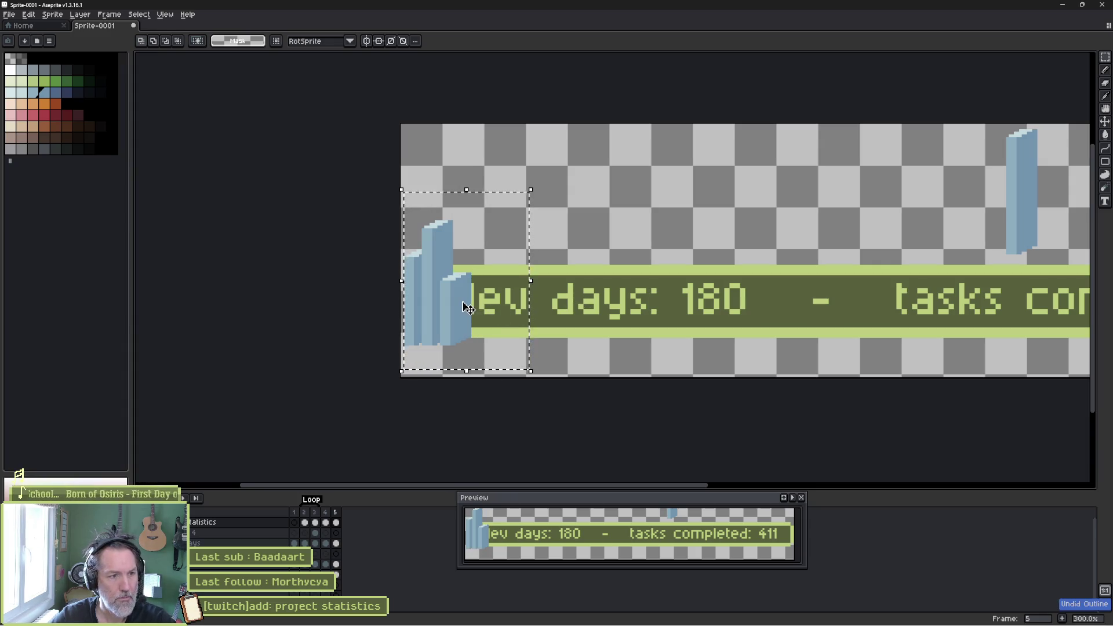
pyautogui.moveTo(463, 305)
pyautogui.mouseDown()
pyautogui.moveTo(490, 298)
pyautogui.moveTo(499, 312)
pyautogui.mouseUp()
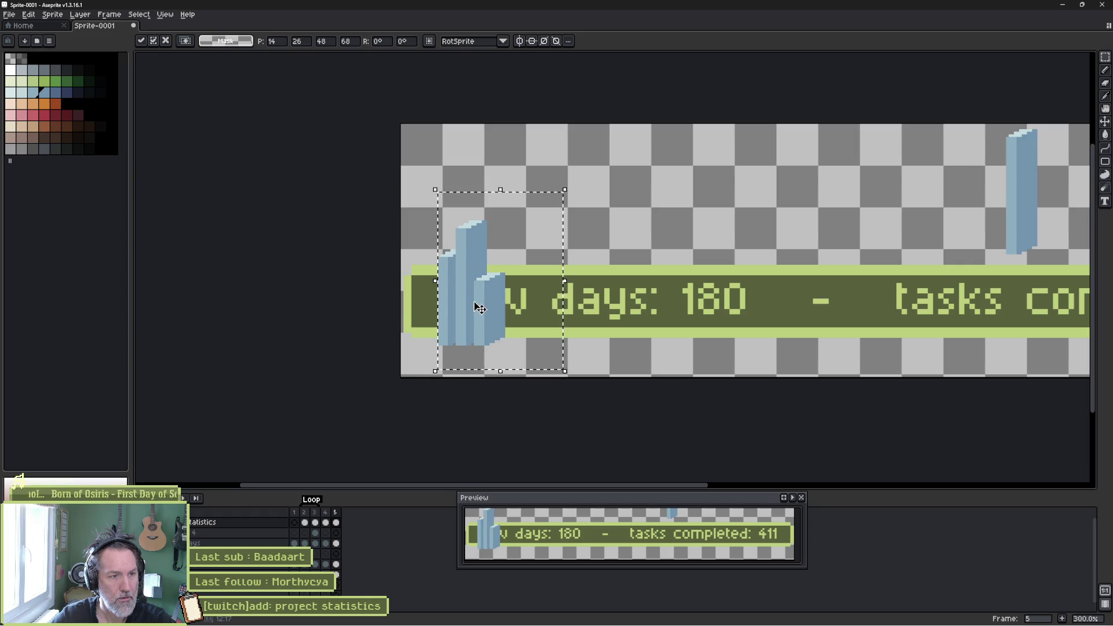
pyautogui.hotkey('ctrl', 'd')
pyautogui.moveTo(494, 331); pyautogui.dragTo(544, 360)
# - Reapply the black Outline to the icon and move it back left onto the banner's start
pyautogui.hotkey('shift', 'o')
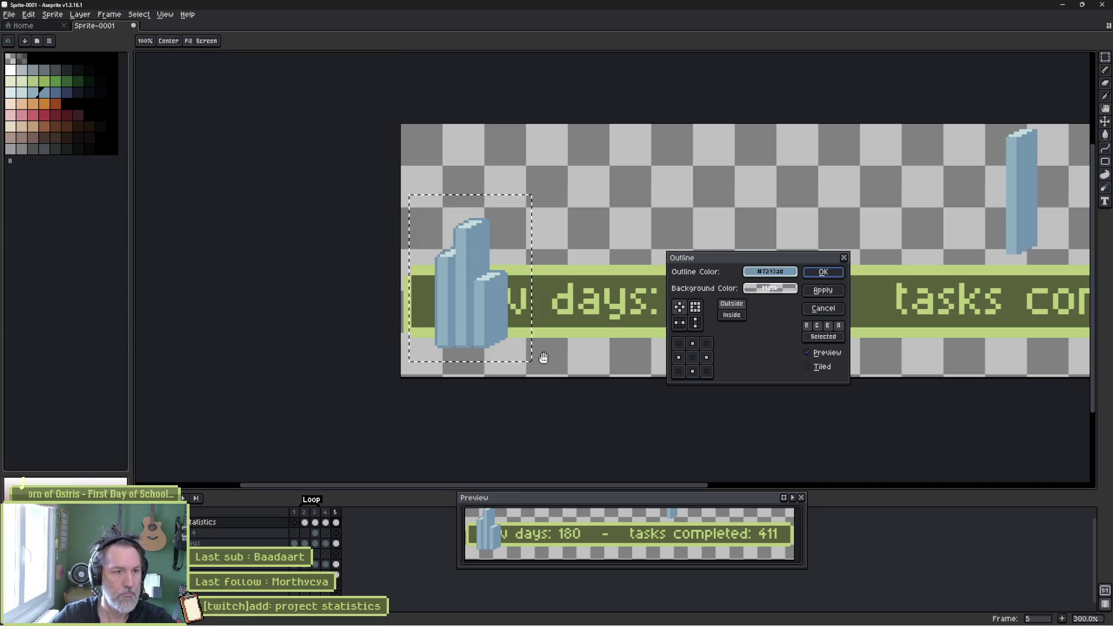
pyautogui.click(795, 275)
pyautogui.click(755, 288)
pyautogui.click(765, 308)
pyautogui.click(828, 289)
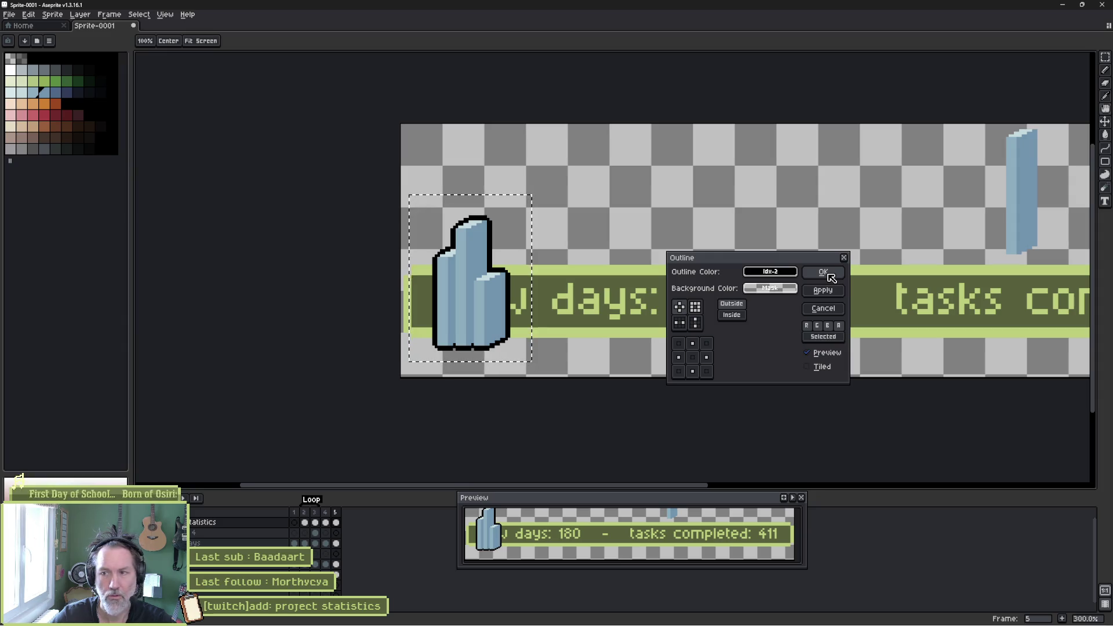
pyautogui.click(830, 277)
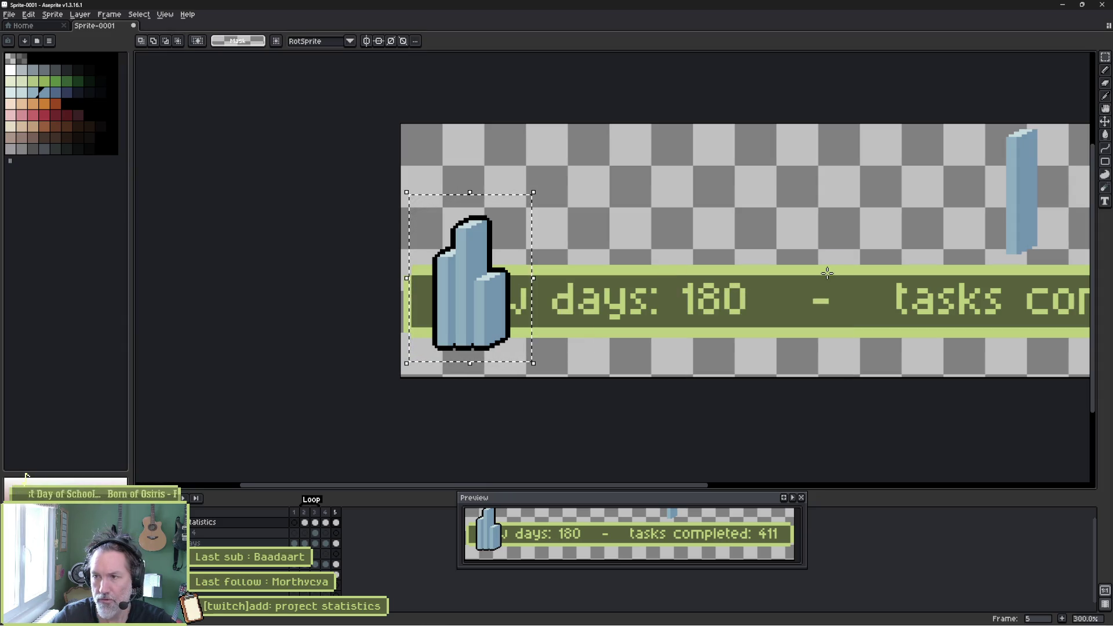
pyautogui.moveTo(499, 298); pyautogui.dragTo(473, 298)
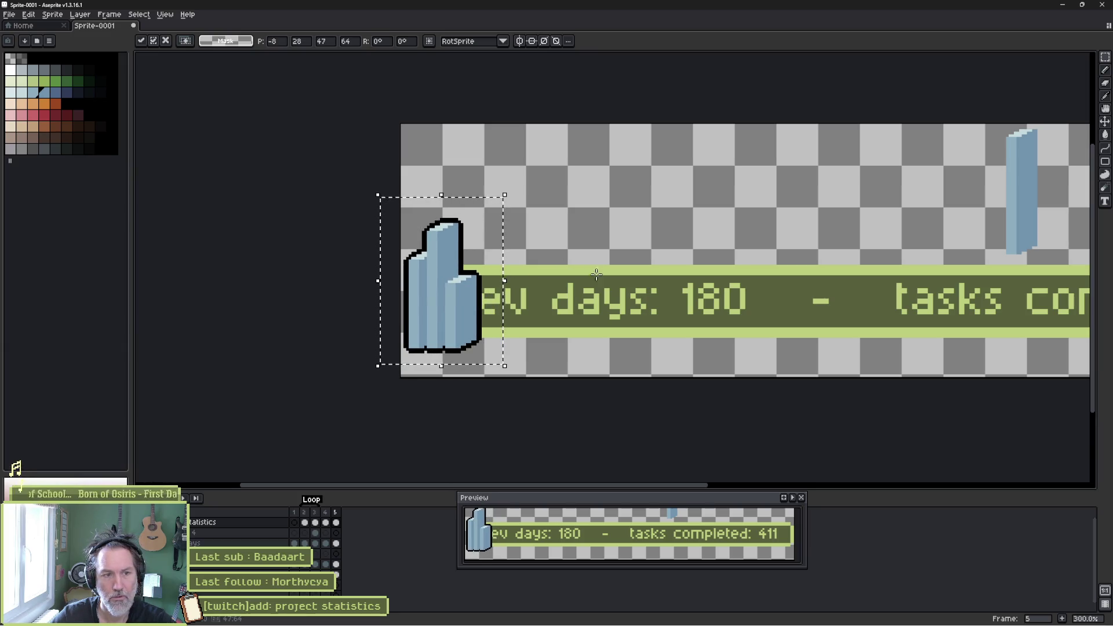
# - Shift the text banner about 67 px right, pan the preview, then undo back to the unoutlined bars
pyautogui.press('b')
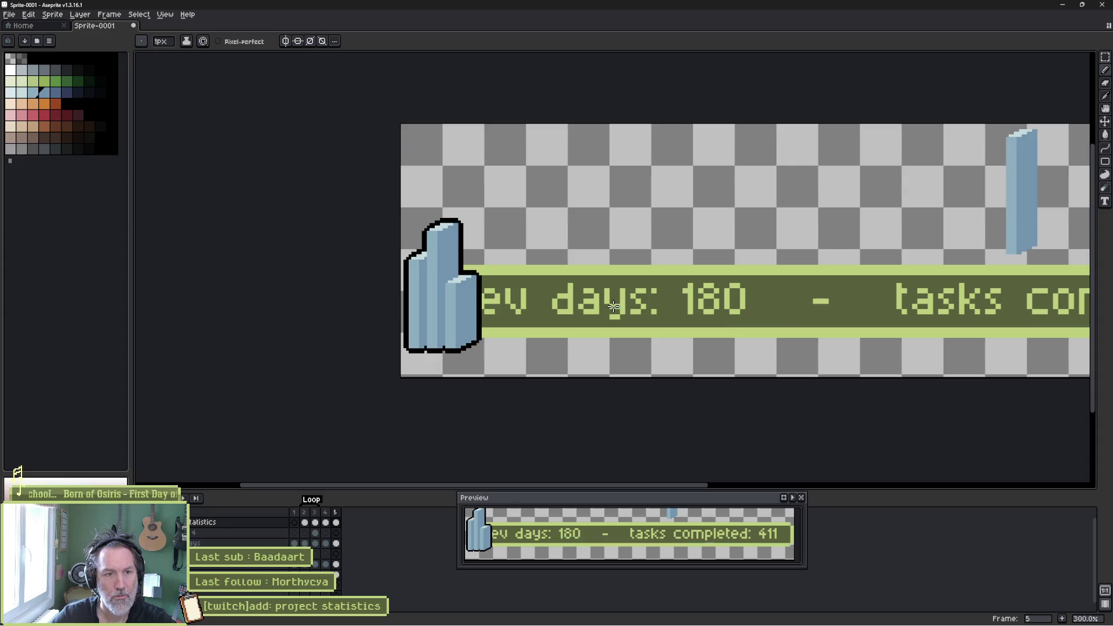
pyautogui.press('v')
pyautogui.moveTo(613, 305); pyautogui.dragTo(657, 313)
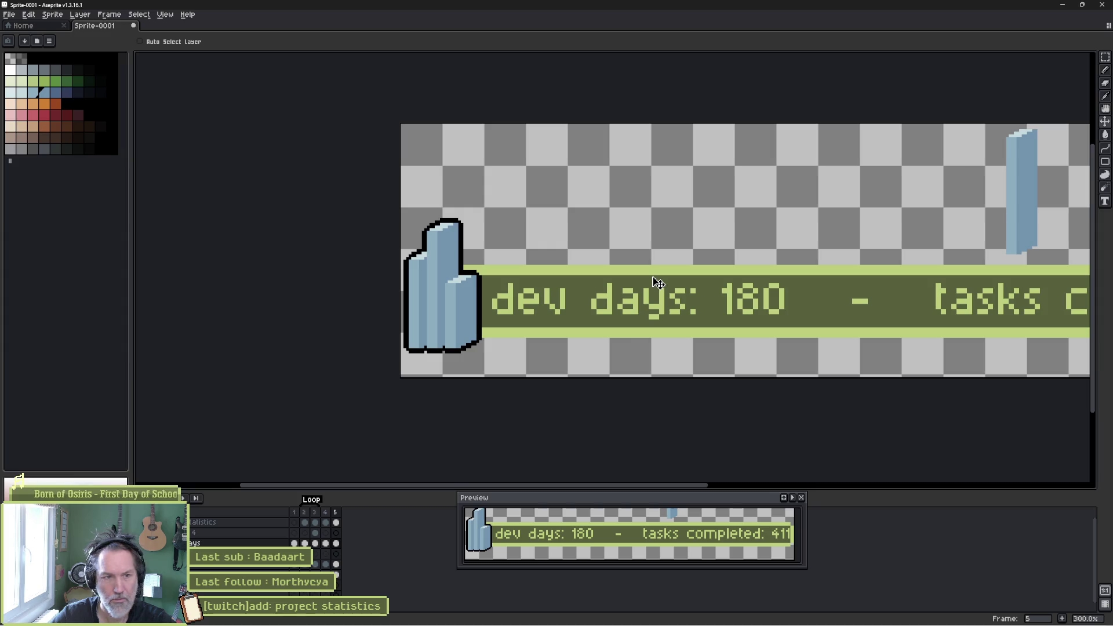
pyautogui.moveTo(619, 517)
pyautogui.mouseDown()
pyautogui.moveTo(614, 525)
pyautogui.moveTo(504, 486)
pyautogui.moveTo(347, 484)
pyautogui.mouseUp()
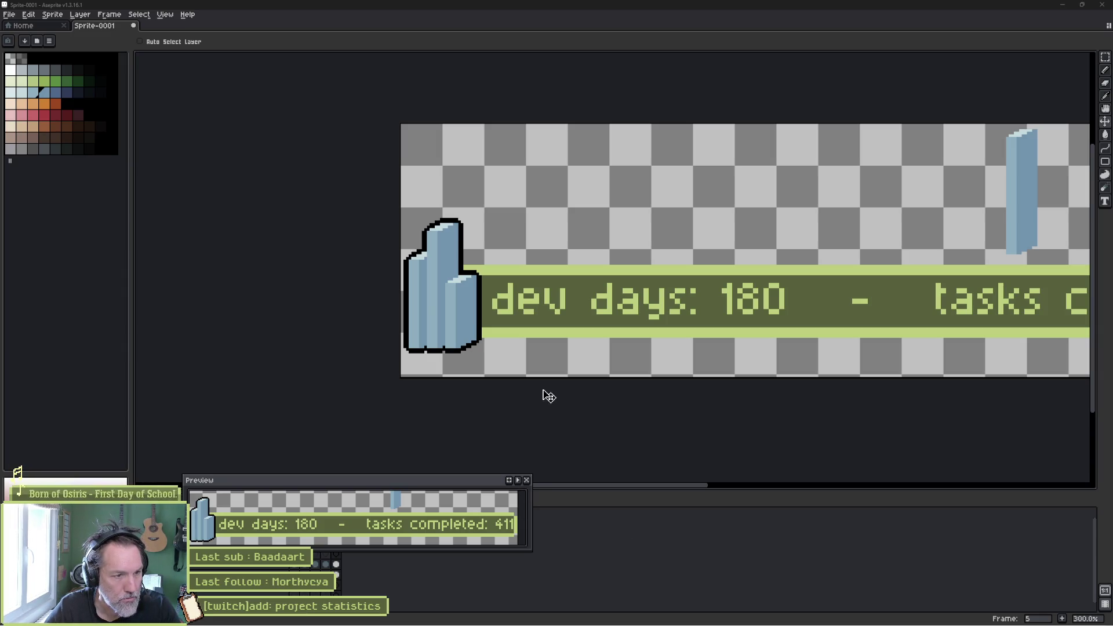
pyautogui.hotkey('ctrl', 'z')
pyautogui.hotkey('ctrl', 'z')
pyautogui.hotkey('ctrl', 'z')
pyautogui.hotkey('ctrl', 'z')
pyautogui.hotkey('ctrl', 'z')
pyautogui.hotkey('ctrl', 'z')
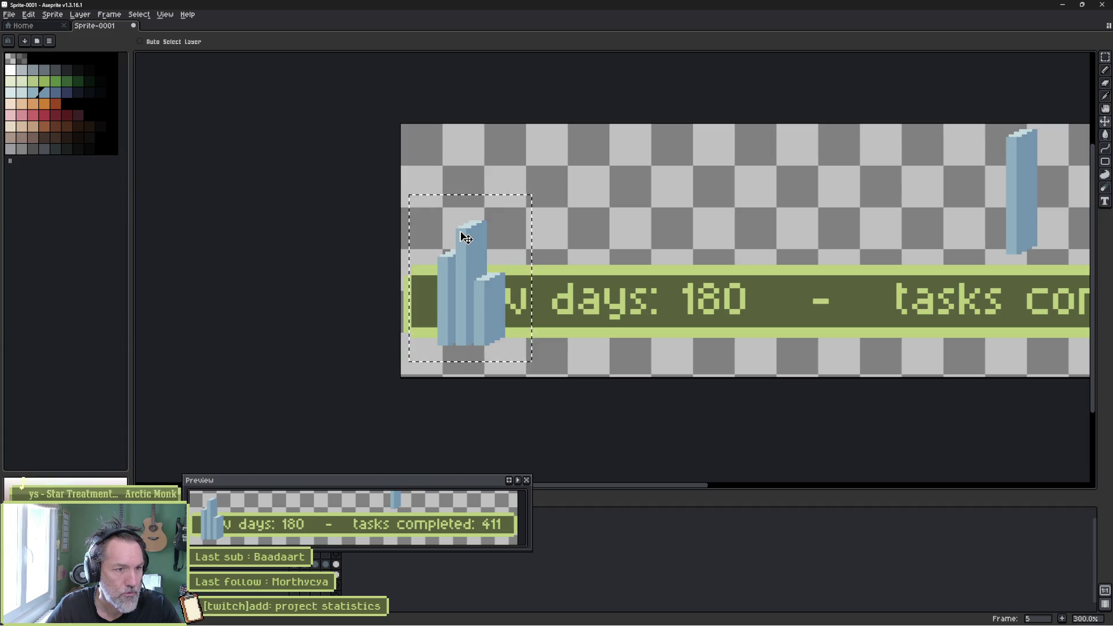
# - Add frames 6, 7 and 8 and extend the Loop tag to span frames 5–8
pyautogui.hotkey('ctrl', 'd')
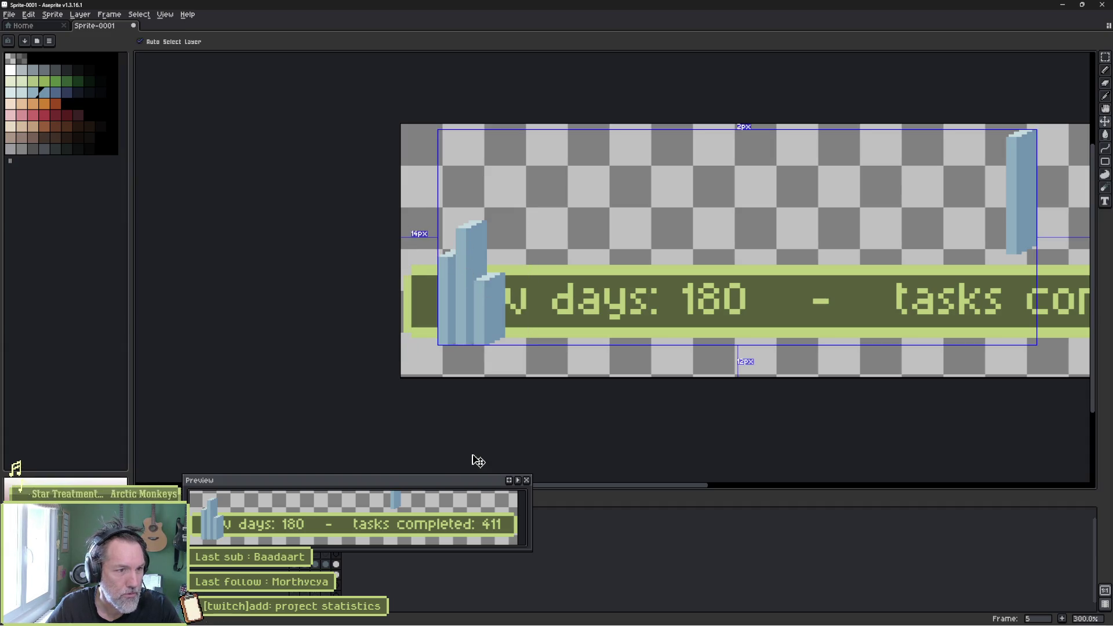
pyautogui.moveTo(373, 484); pyautogui.dragTo(731, 474)
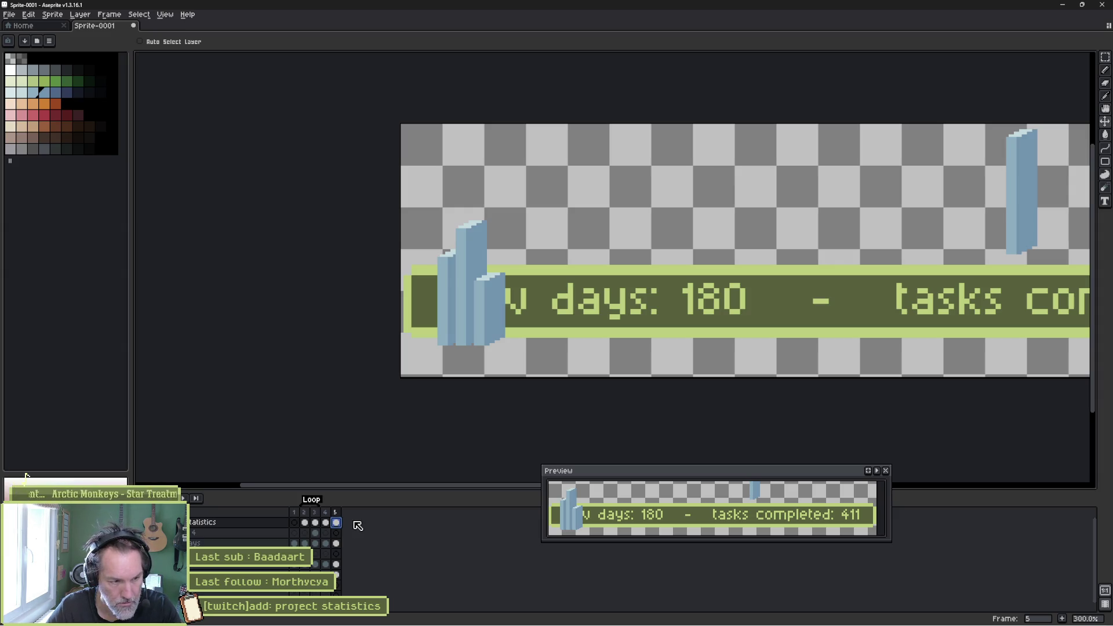
pyautogui.hotkey('alt', 'n')
pyautogui.hotkey('alt', 'n')
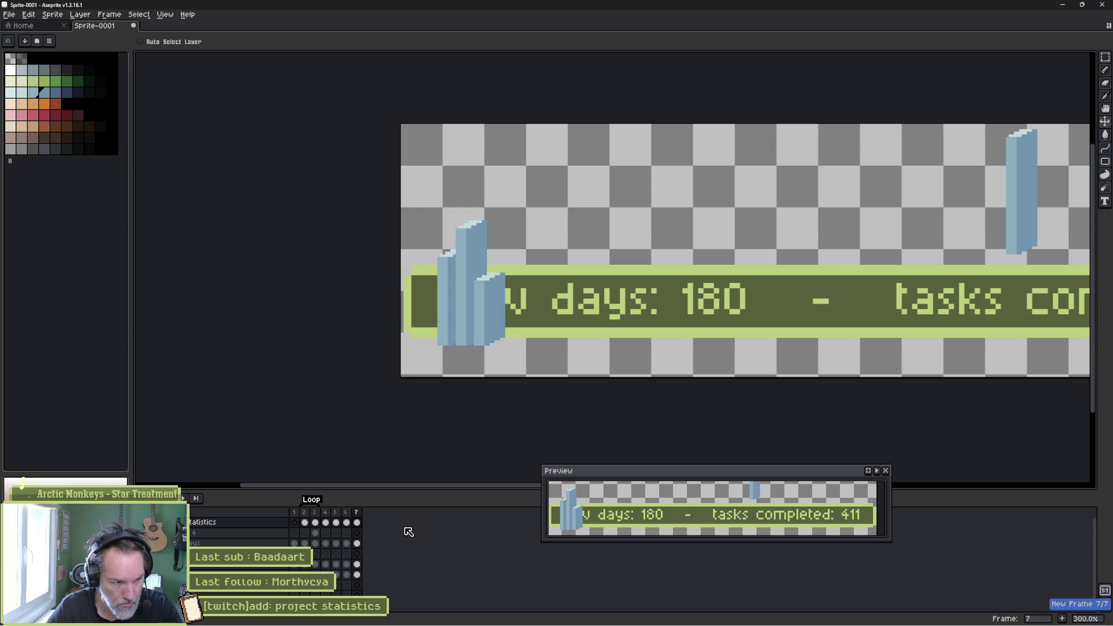
pyautogui.hotkey('alt', 'n')
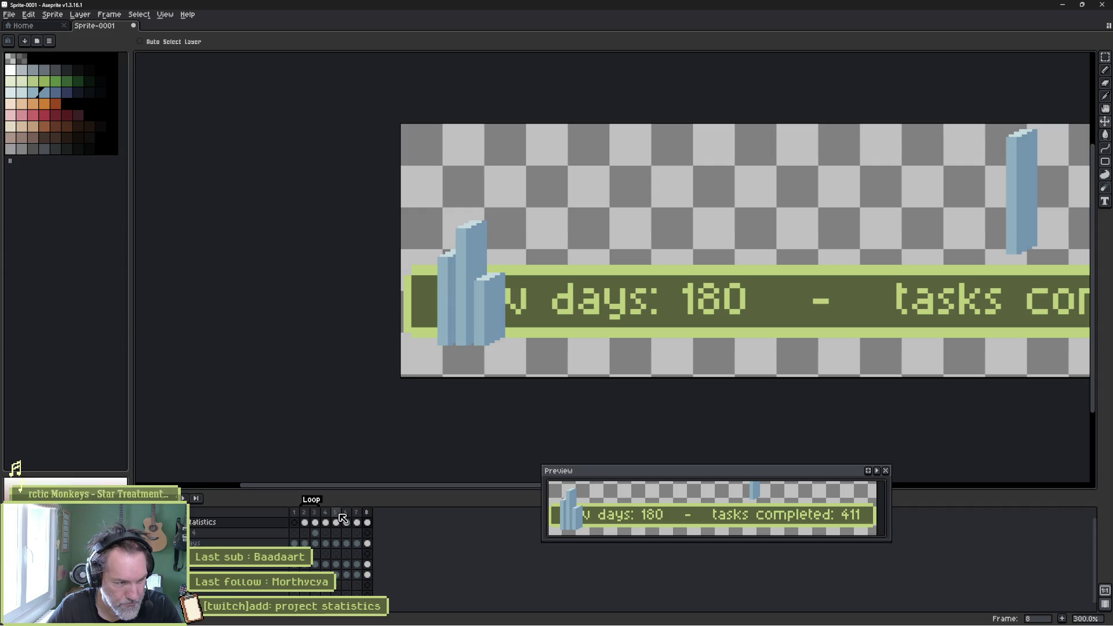
pyautogui.moveTo(340, 515); pyautogui.dragTo(367, 513)
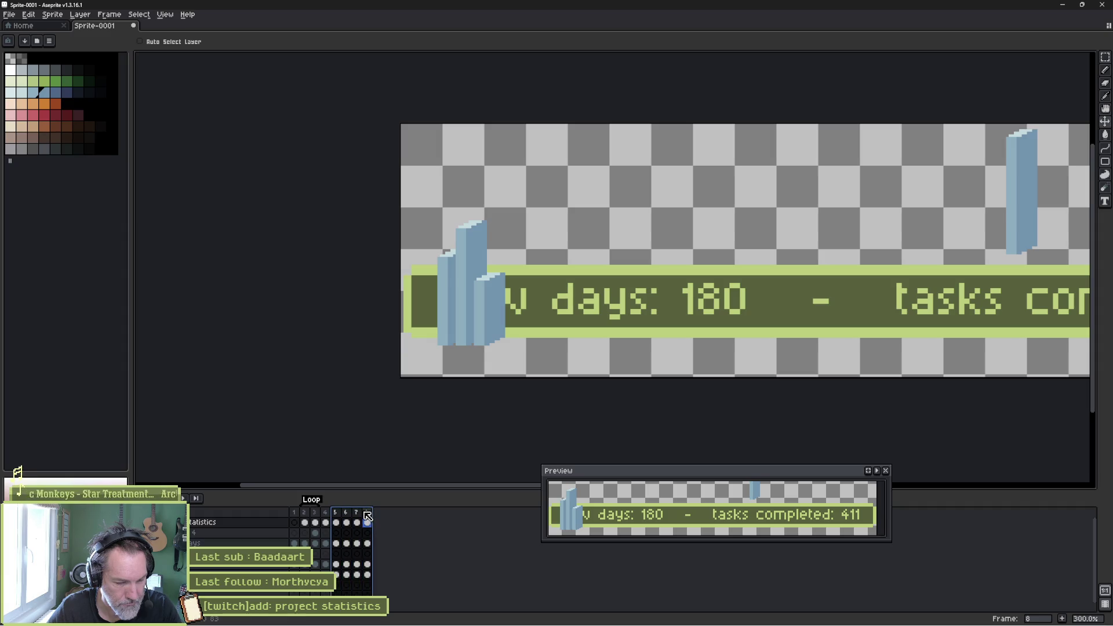
pyautogui.press('F2')
# - On frame 6, lower the tall column one pixel and raise the small column's top to close its gap
pyautogui.click(348, 528)
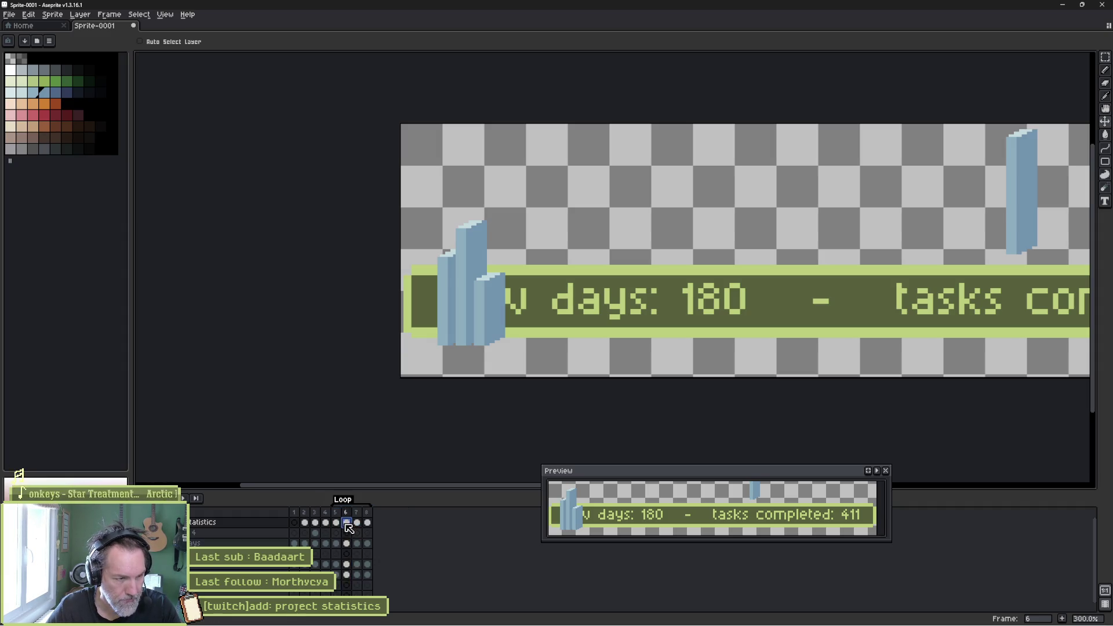
pyautogui.scroll(4, 468, 311)
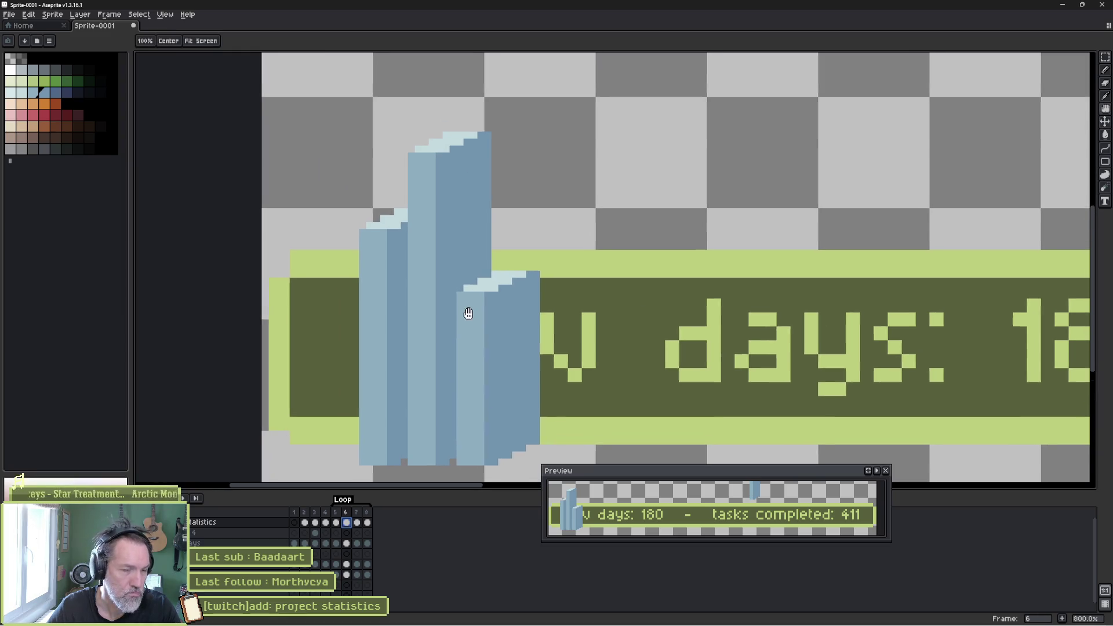
pyautogui.press('m')
pyautogui.moveTo(315, 120); pyautogui.dragTo(504, 265)
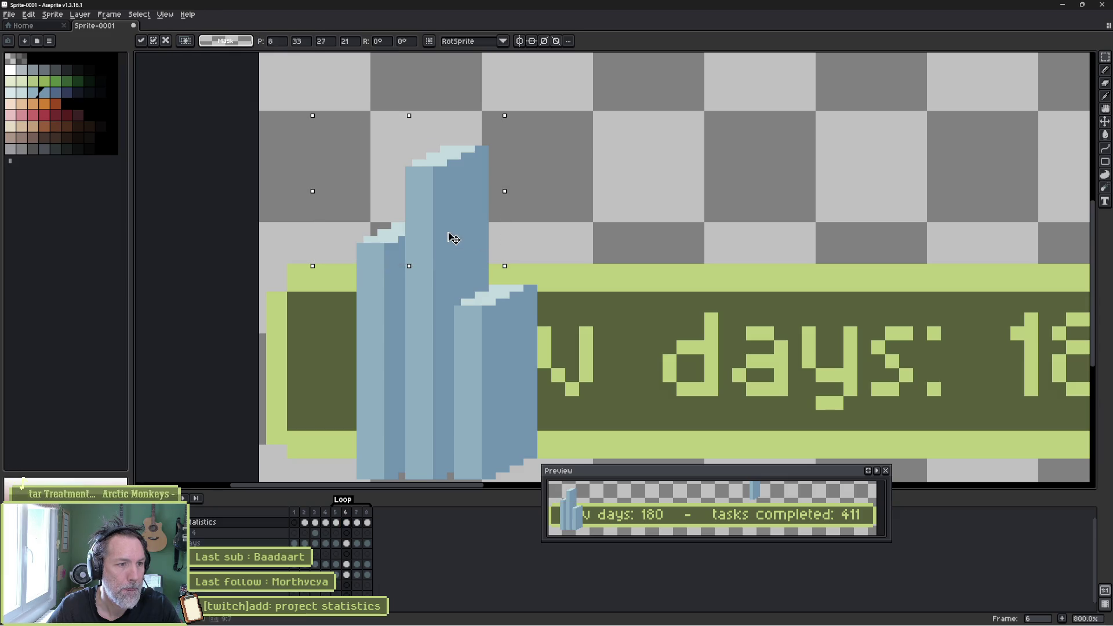
pyautogui.moveTo(453, 238); pyautogui.dragTo(450, 243)
pyautogui.hotkey('ctrl', 'd')
pyautogui.moveTo(560, 271)
pyautogui.mouseDown()
pyautogui.moveTo(452, 329)
pyautogui.moveTo(497, 298)
pyautogui.mouseUp()
pyautogui.hotkey('ctrl', 'd')
pyautogui.moveTo(542, 343)
pyautogui.mouseDown()
pyautogui.moveTo(445, 317)
pyautogui.moveTo(502, 309)
pyautogui.mouseUp()
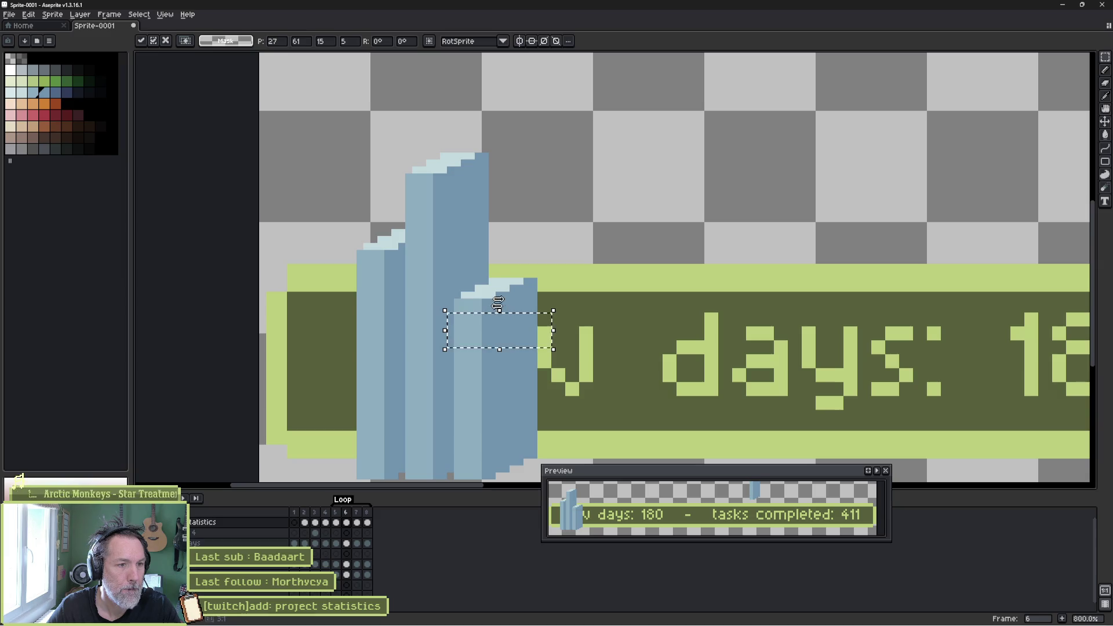
pyautogui.hotkey('ctrl', 'd')
# - Flip between frames 5, 6 and 7 to compare the column tops
pyautogui.click(337, 516)
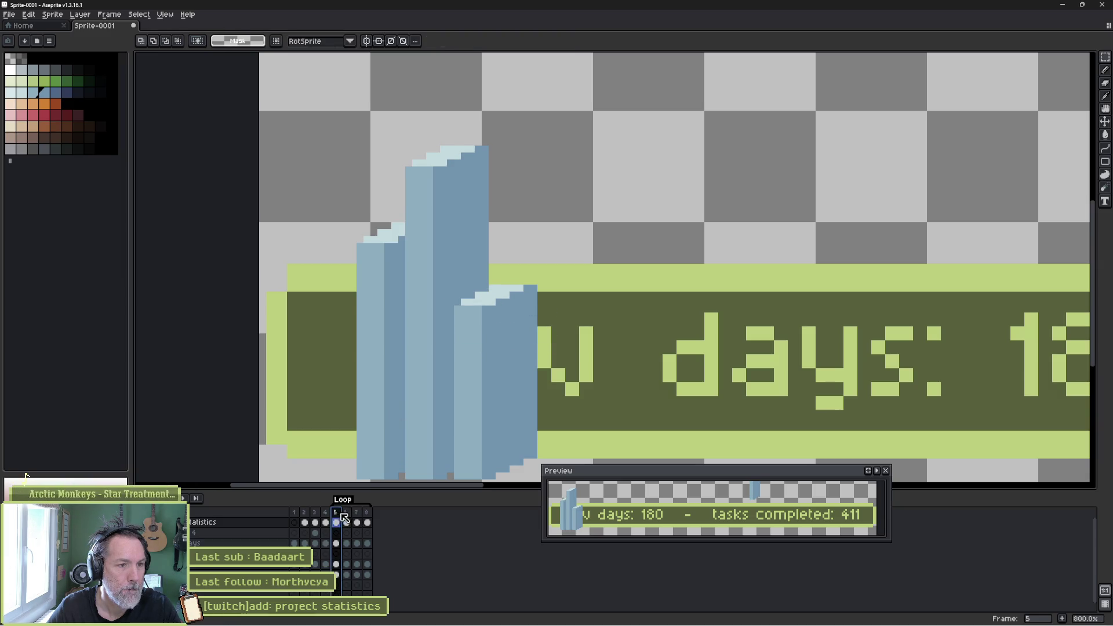
pyautogui.click(346, 523)
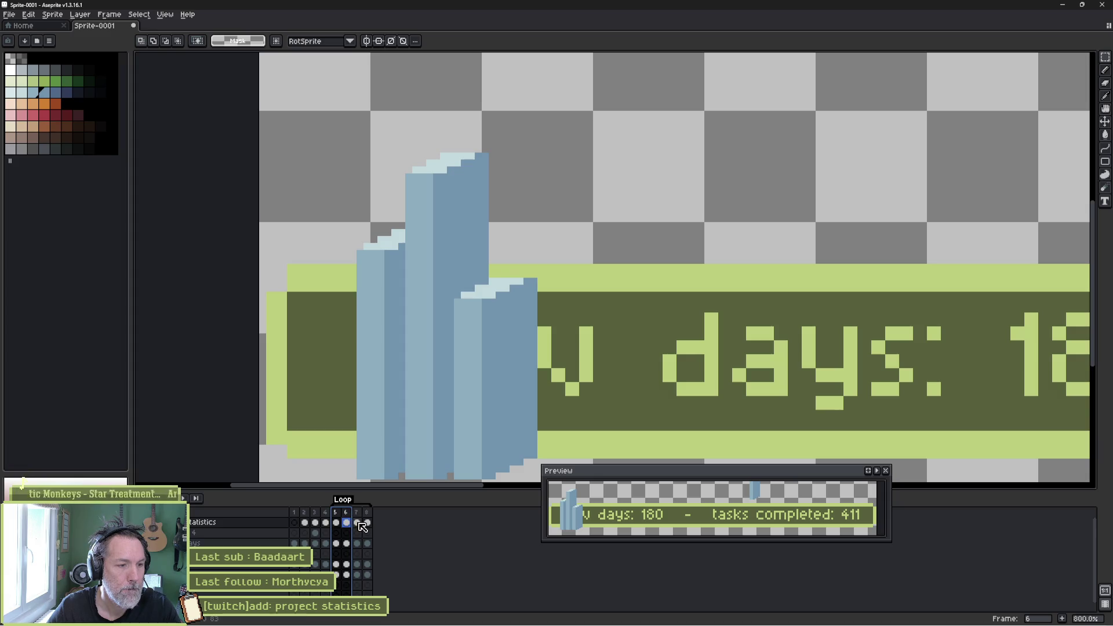
pyautogui.click(358, 522)
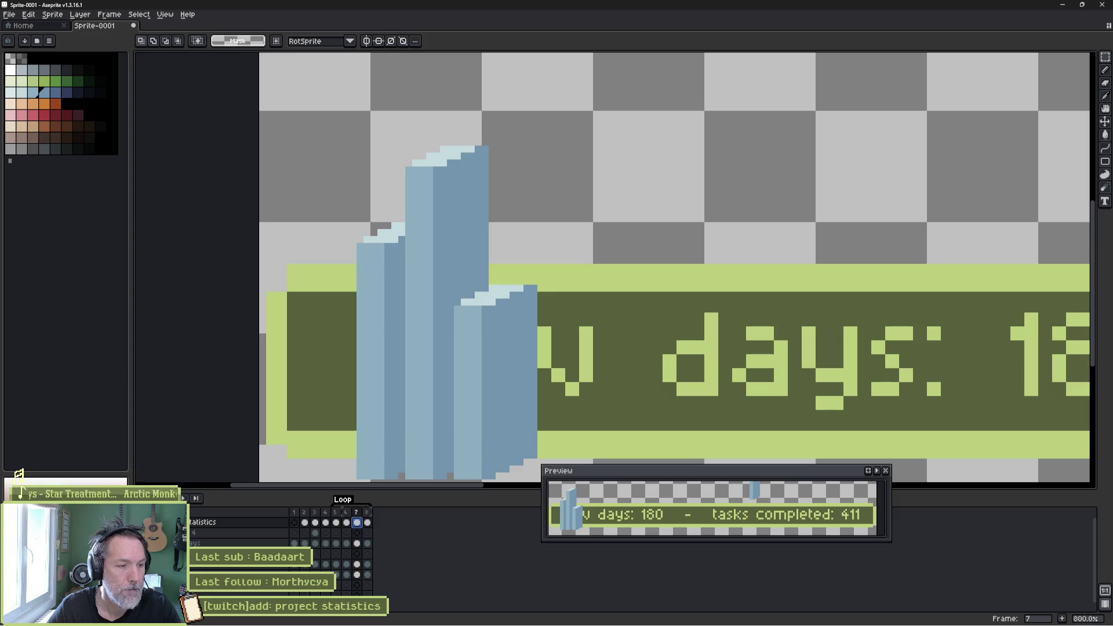
pyautogui.click(347, 522)
pyautogui.click(358, 522)
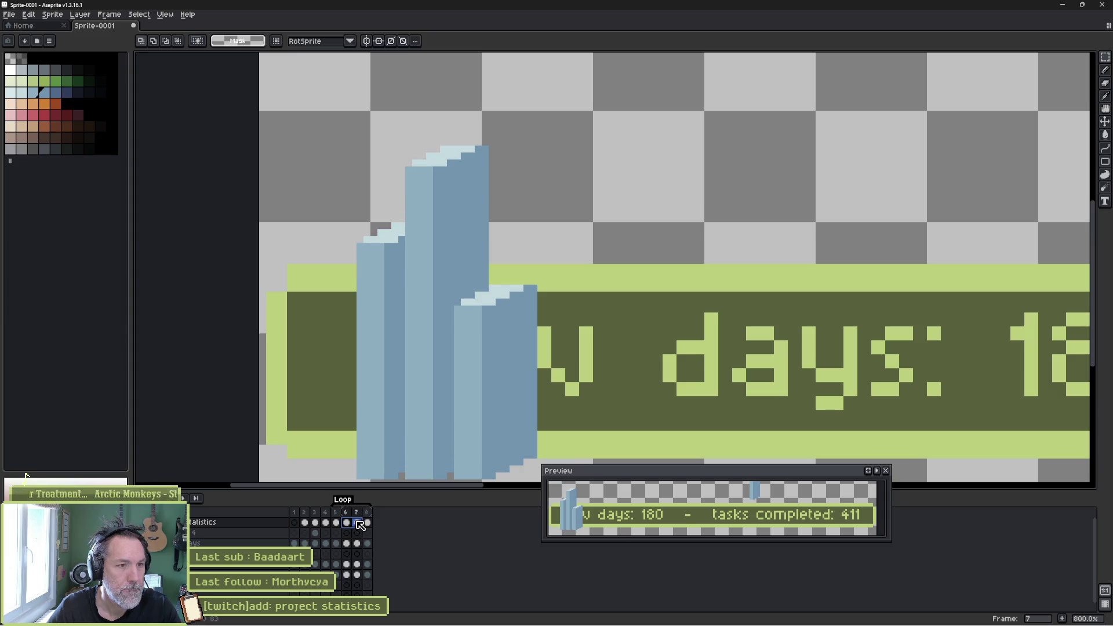
pyautogui.click(348, 523)
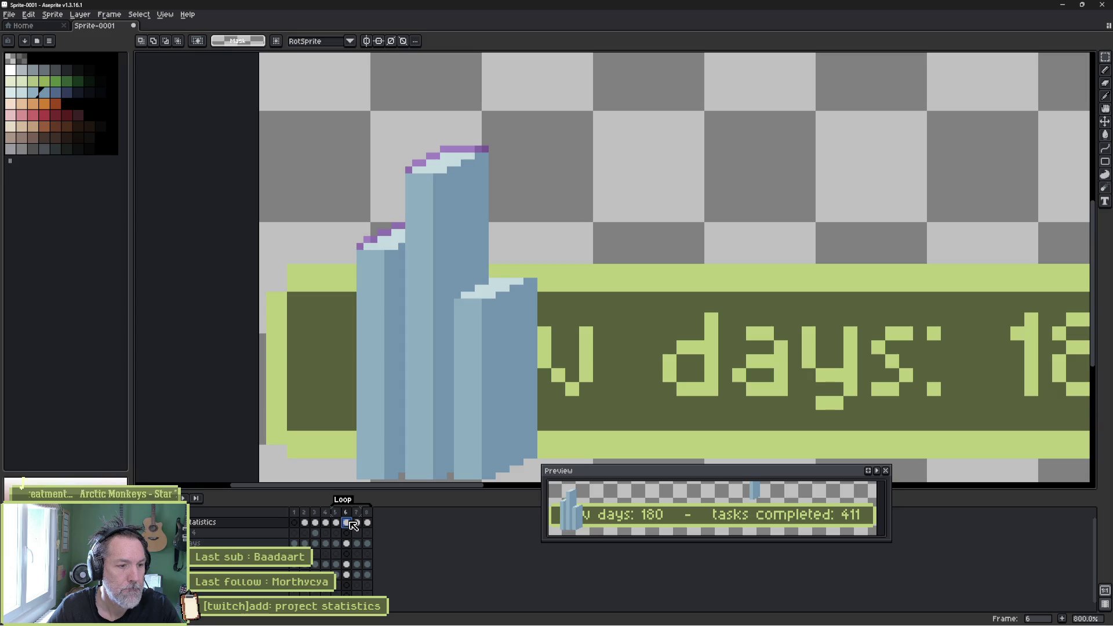
# - On frame 7, reposition the column tops and raise the short column's strip one row
pyautogui.click(357, 523)
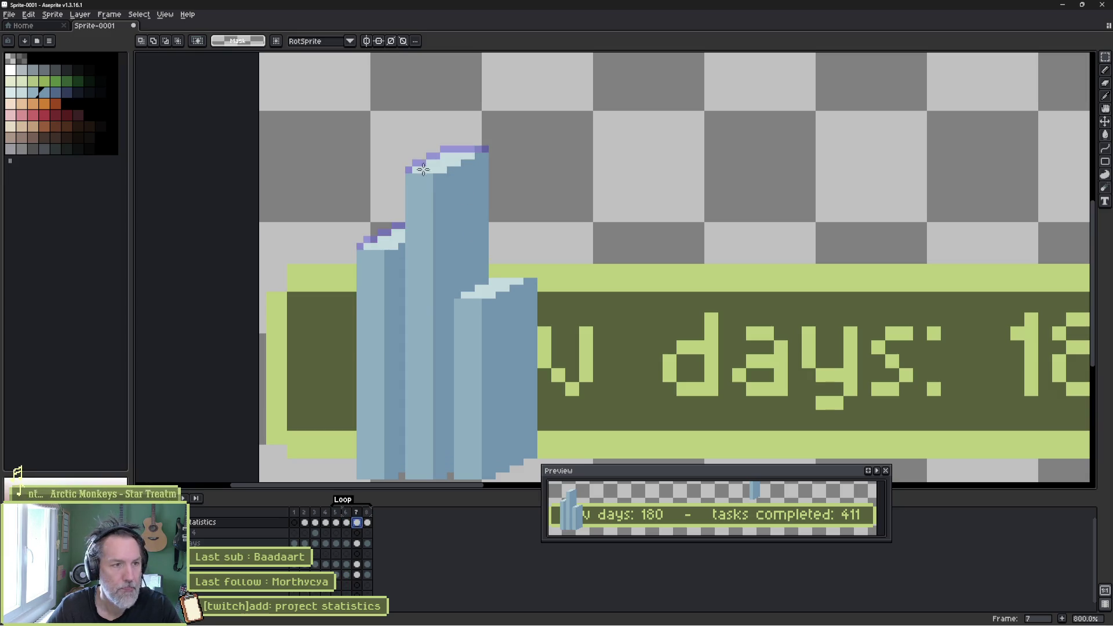
pyautogui.moveTo(369, 129)
pyautogui.mouseDown()
pyautogui.moveTo(490, 181)
pyautogui.moveTo(497, 196)
pyautogui.mouseUp()
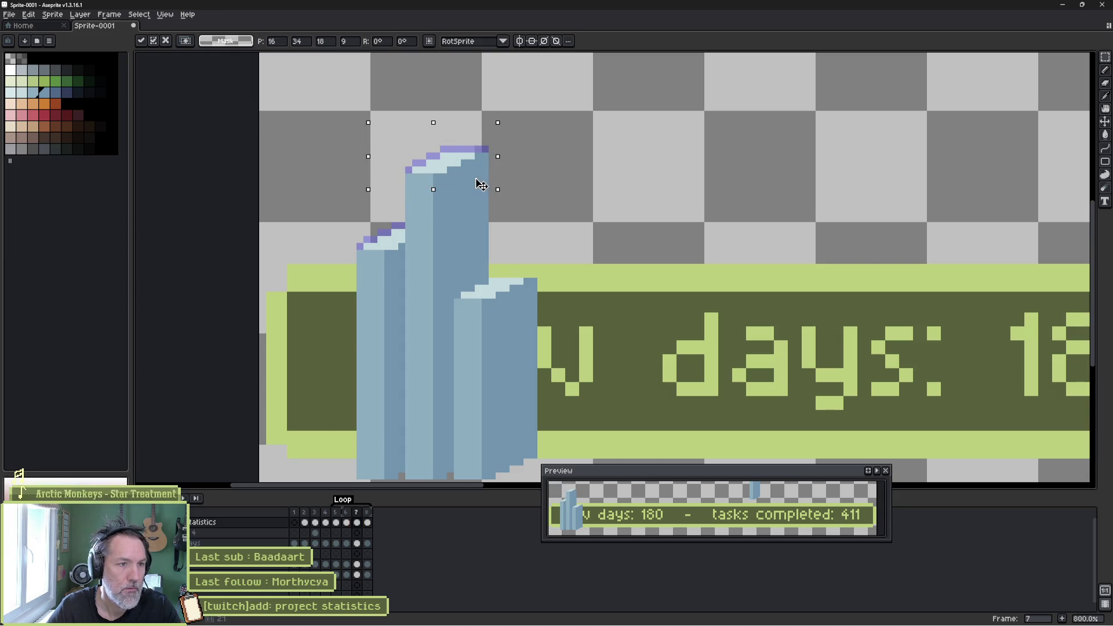
pyautogui.moveTo(307, 117)
pyautogui.mouseDown()
pyautogui.moveTo(530, 251)
pyautogui.moveTo(537, 273)
pyautogui.moveTo(453, 315)
pyautogui.moveTo(485, 304)
pyautogui.mouseUp()
pyautogui.click(532, 263)
pyautogui.moveTo(553, 342)
pyautogui.mouseDown()
pyautogui.moveTo(445, 317)
pyautogui.moveTo(502, 316)
pyautogui.moveTo(502, 301)
pyautogui.mouseUp()
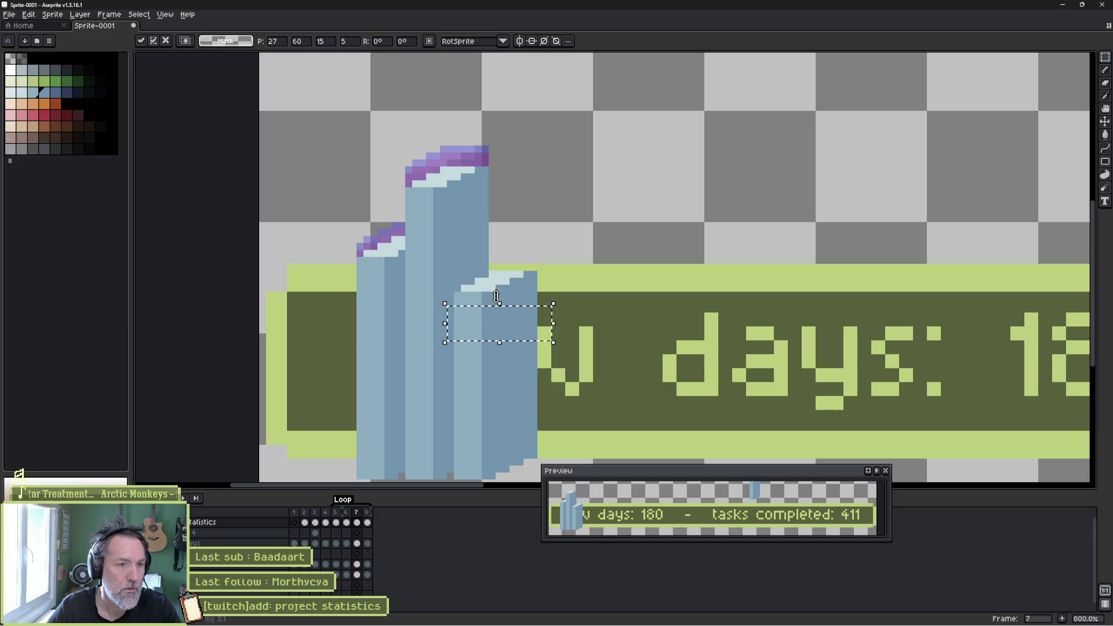
pyautogui.hotkey('ctrl', 'd')
# - Step through frames 5–8 and play the loop to check it, ending on frame 5
pyautogui.moveTo(336, 513); pyautogui.dragTo(361, 518)
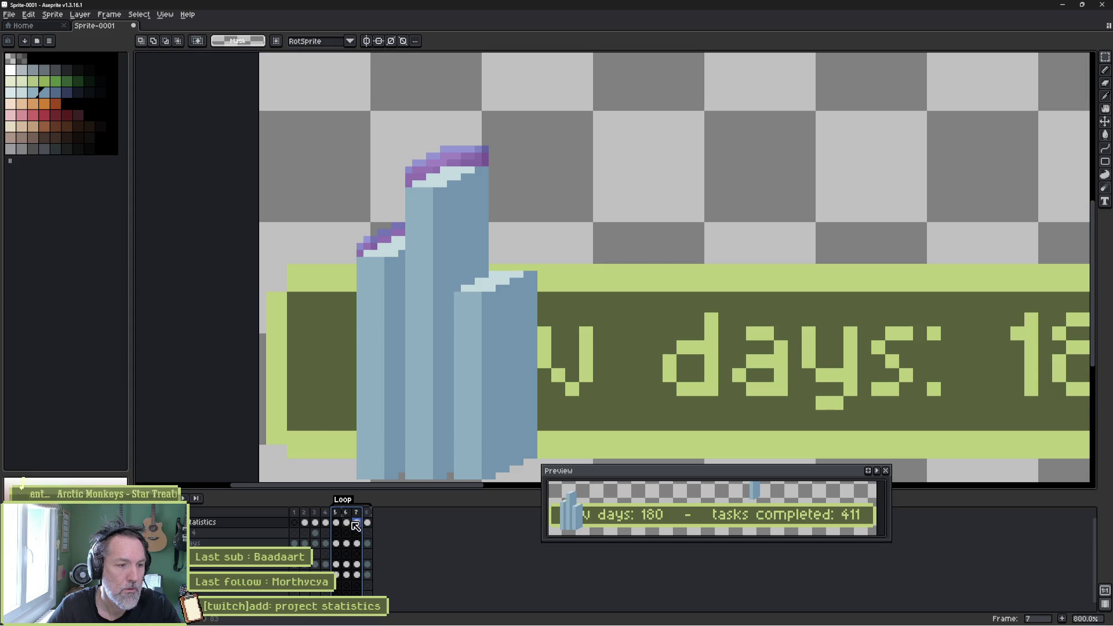
pyautogui.click(348, 523)
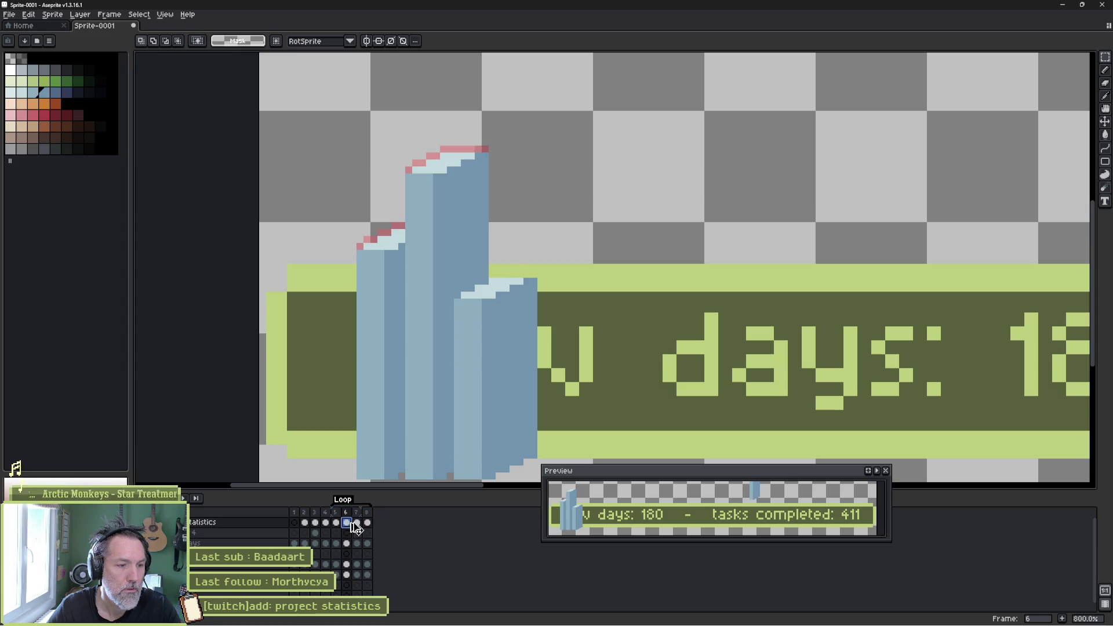
pyautogui.click(356, 522)
pyautogui.click(367, 522)
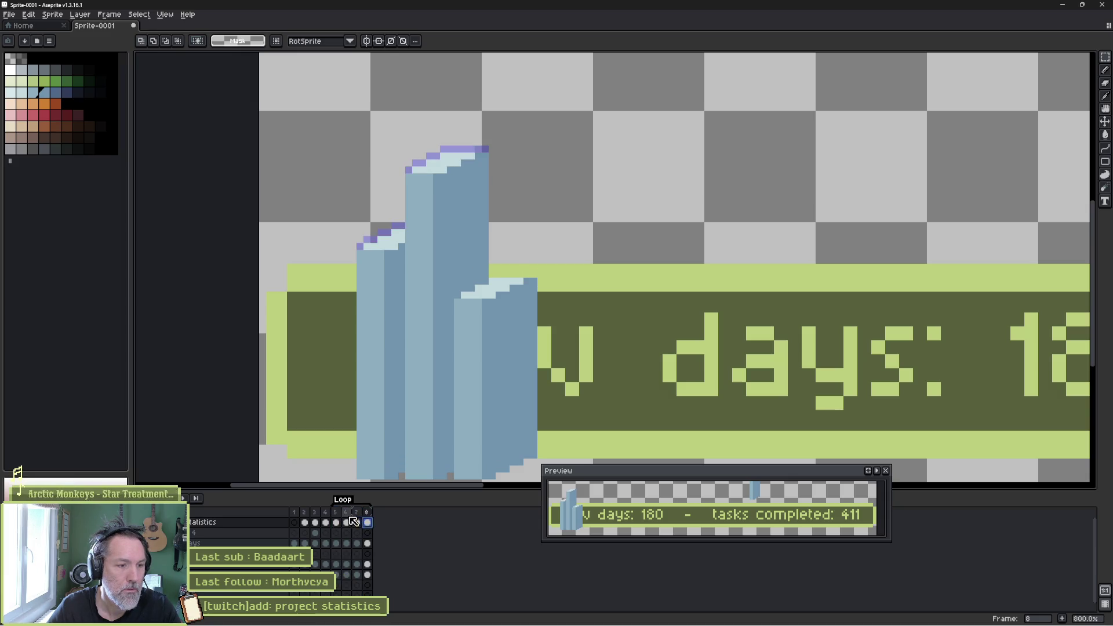
pyautogui.press('Return')
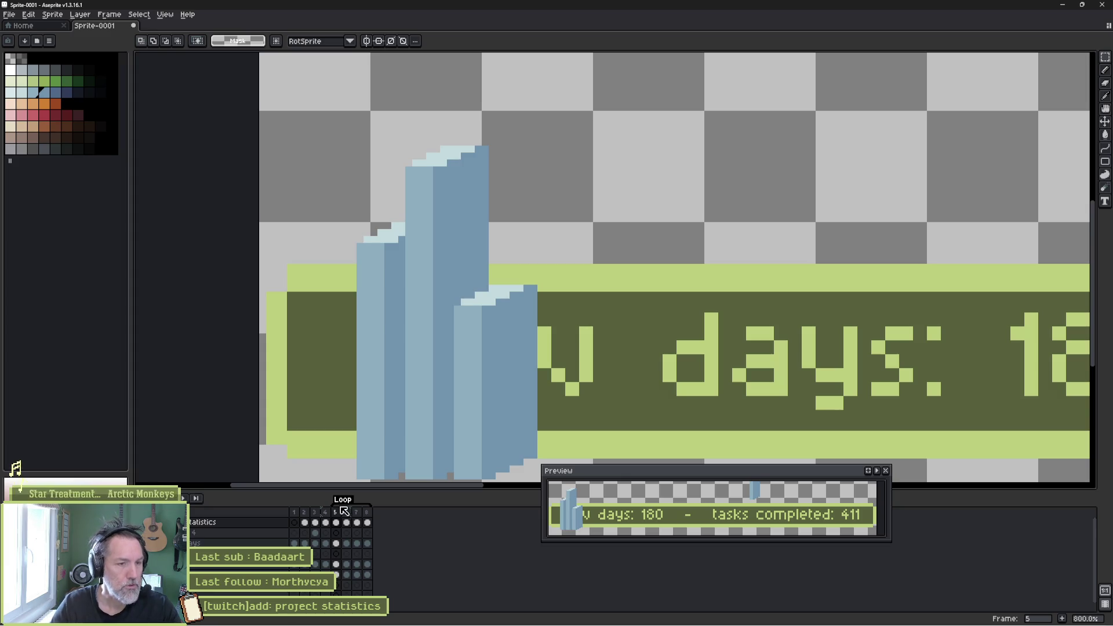
pyautogui.click(336, 522)
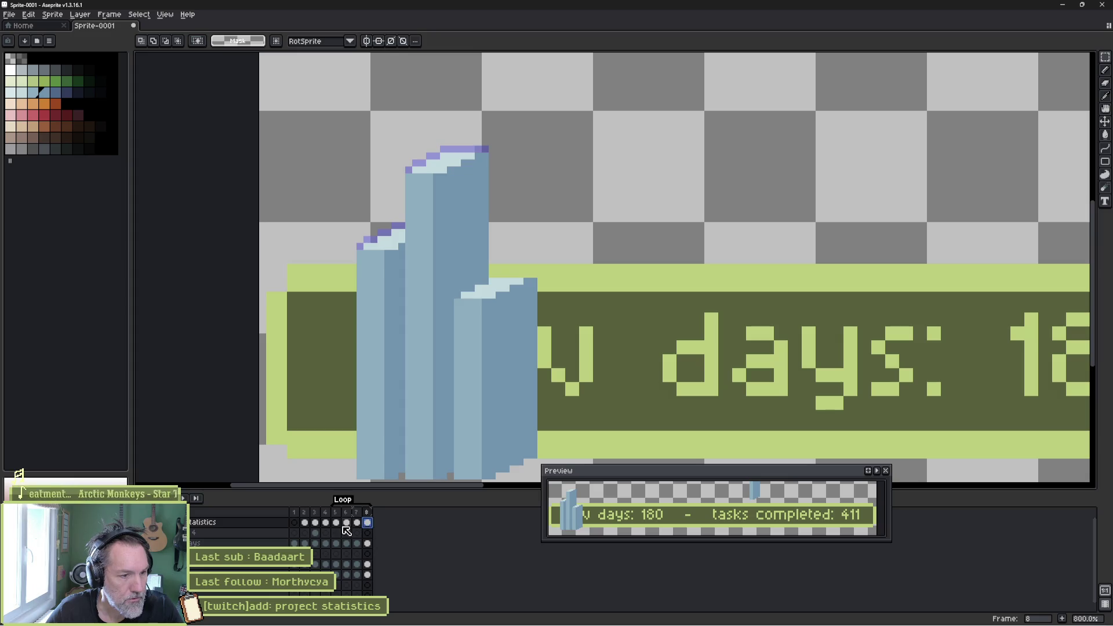
pyautogui.moveTo(338, 527); pyautogui.dragTo(373, 529)
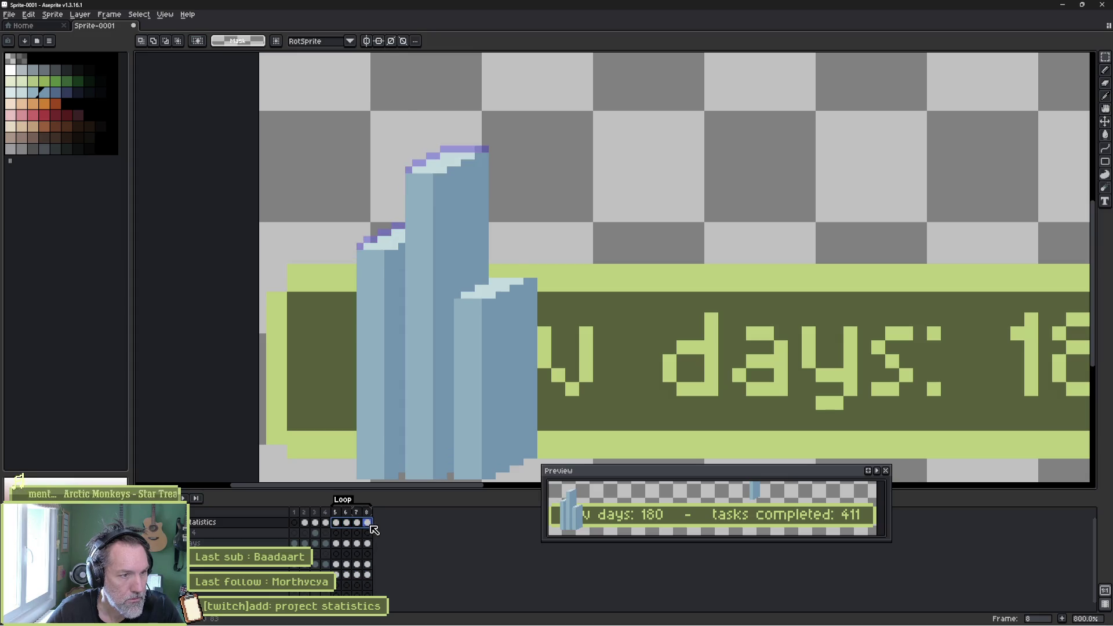
pyautogui.click(336, 524)
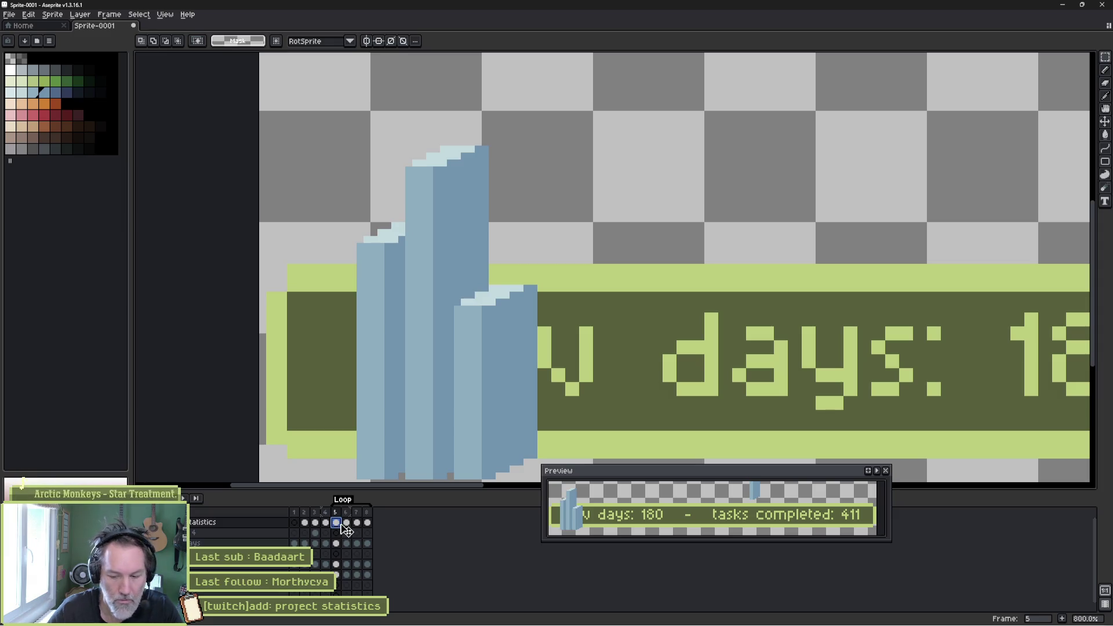
pyautogui.hotkey('shift', 'o')
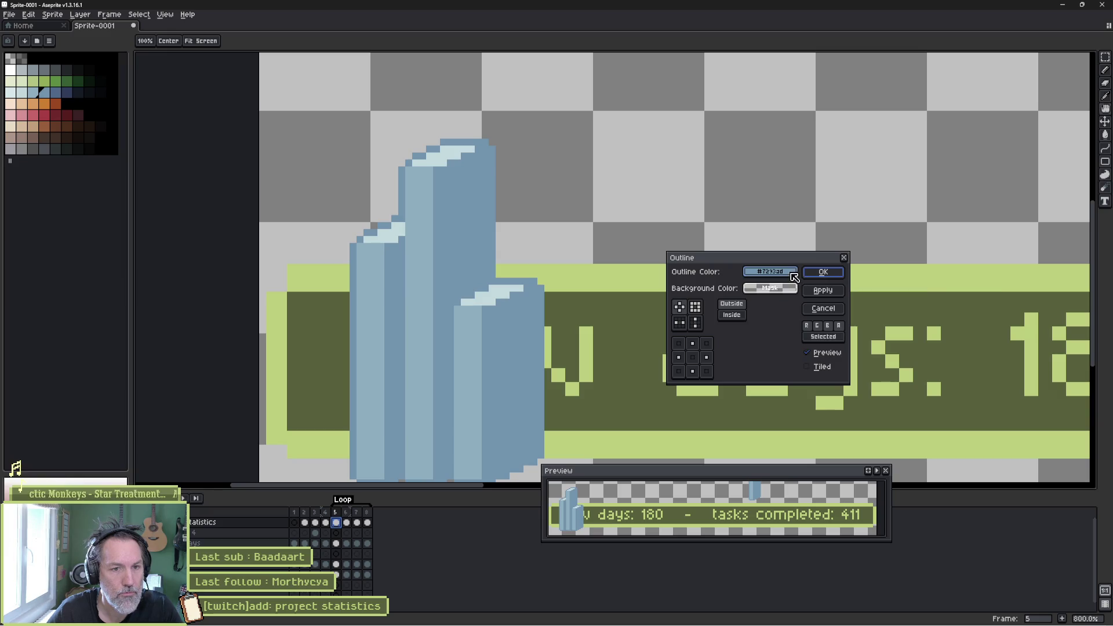
pyautogui.click(791, 272)
pyautogui.click(755, 289)
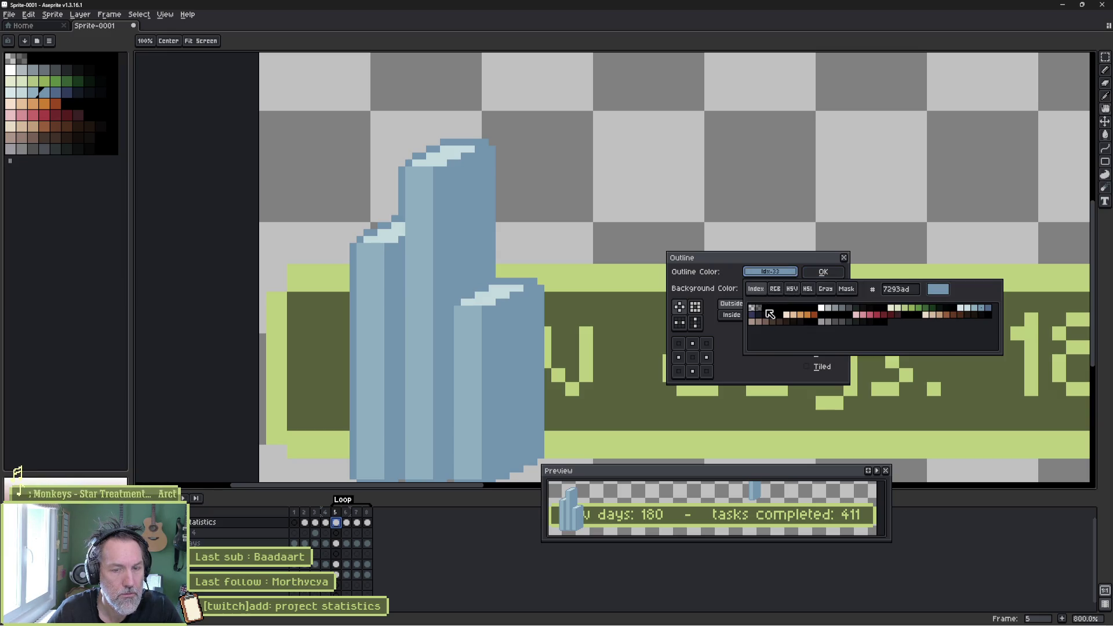
pyautogui.click(770, 313)
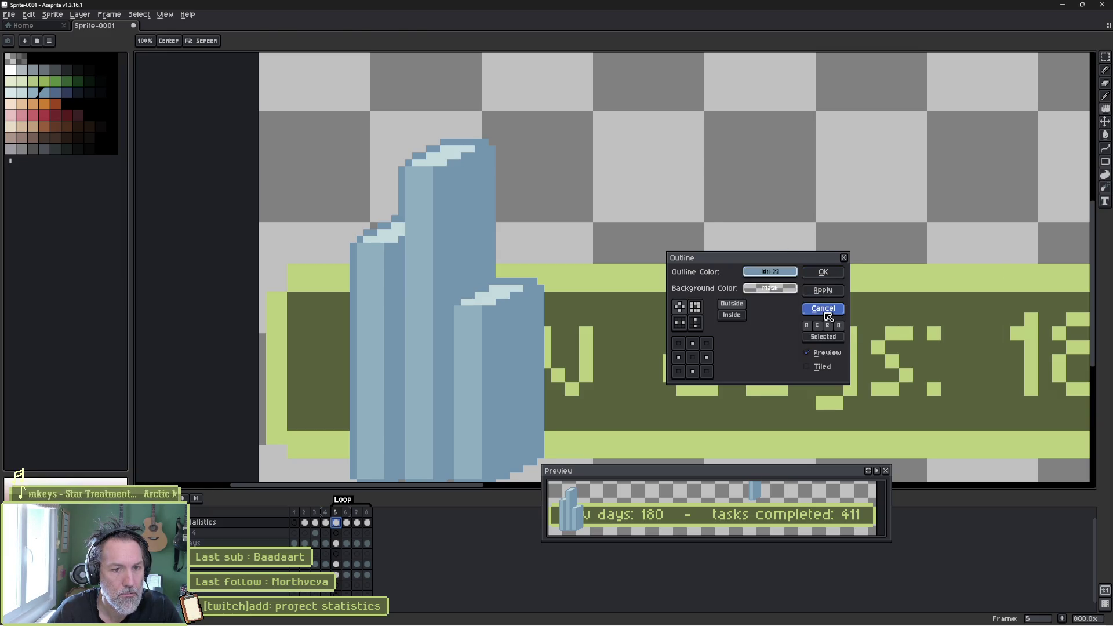
pyautogui.click(819, 308)
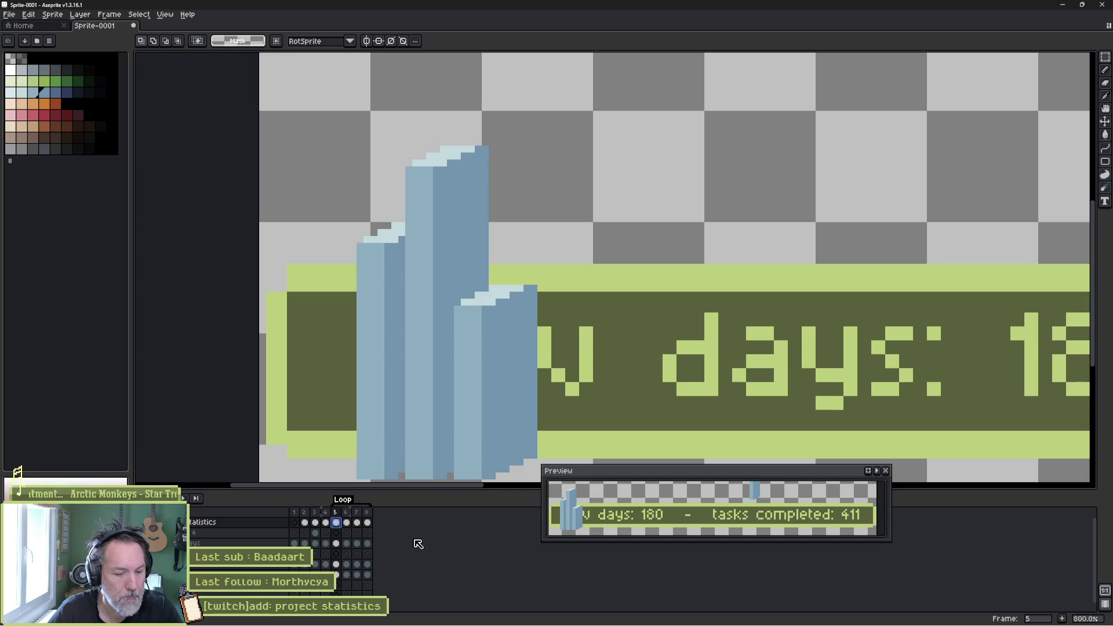
# - Open node-app's public\todo folder in File Explorer, then switch to VS Code
pyautogui.moveTo(603, 623)
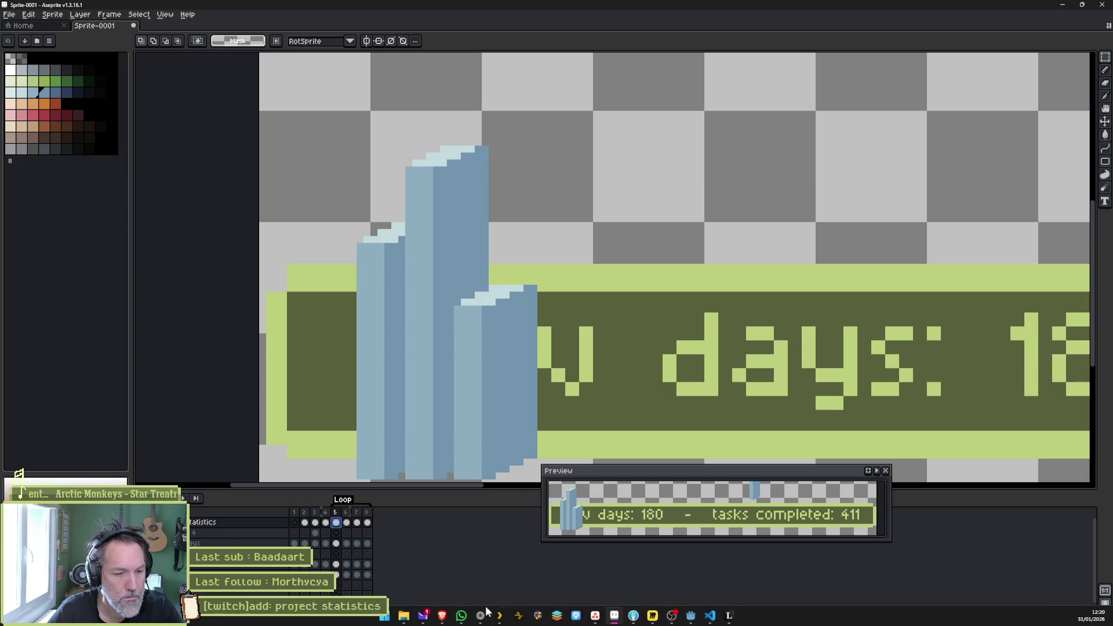
pyautogui.moveTo(406, 622)
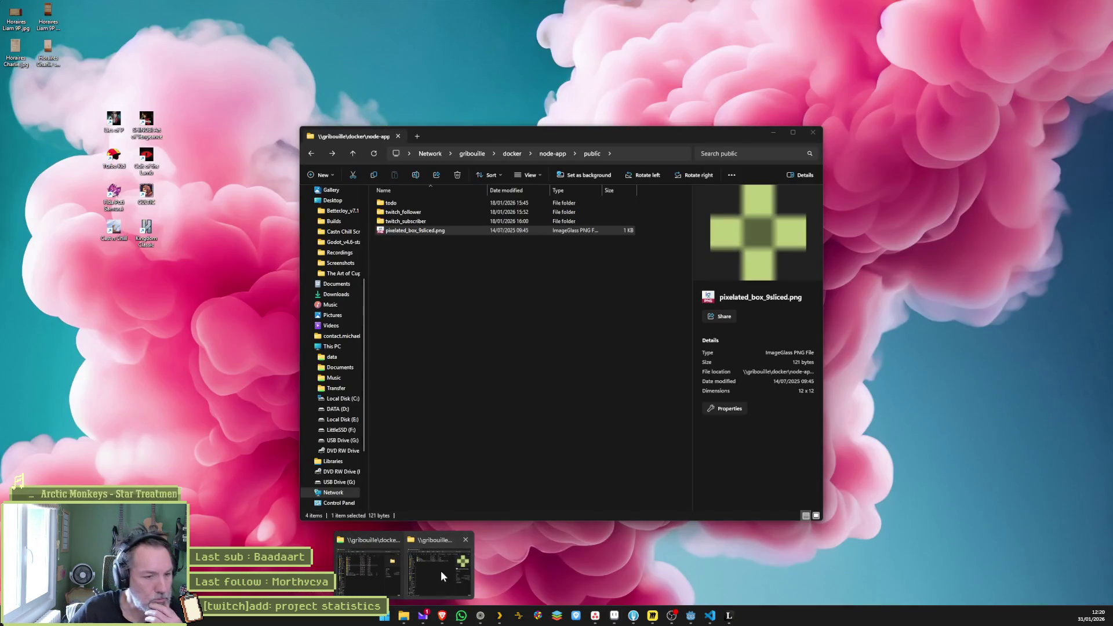
pyautogui.click(440, 570)
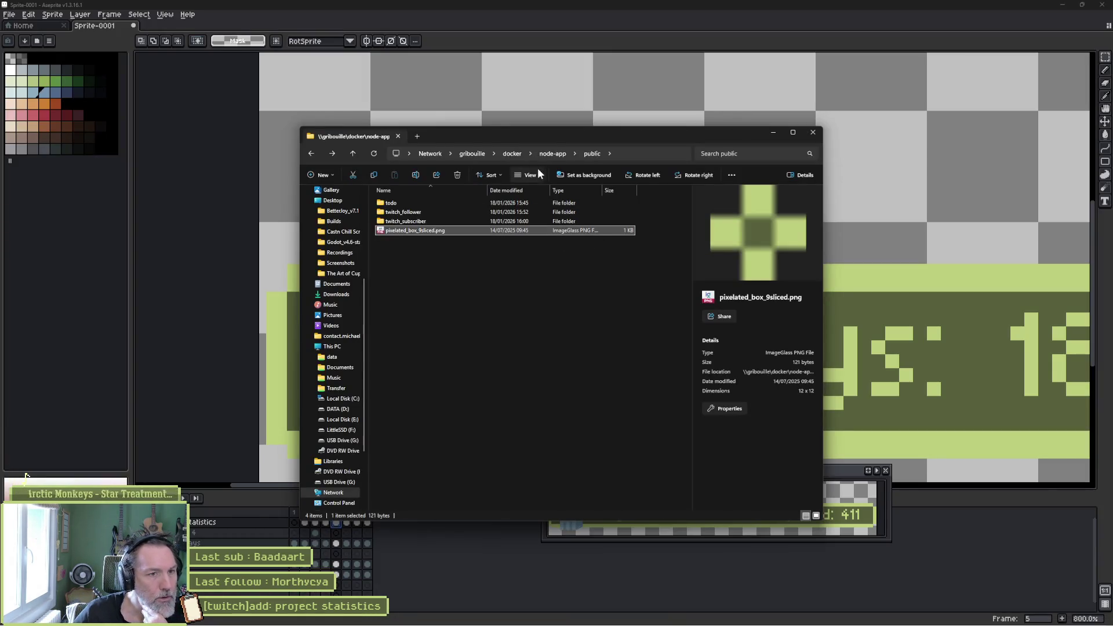
pyautogui.doubleClick(395, 203)
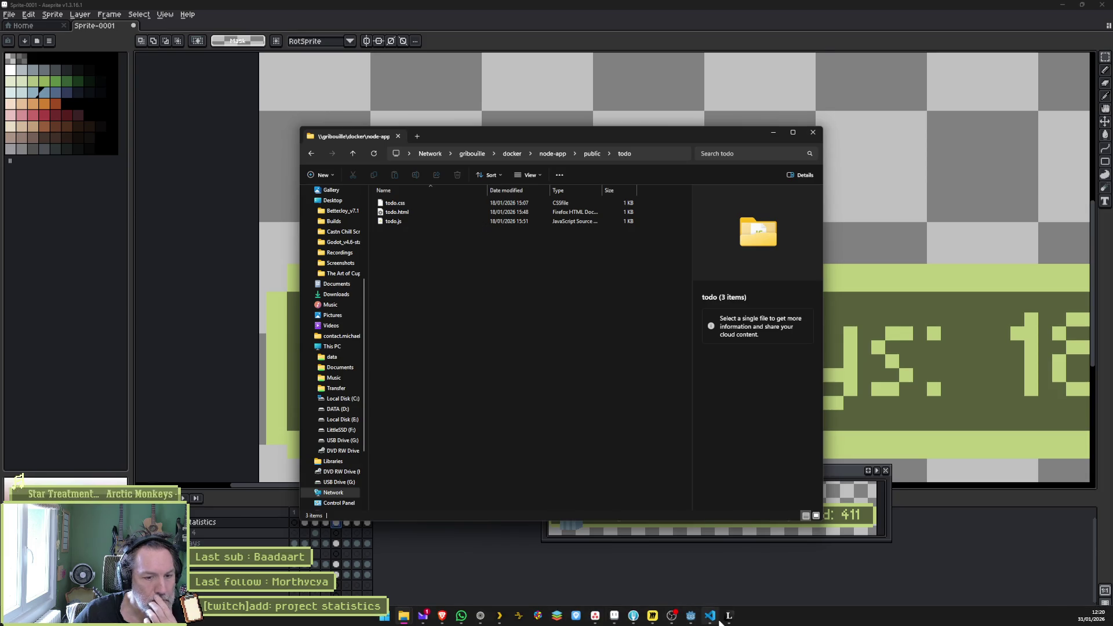
pyautogui.click(710, 617)
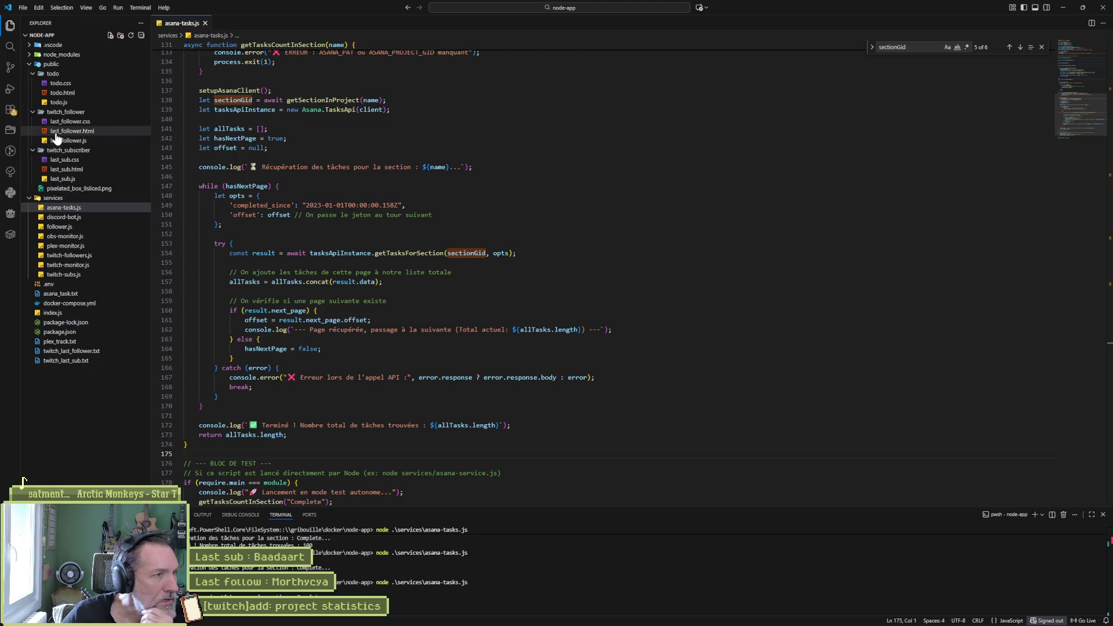
# - Review todo.css and todo.html in VS Code, then minimize the editor
pyautogui.click(61, 85)
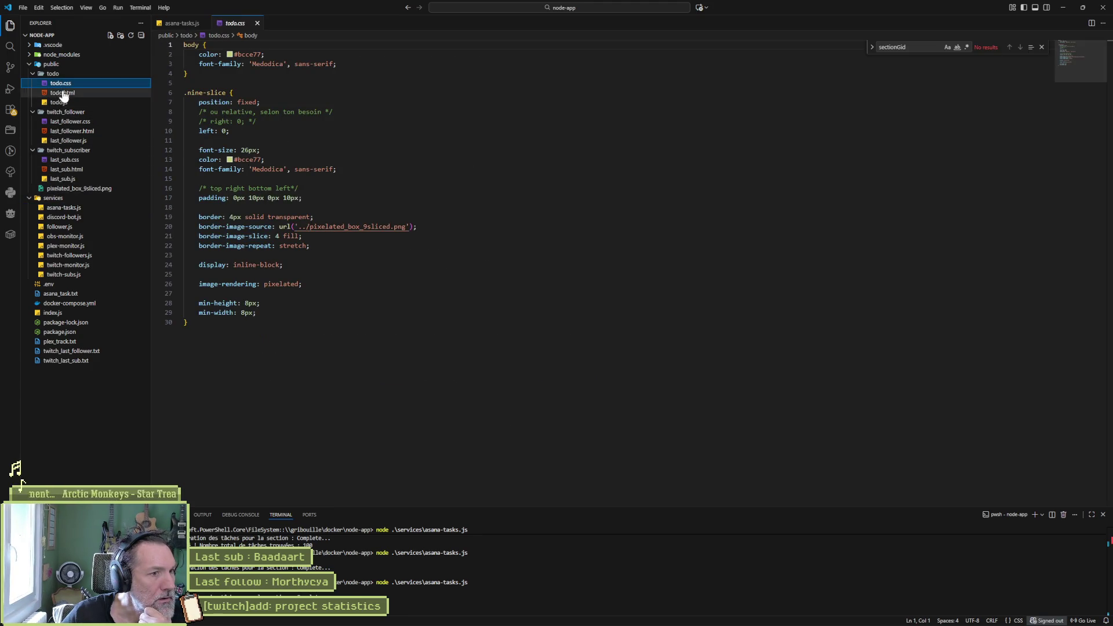
pyautogui.moveTo(407, 228)
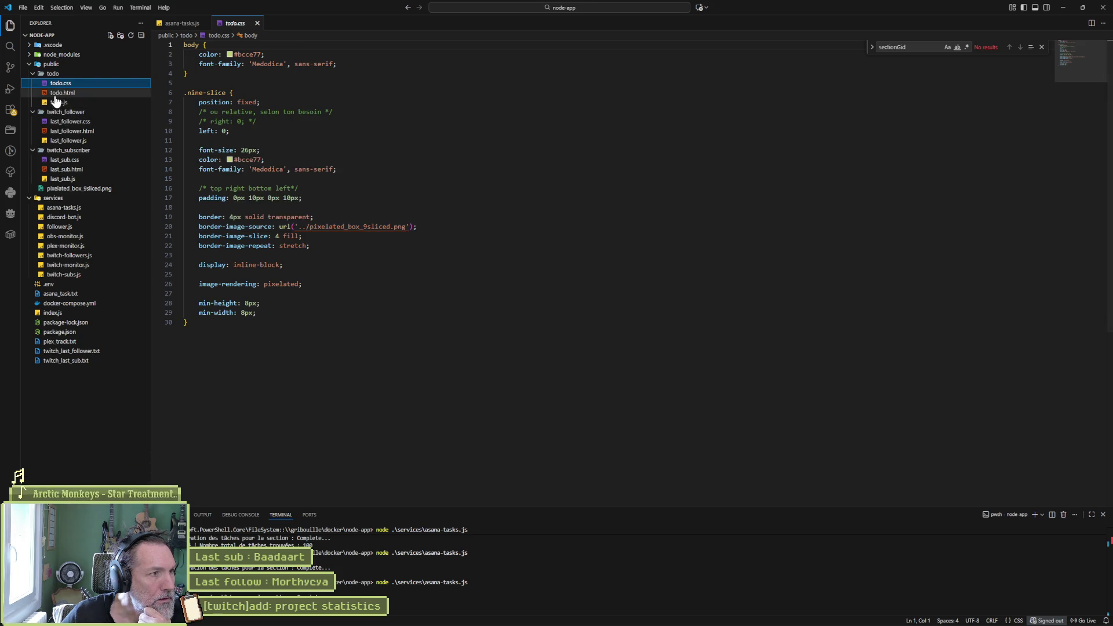
pyautogui.click(56, 94)
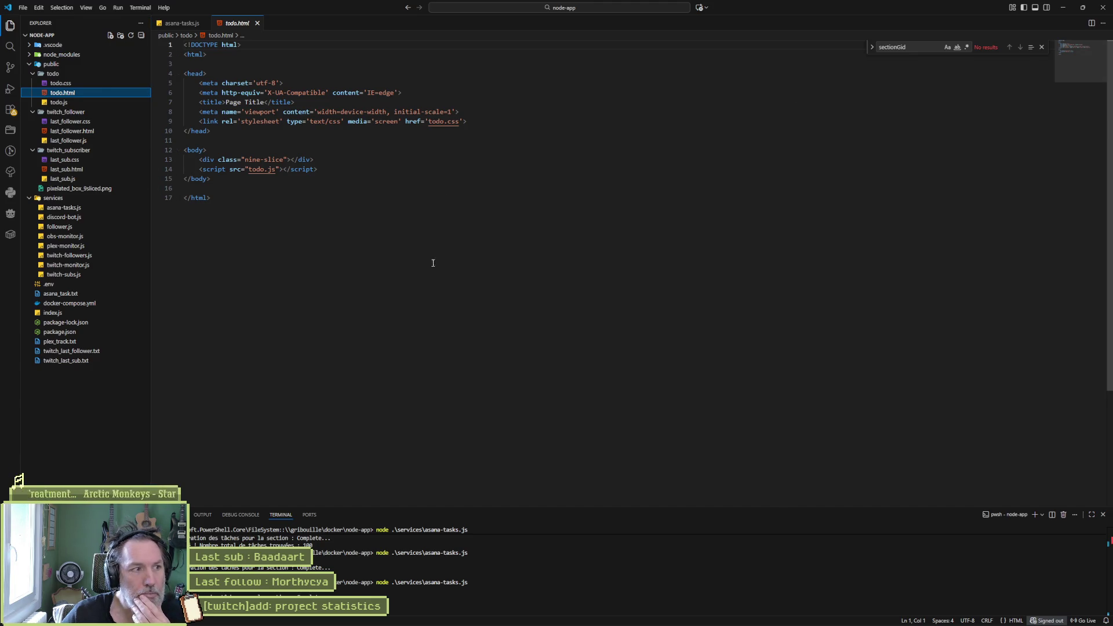
pyautogui.click(1067, 7)
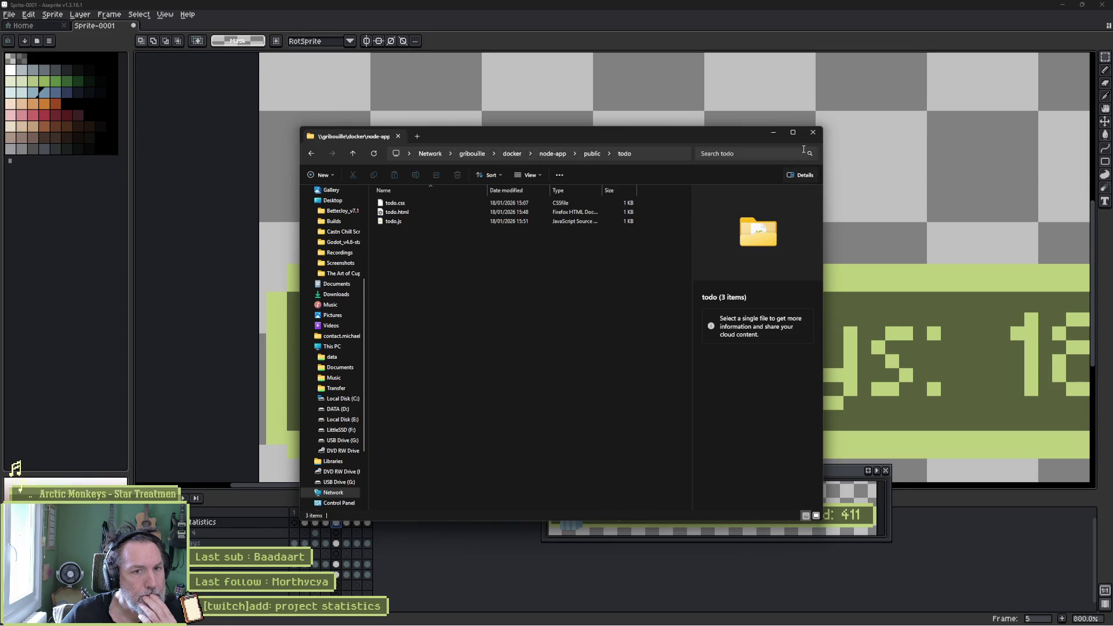
# - Check todo_v2.gif's details in the twitch folder, then open todo_v2.aseprite in Aseprite
pyautogui.click(829, 174)
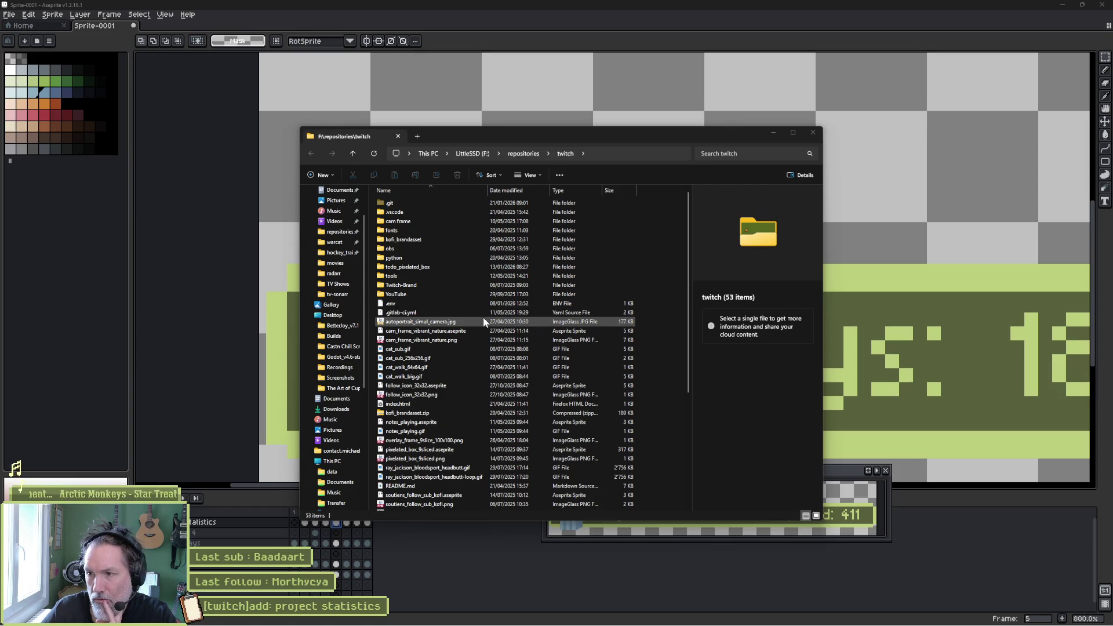
pyautogui.scroll(-5, 417, 471)
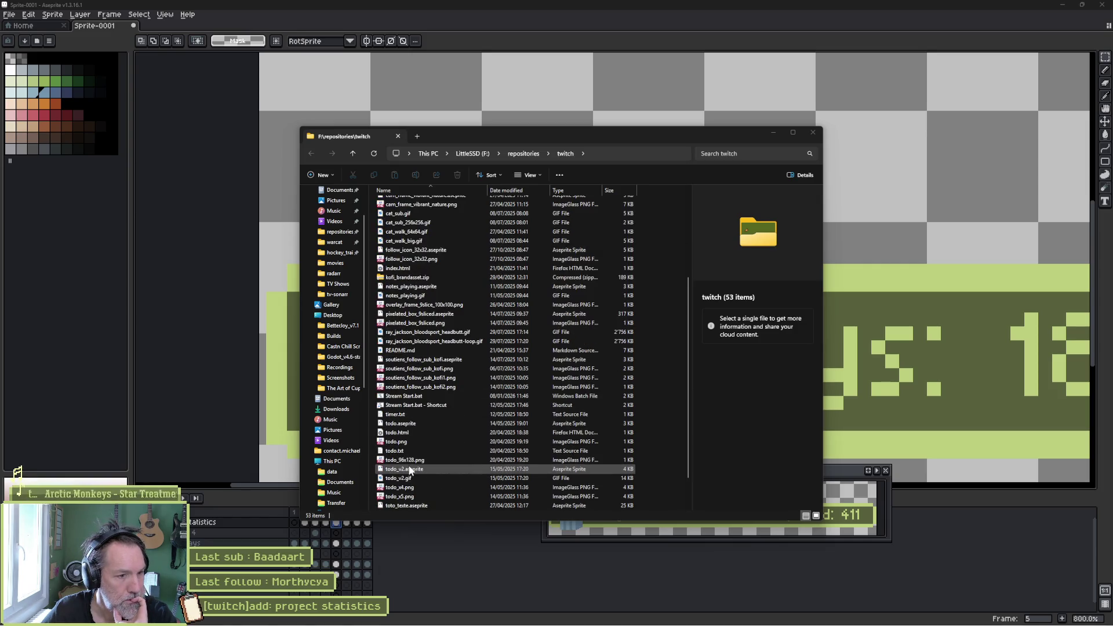
pyautogui.click(413, 476)
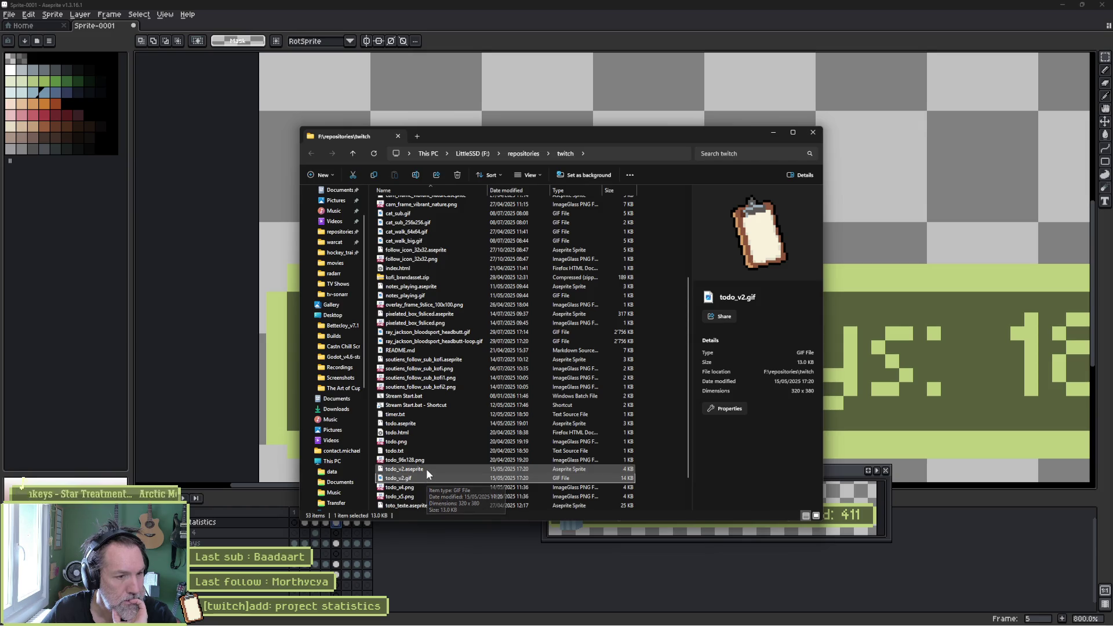
pyautogui.doubleClick(427, 468)
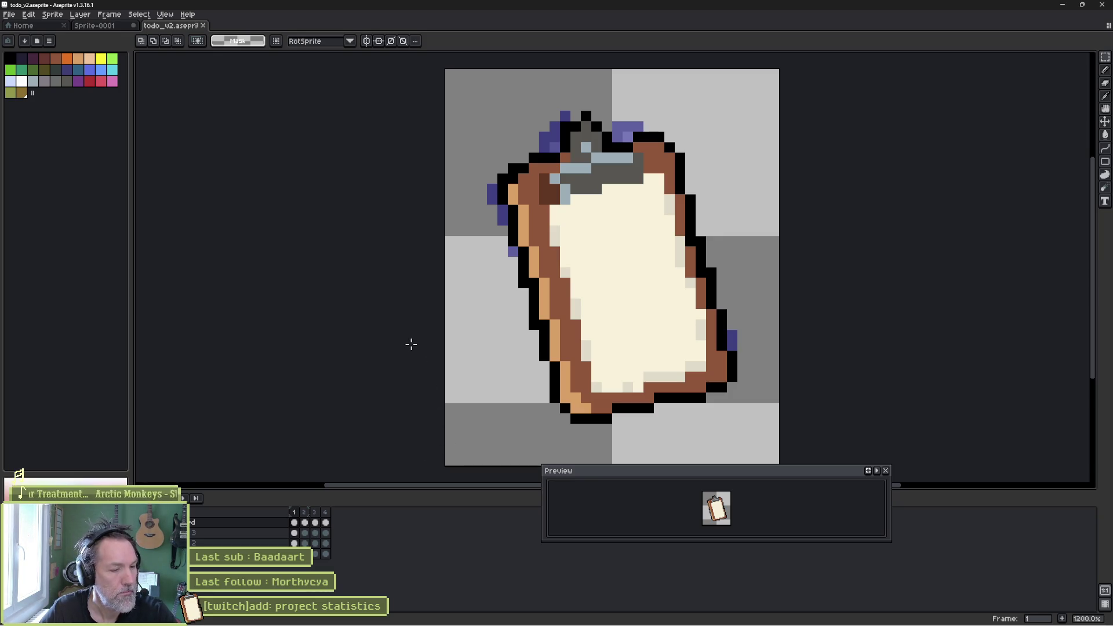
# - On frame 2 of the clipboard sprite, recolour outline pixels black and purple and erase stray black pixels
pyautogui.click(325, 522)
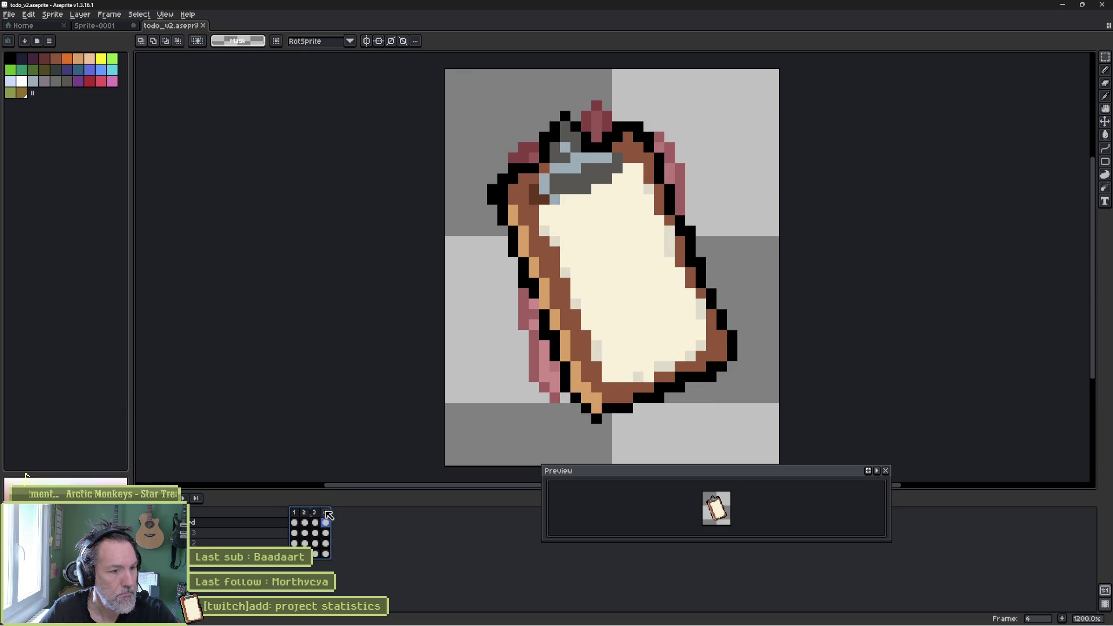
pyautogui.click(294, 513)
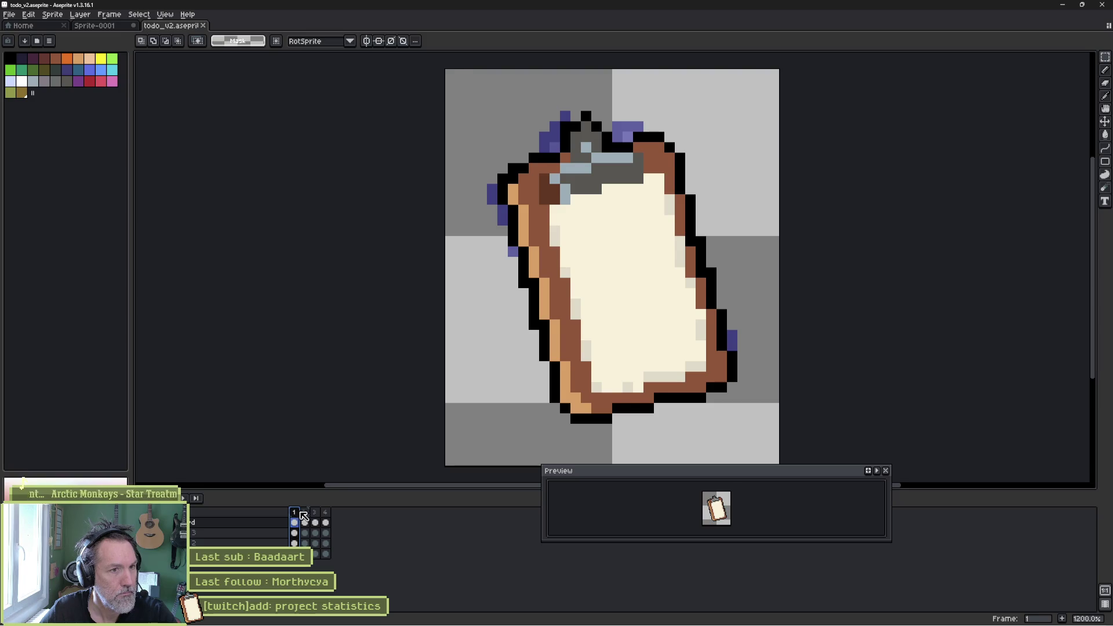
pyautogui.click(306, 513)
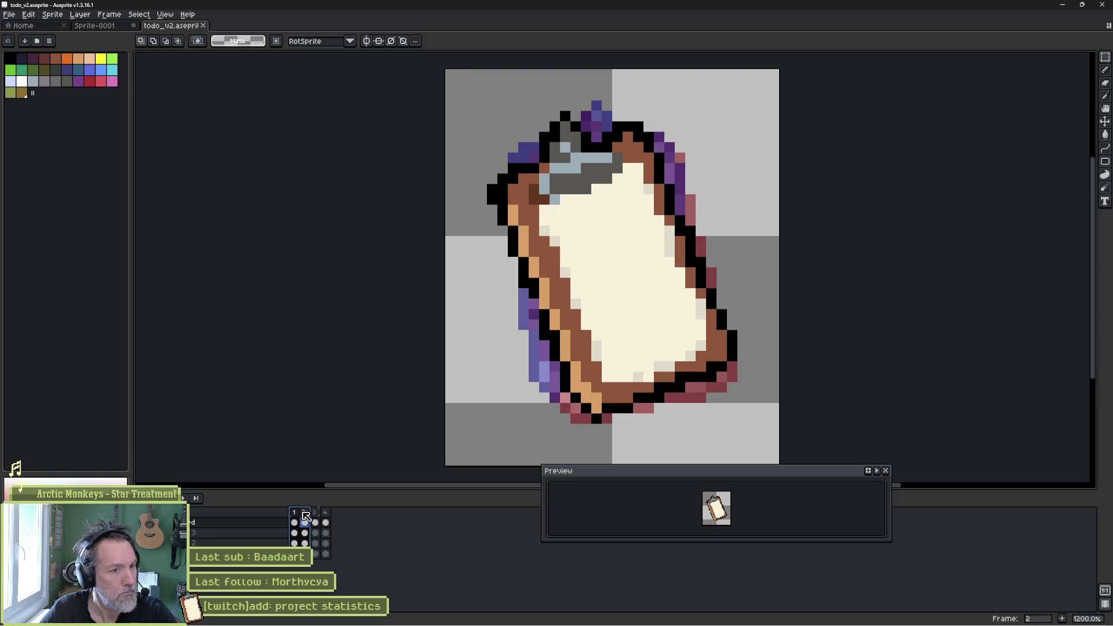
pyautogui.press('b')
pyautogui.click(525, 294)
pyautogui.click(524, 282)
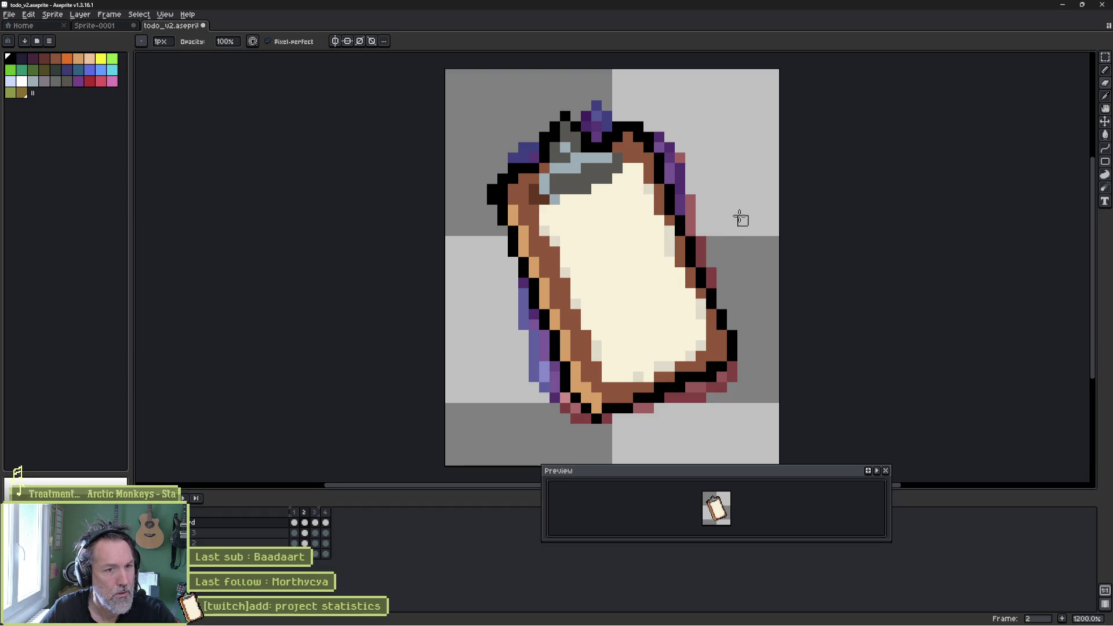
pyautogui.click(648, 137)
pyautogui.rightClick(639, 127)
pyautogui.rightClick(617, 126)
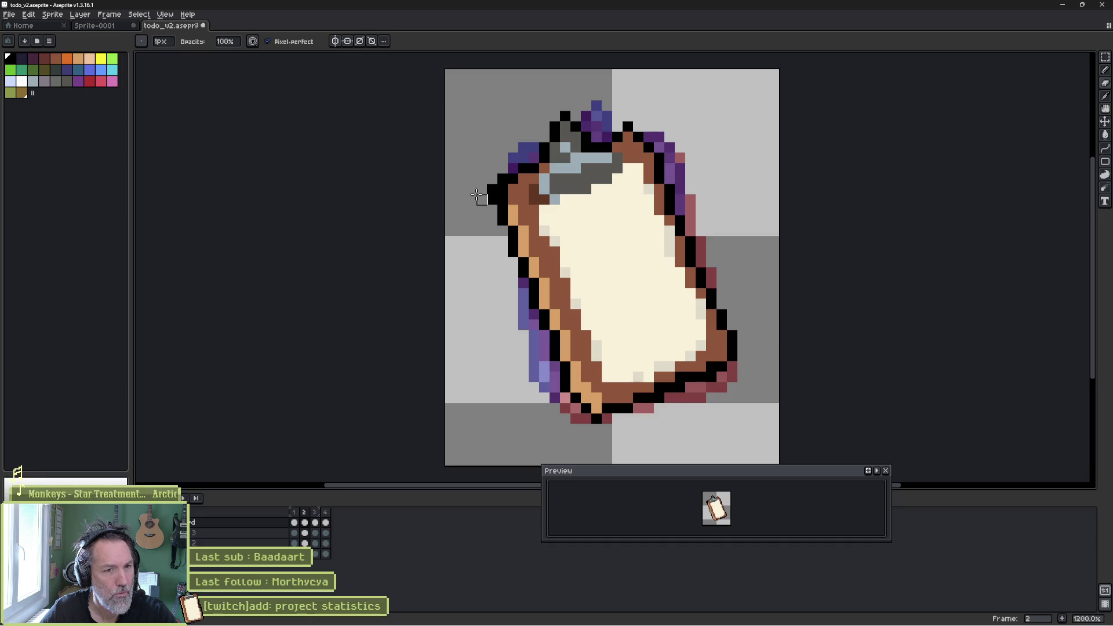
# - Pick the clipboard's tan colour, then select frames 1–3 and return to frame 2
pyautogui.press('e')
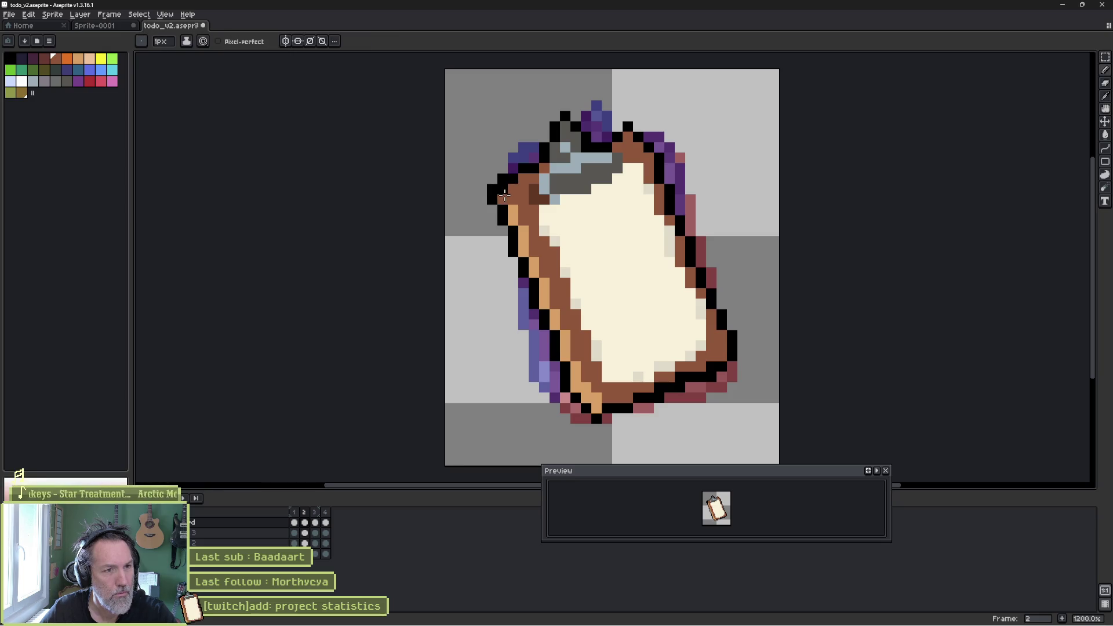
pyautogui.press('i')
pyautogui.click(519, 212)
pyautogui.press('e')
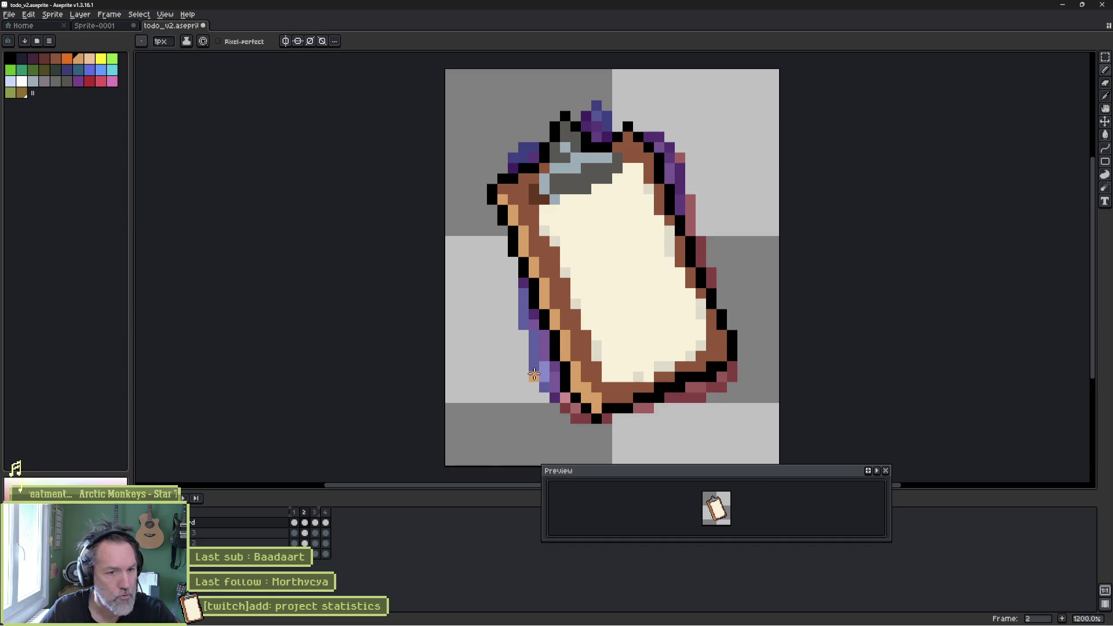
pyautogui.moveTo(315, 522); pyautogui.dragTo(297, 520)
pyautogui.click(304, 523)
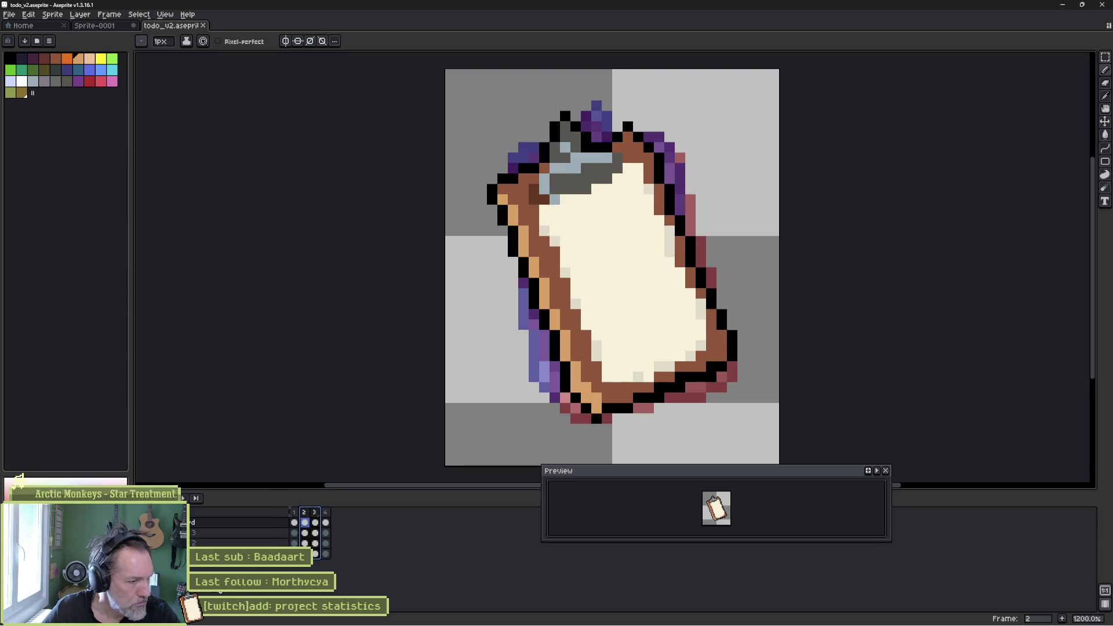
# - Save the Sprite-0001 banner as statistics in aseprite format in the twitch folder
pyautogui.click(105, 26)
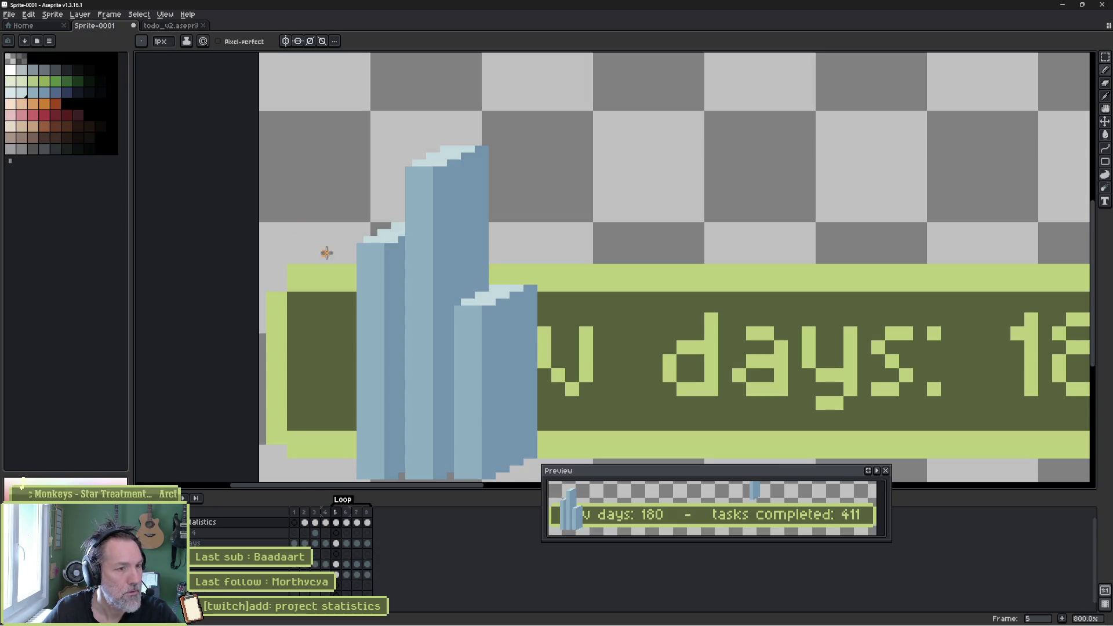
pyautogui.hotkey('ctrl', 's')
pyautogui.click(418, 80)
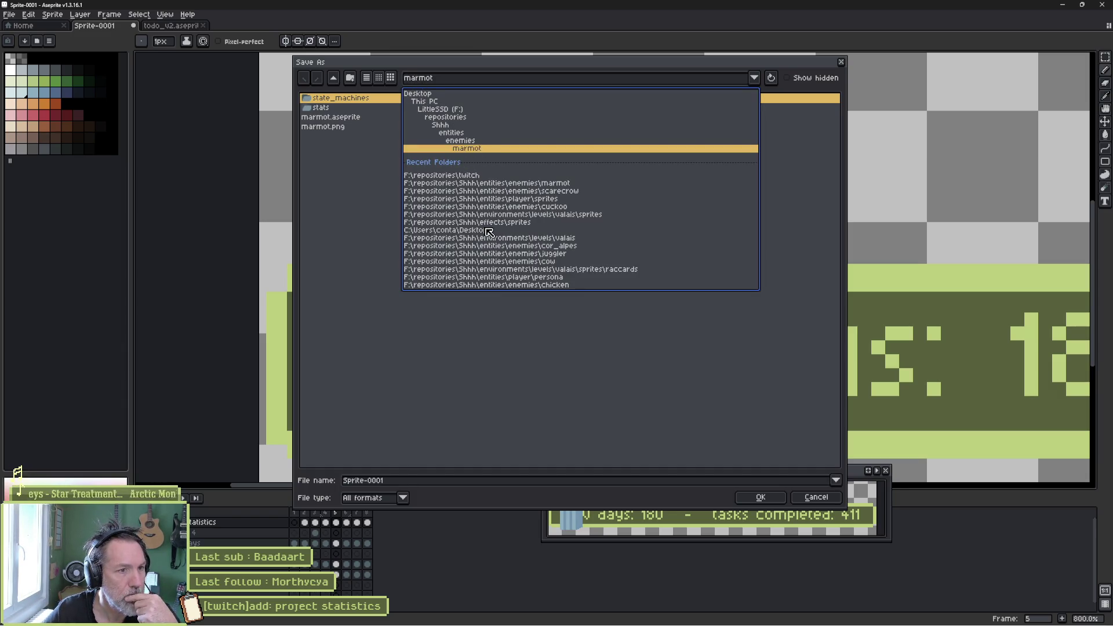
pyautogui.click(469, 176)
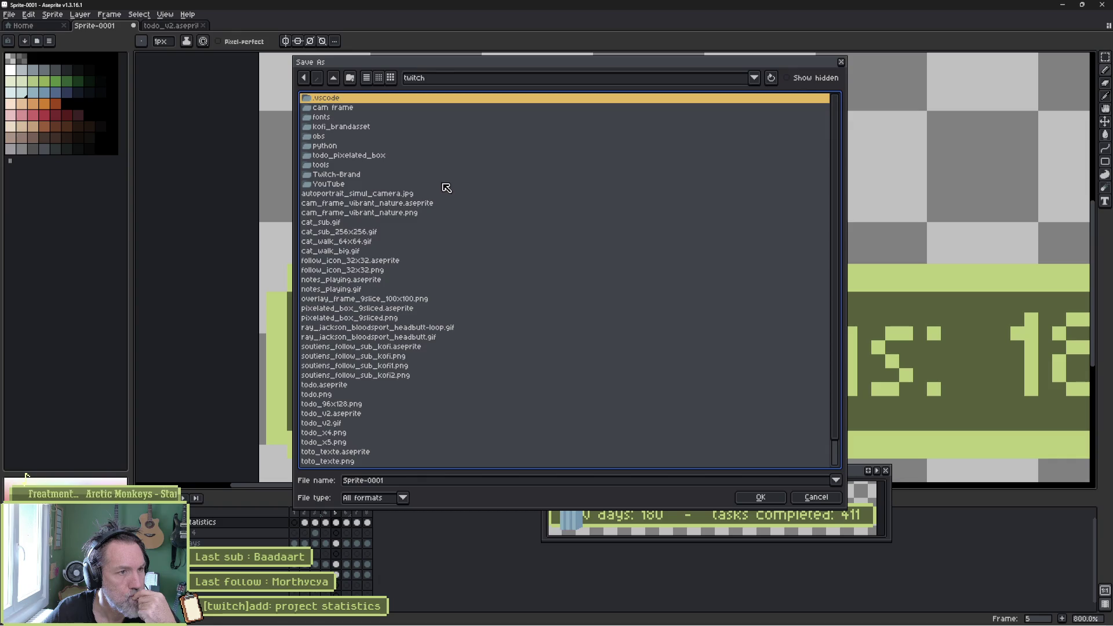
pyautogui.click(429, 480)
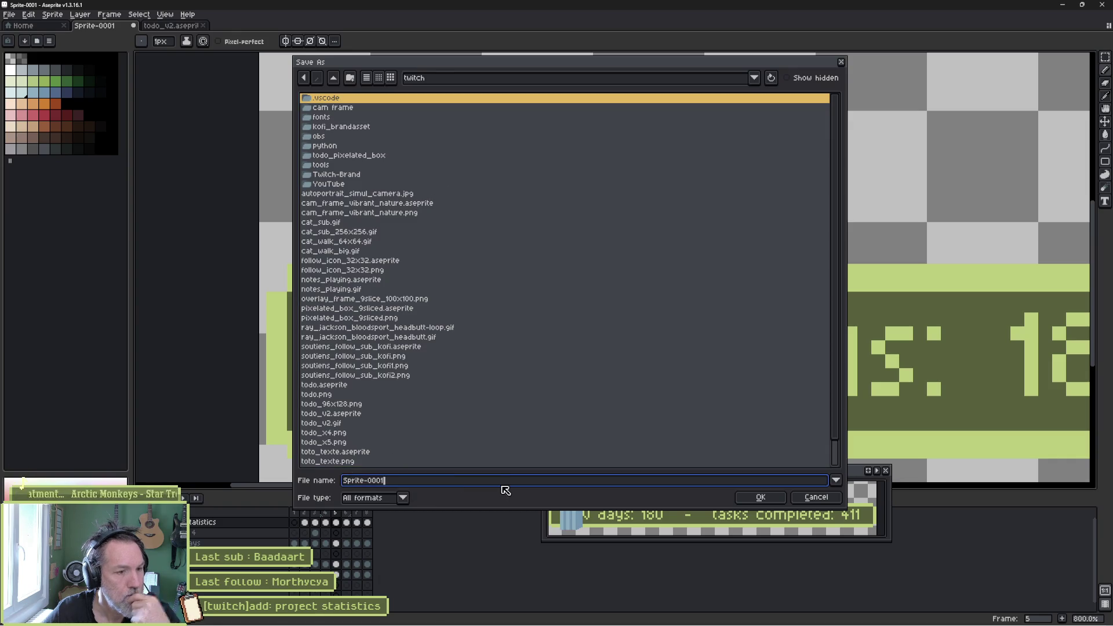
pyautogui.hotkey('ctrl', 'a')
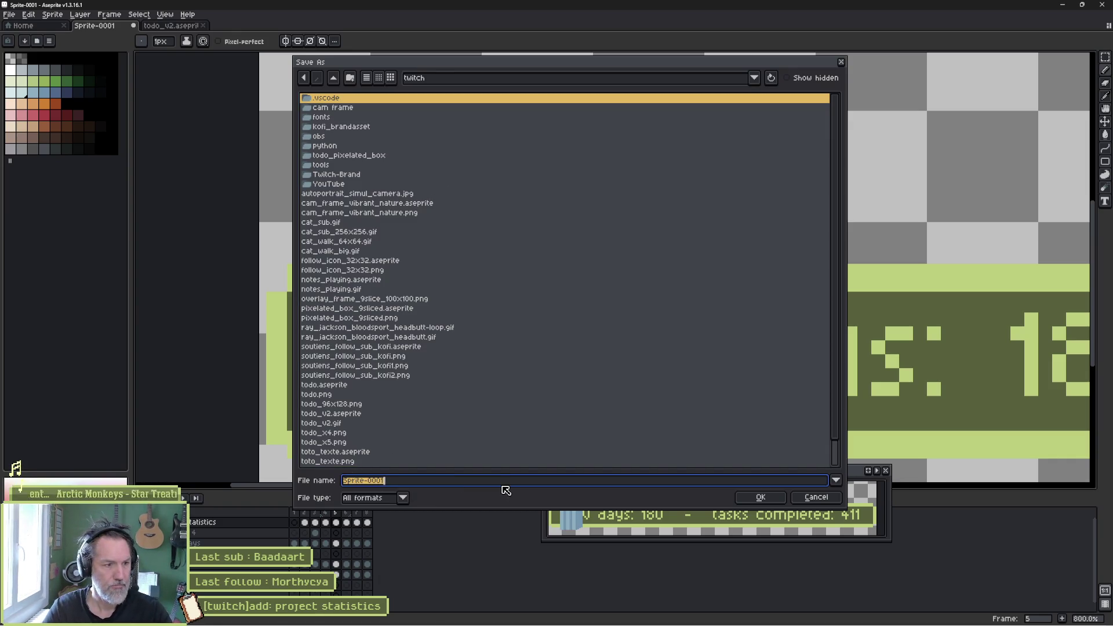
pyautogui.write('statistics')
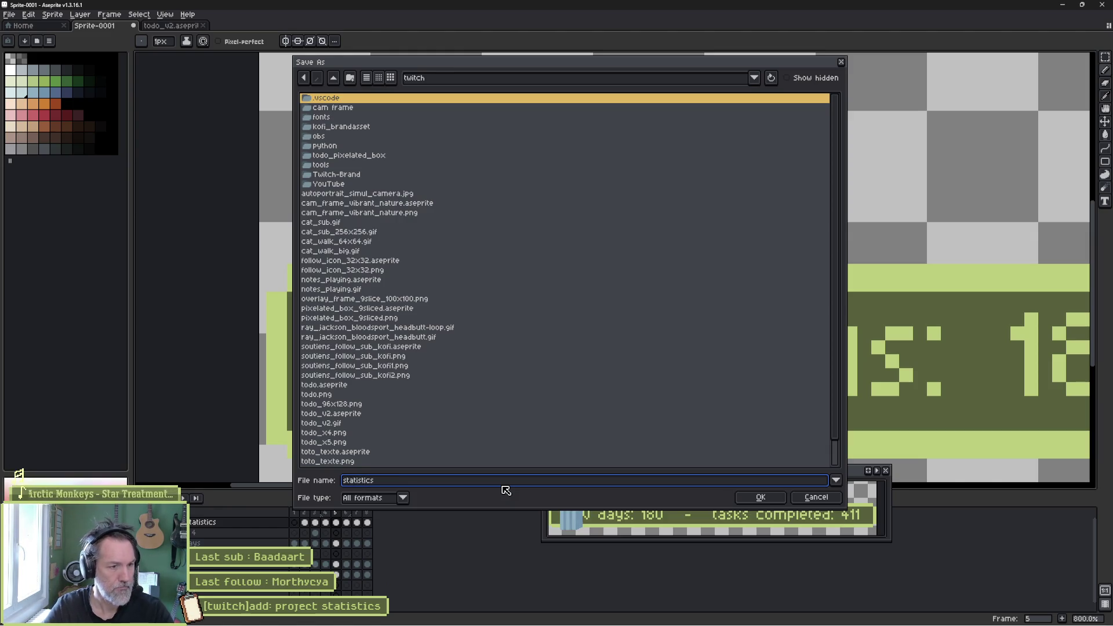
pyautogui.click(403, 497)
pyautogui.click(380, 356)
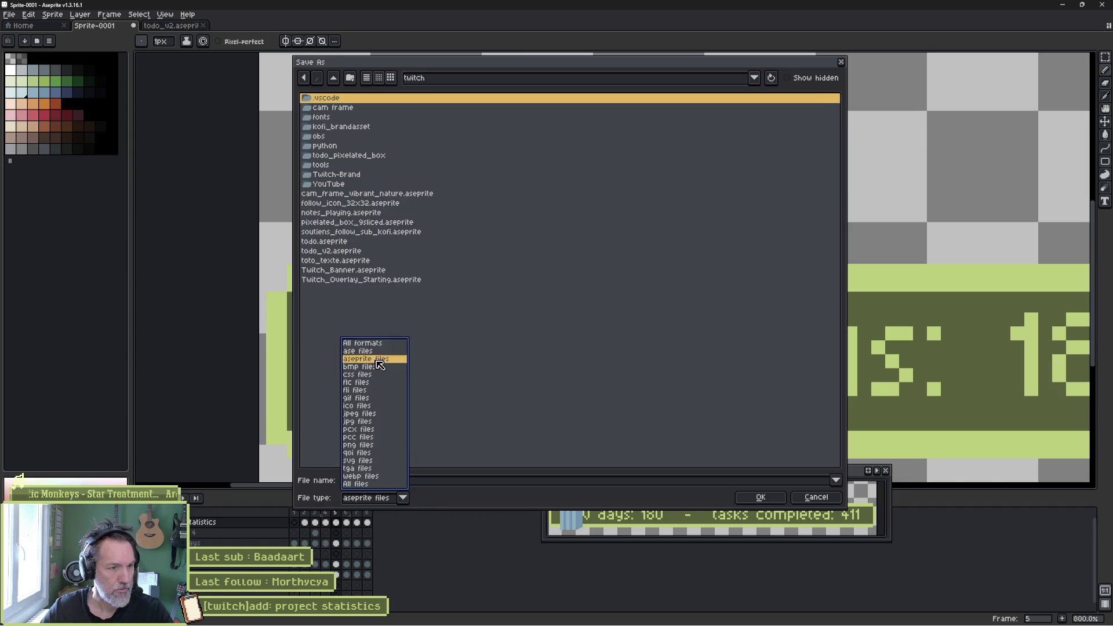
pyautogui.click(761, 497)
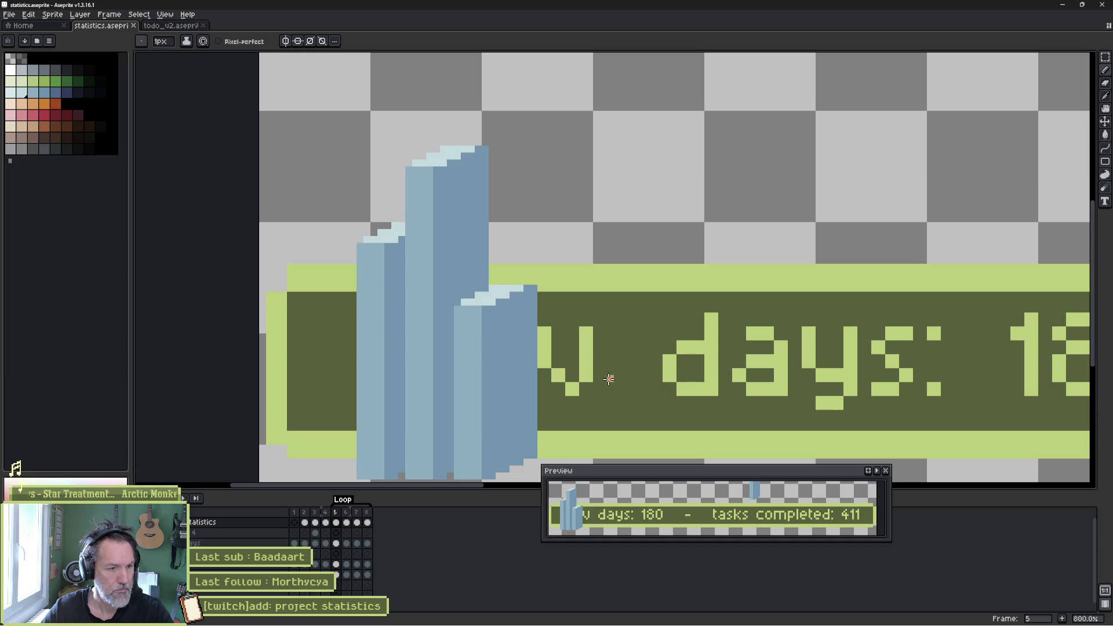
# - Resize the canvas to 40×50 px, positioned to frame the three blue bars including their tops
pyautogui.scroll(-3, 453, 302)
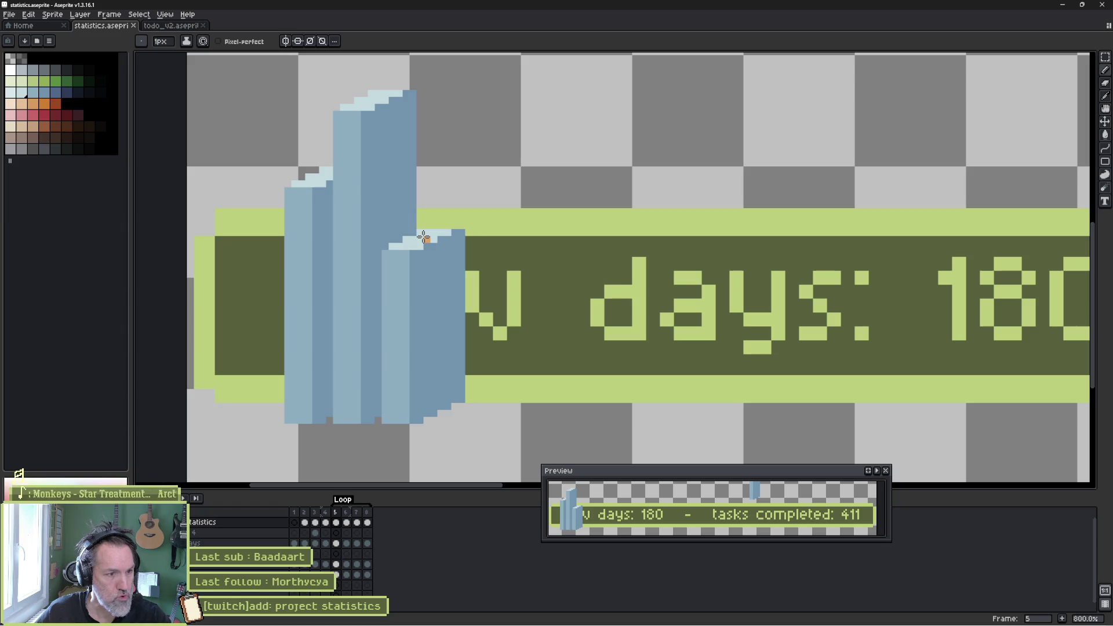
pyautogui.scroll(-2, 424, 237)
pyautogui.moveTo(440, 190); pyautogui.dragTo(394, 244)
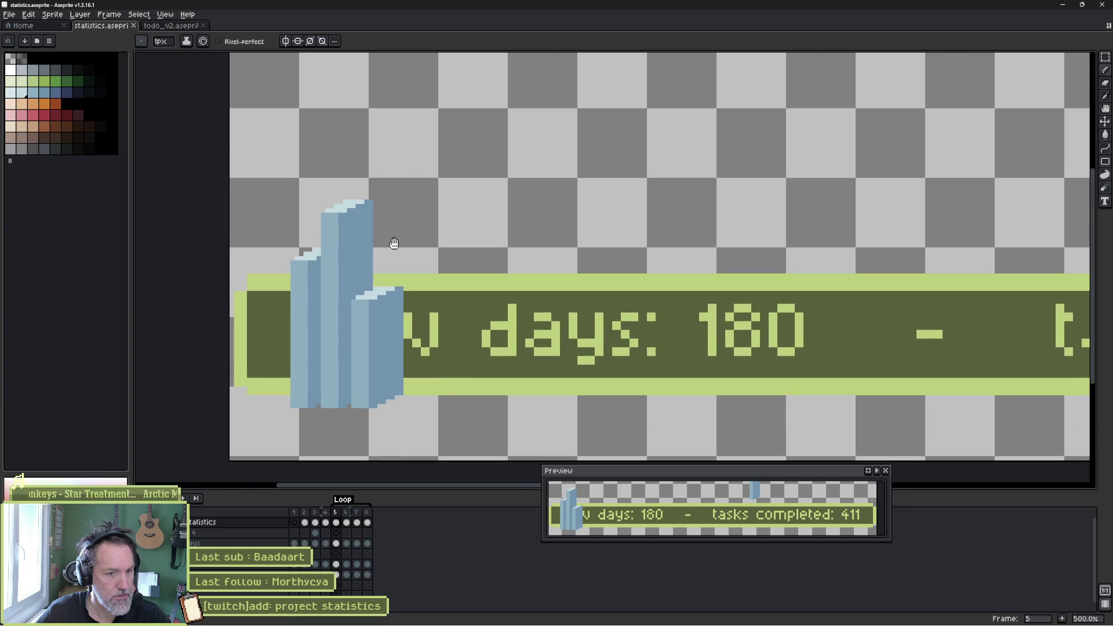
pyautogui.scroll(-2, 394, 242)
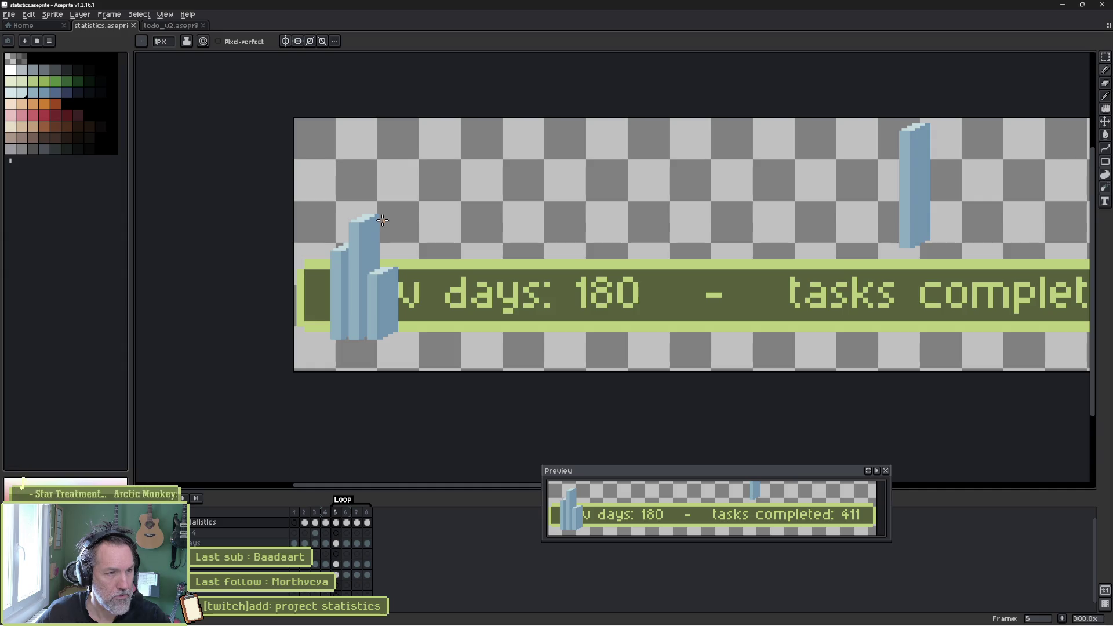
pyautogui.hotkey('ctrl', 'alt', 'c')
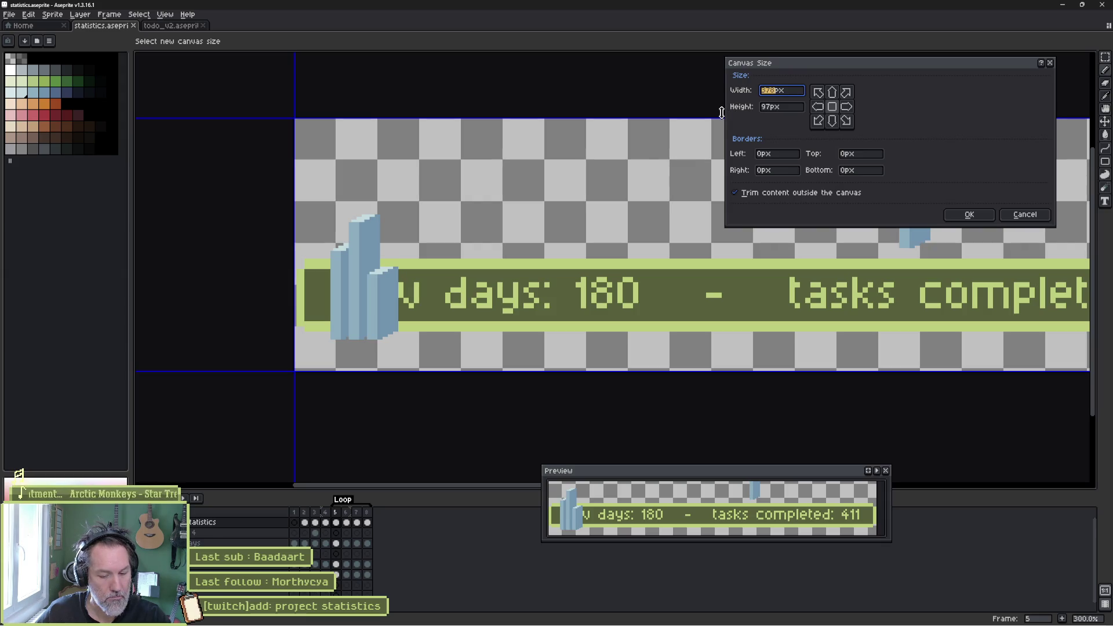
pyautogui.write('40')
pyautogui.press('Tab')
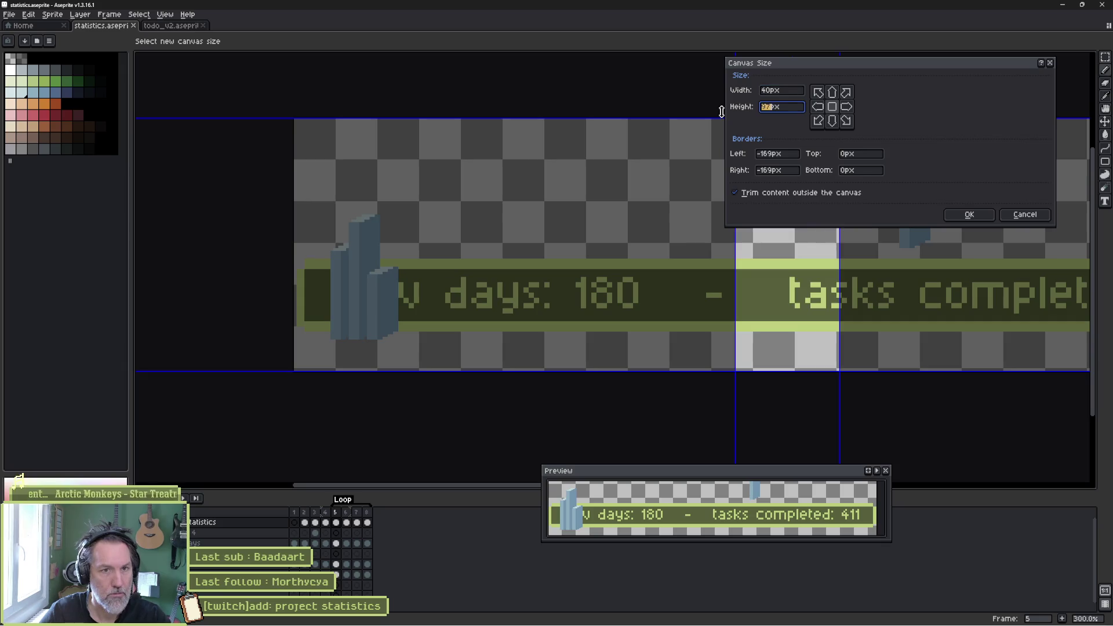
pyautogui.write('40')
pyautogui.moveTo(814, 255)
pyautogui.mouseDown()
pyautogui.moveTo(502, 316)
pyautogui.moveTo(395, 316)
pyautogui.moveTo(386, 303)
pyautogui.mouseUp()
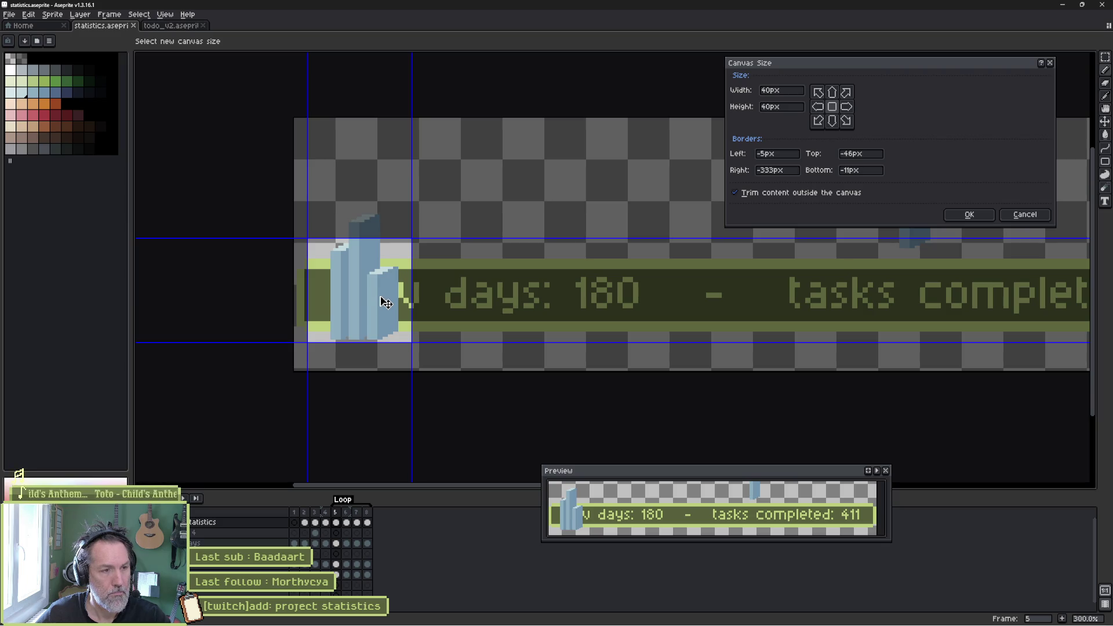
pyautogui.moveTo(381, 239); pyautogui.dragTo(381, 209)
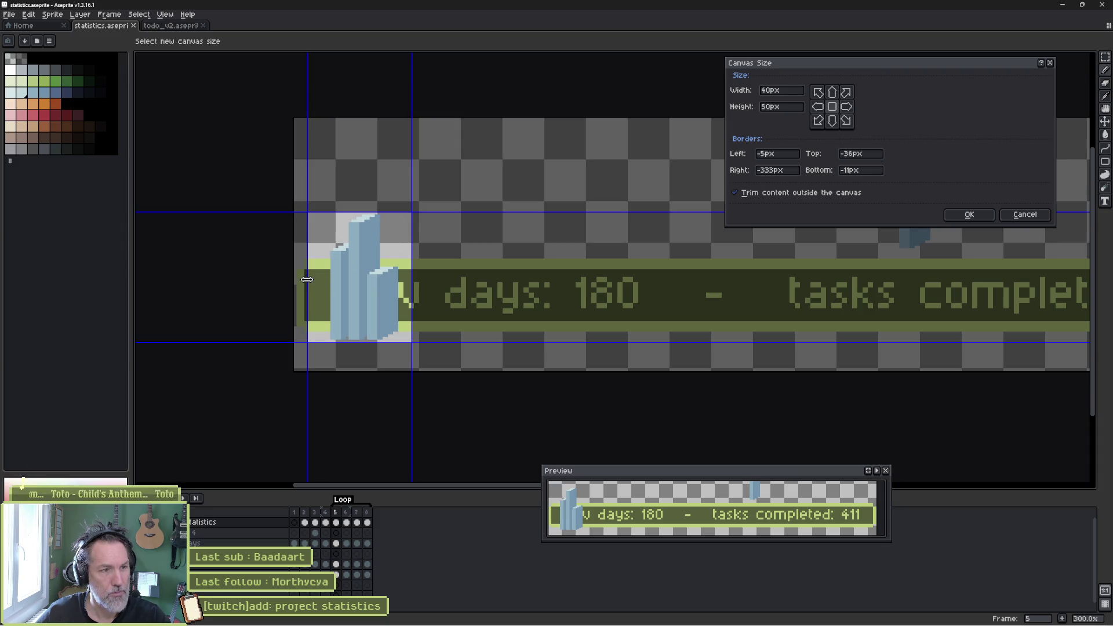
pyautogui.click(954, 215)
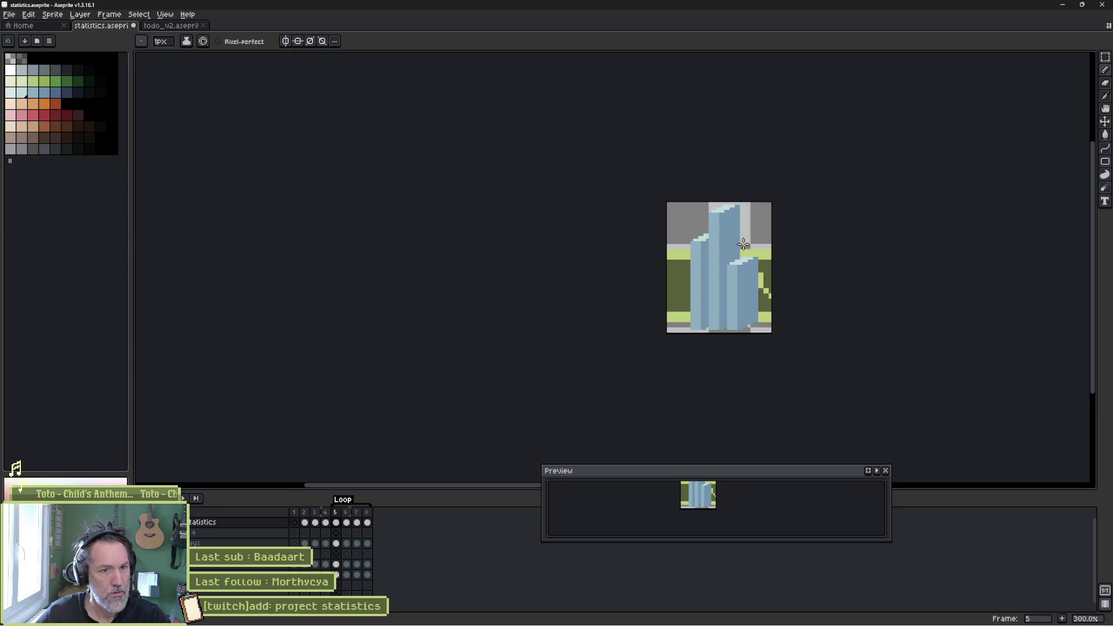
# - Hide the ground and grass layers and delete layer 4 and the other unwanted layers
pyautogui.click(154, 564)
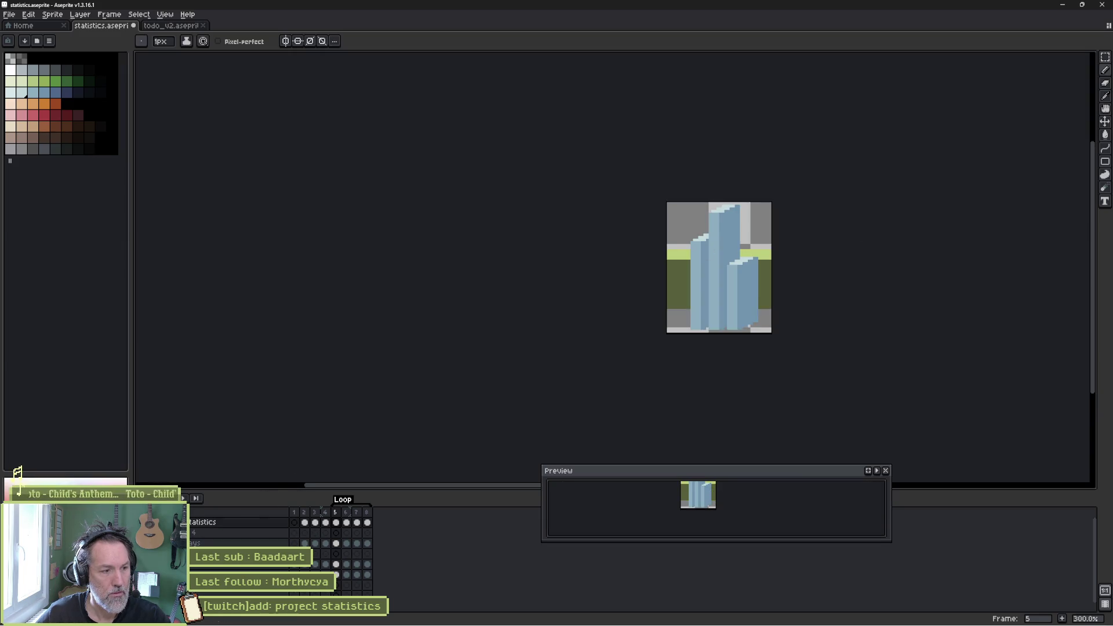
pyautogui.click(153, 553)
pyautogui.scroll(-1, 239, 534)
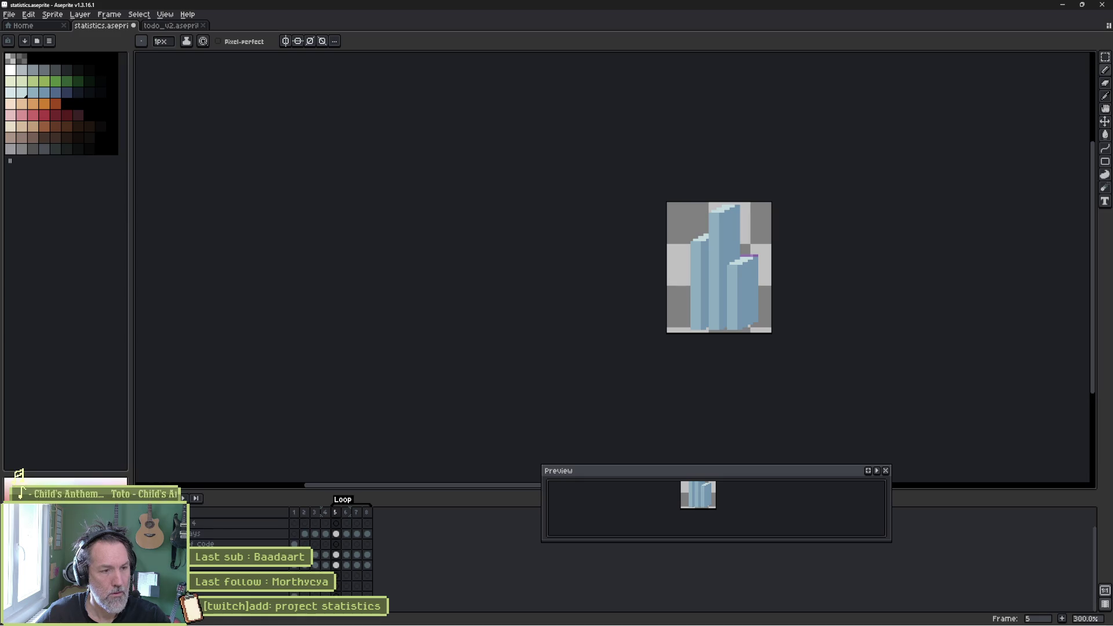
pyautogui.click(232, 523)
pyautogui.click(222, 595)
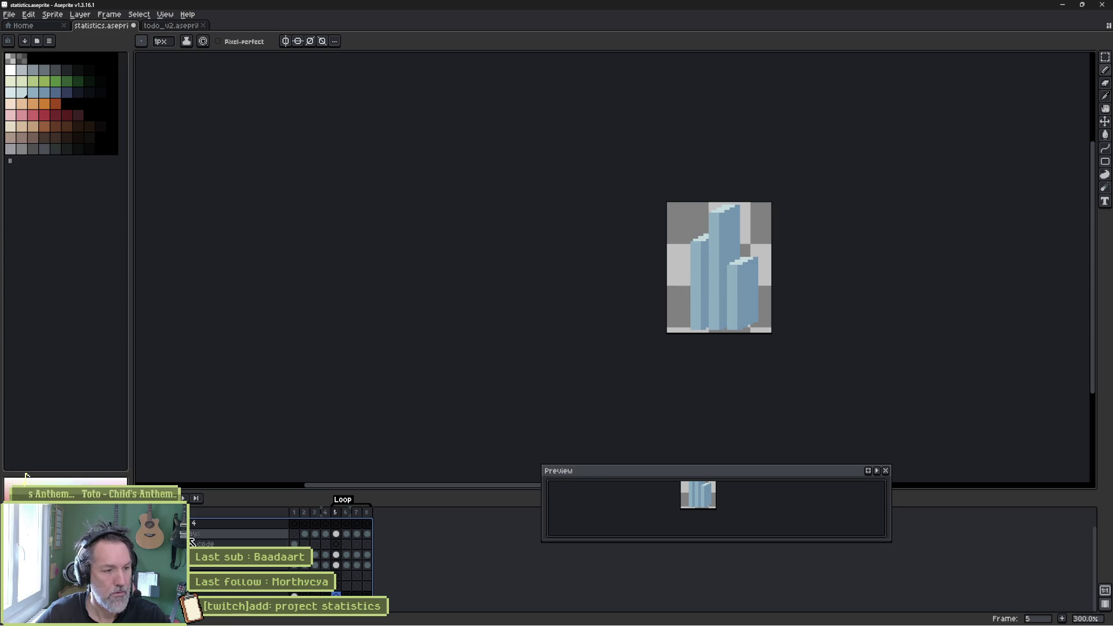
pyautogui.click(207, 566)
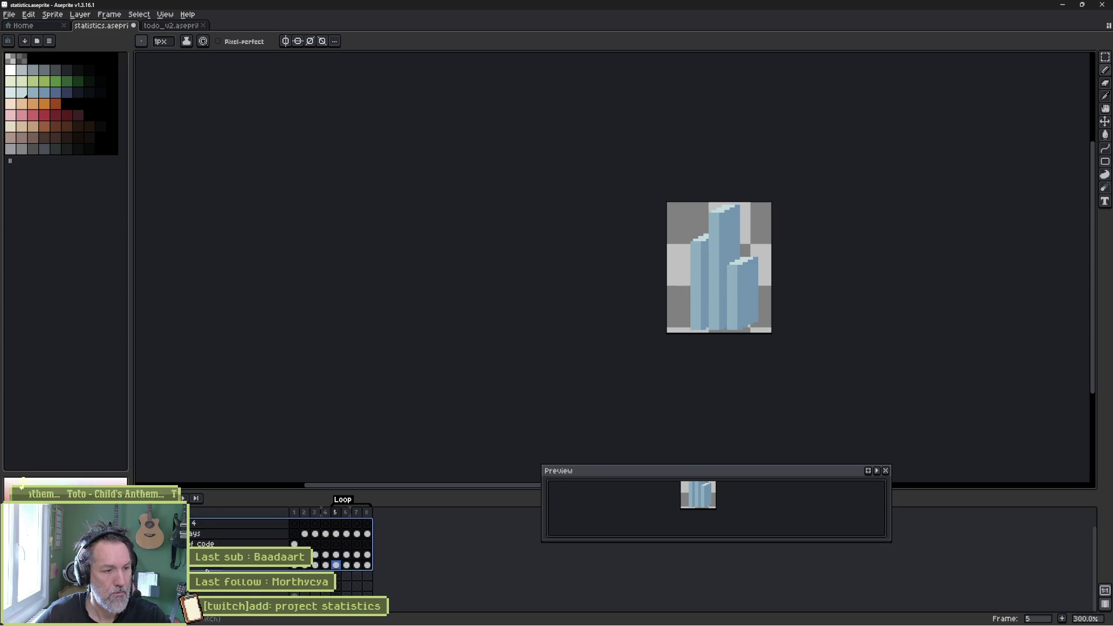
pyautogui.press('Delete')
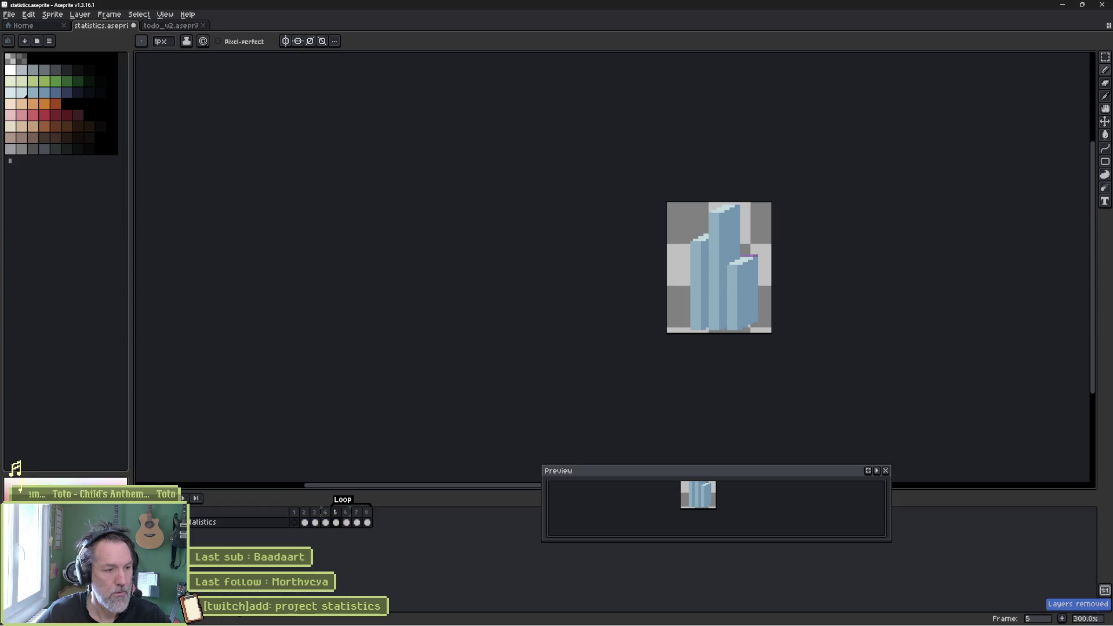
# - Delete the extra frames to leave four bar-chart frames, viewing frame 2
pyautogui.moveTo(294, 520); pyautogui.dragTo(324, 519)
pyautogui.press('Delete')
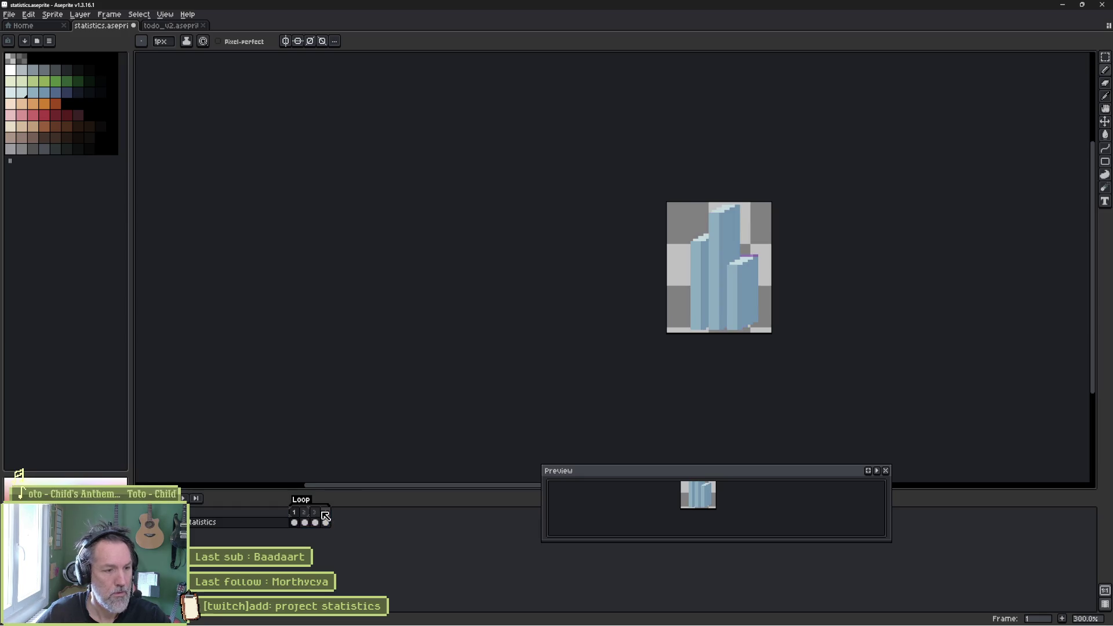
pyautogui.click(303, 522)
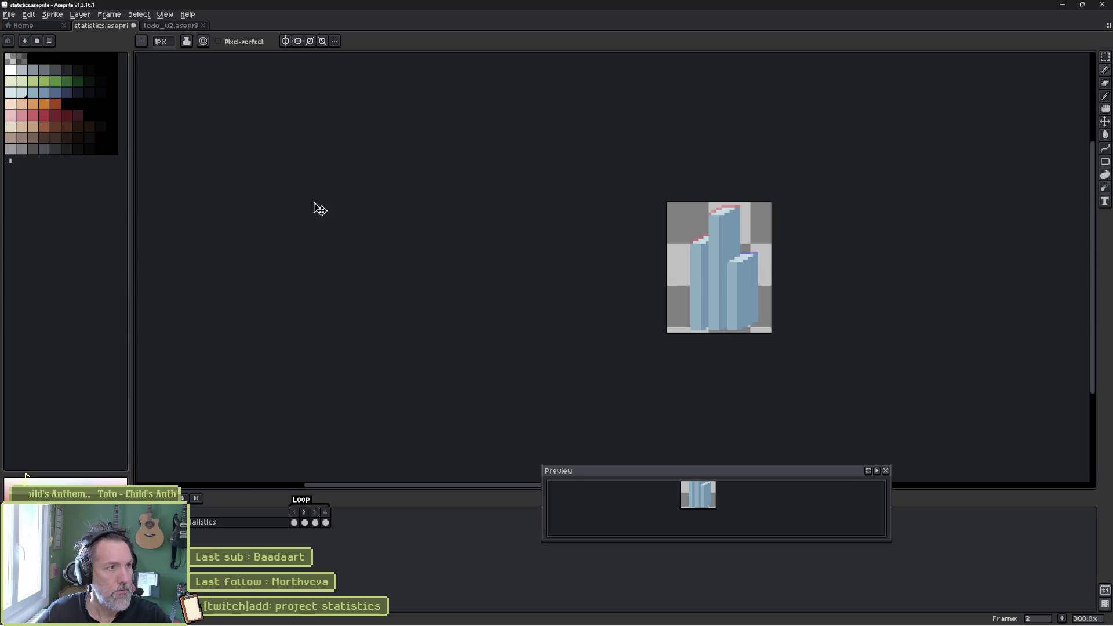
pyautogui.click(10, 16)
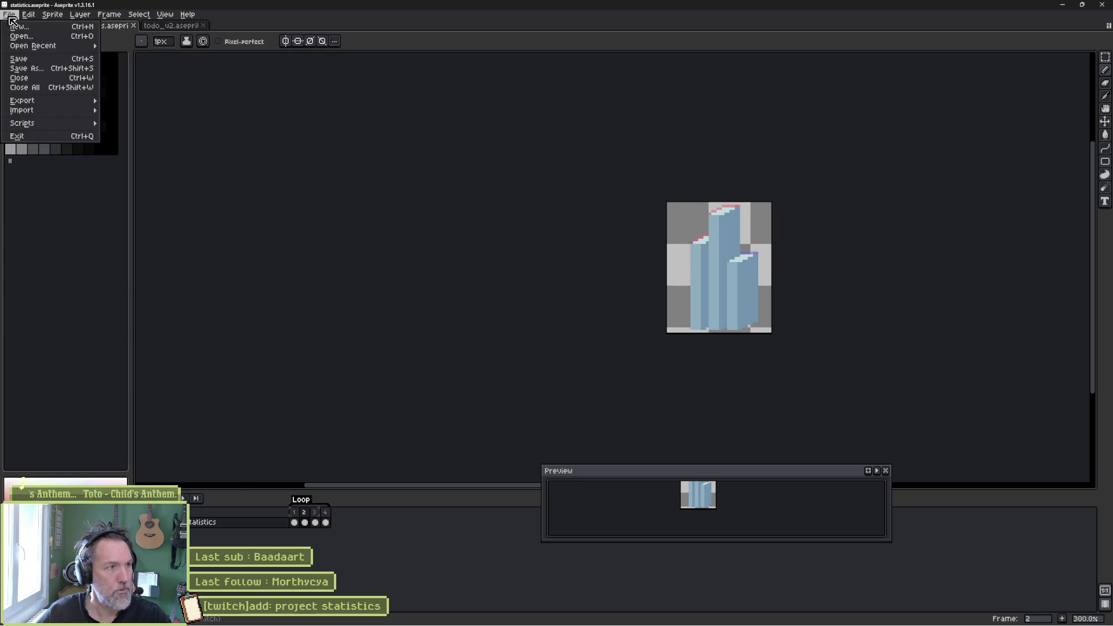
# - Export the four-frame animation as statistics.gif, accepting the default GIF options
pyautogui.moveTo(93, 102)
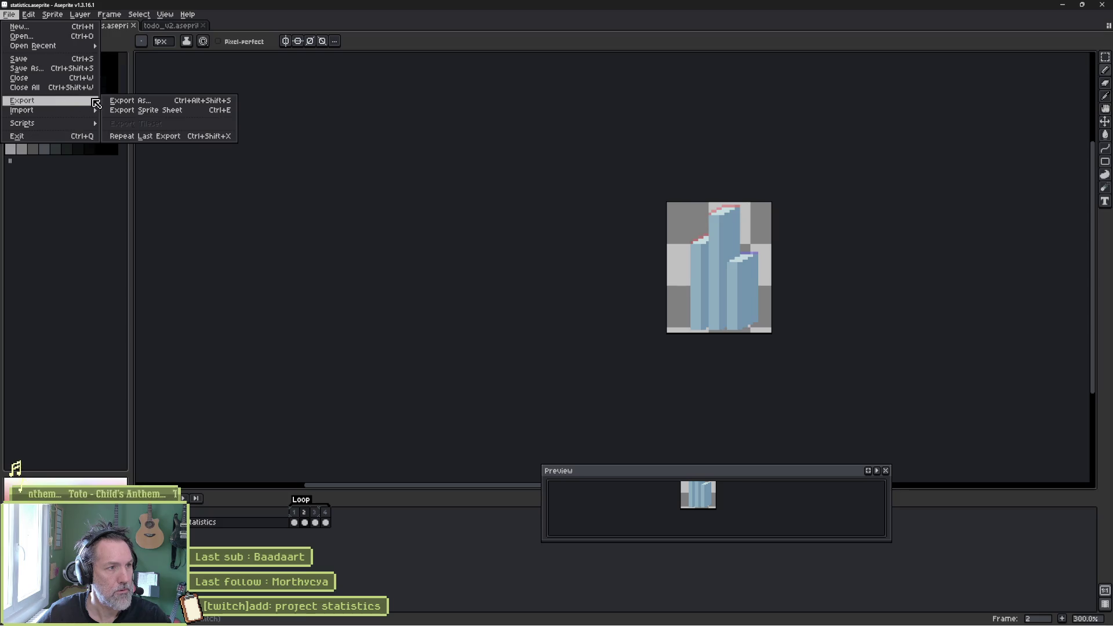
pyautogui.click(167, 102)
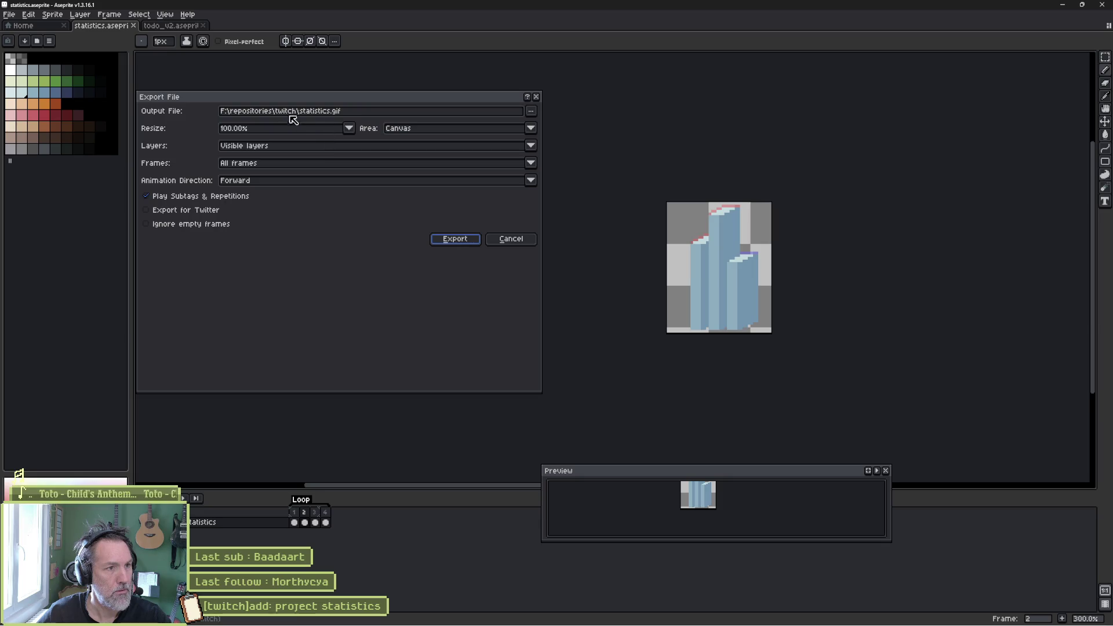
pyautogui.click(460, 240)
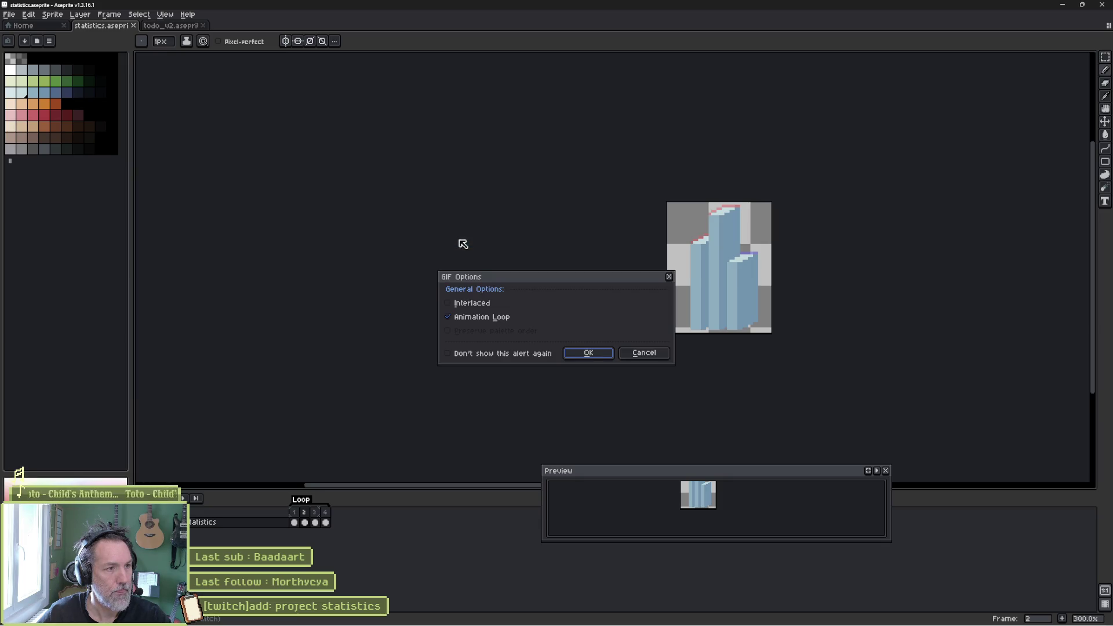
pyautogui.click(603, 356)
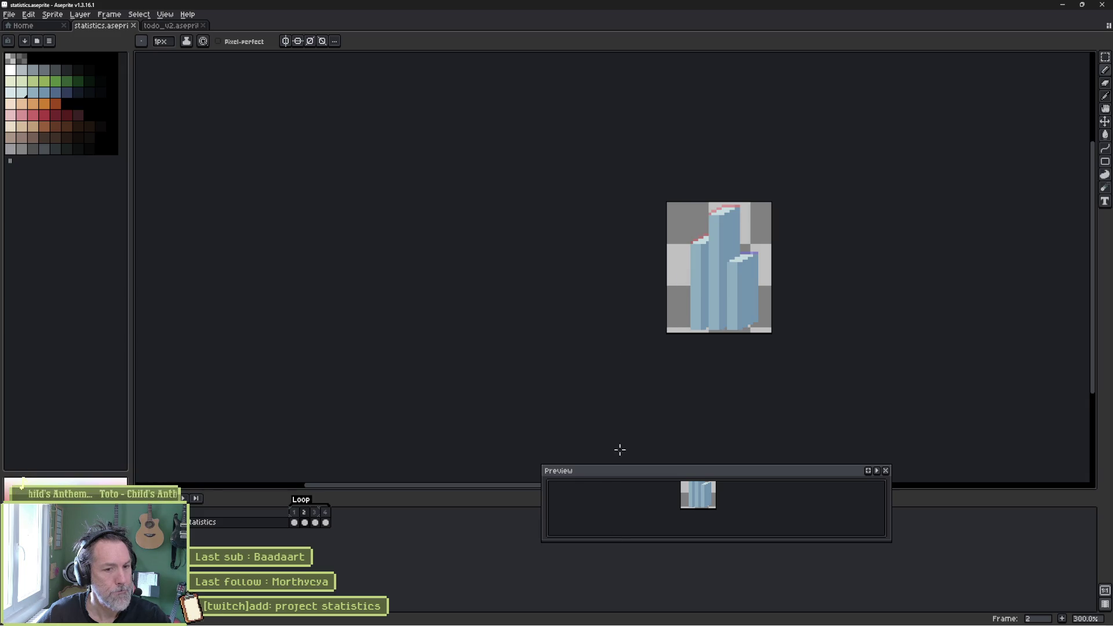
# - Open the exported statistics.gif from the twitch folder to view the 40×50 animation
pyautogui.moveTo(404, 620)
pyautogui.click(449, 582)
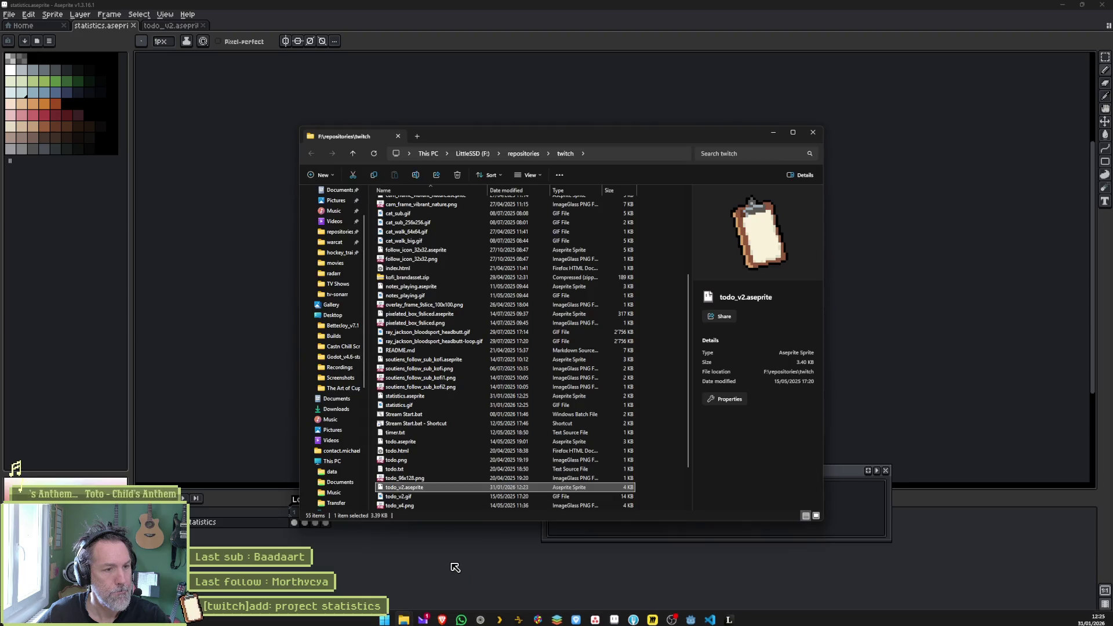
pyautogui.click(405, 406)
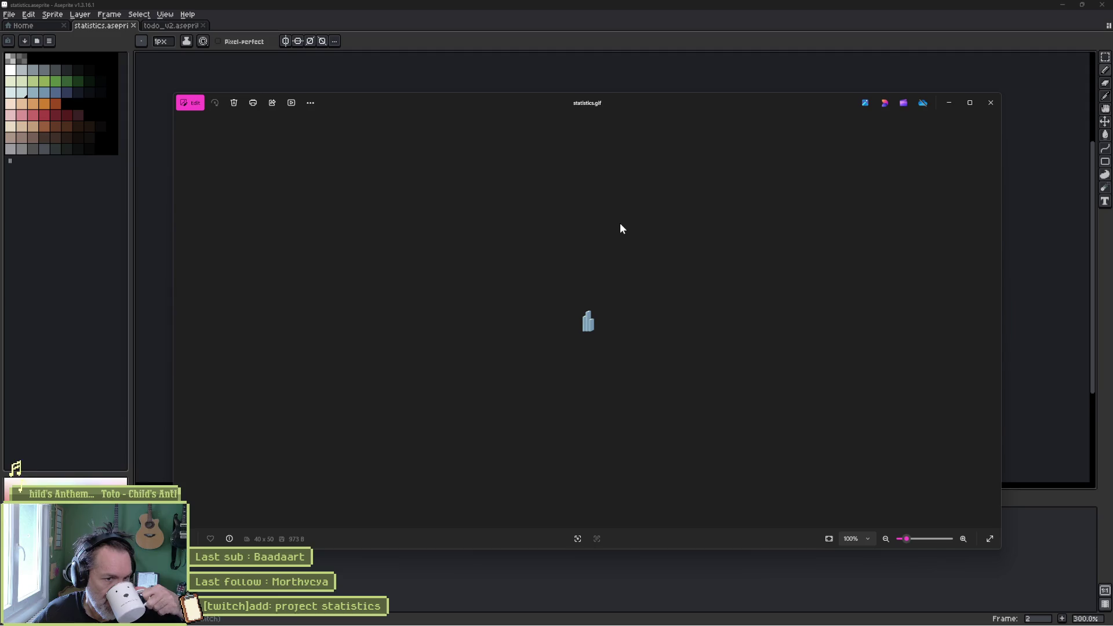
# - Zoom in to check the GIF, close Photos, and duplicate Aseprite's statistics layer as 'statistics Copy'
pyautogui.scroll(5, 587, 332)
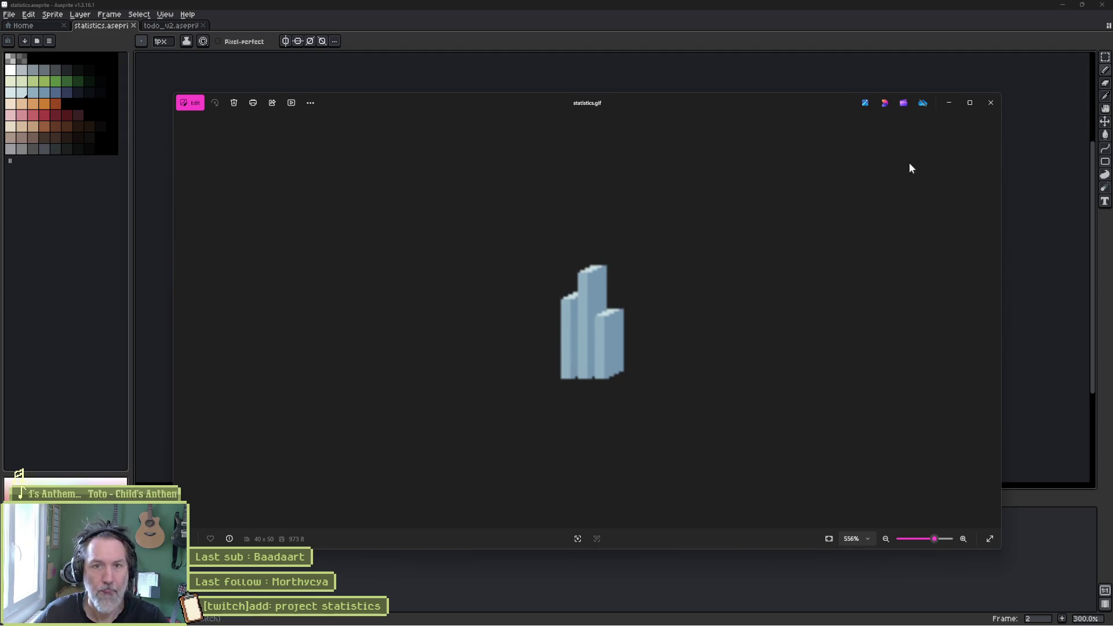
pyautogui.click(991, 103)
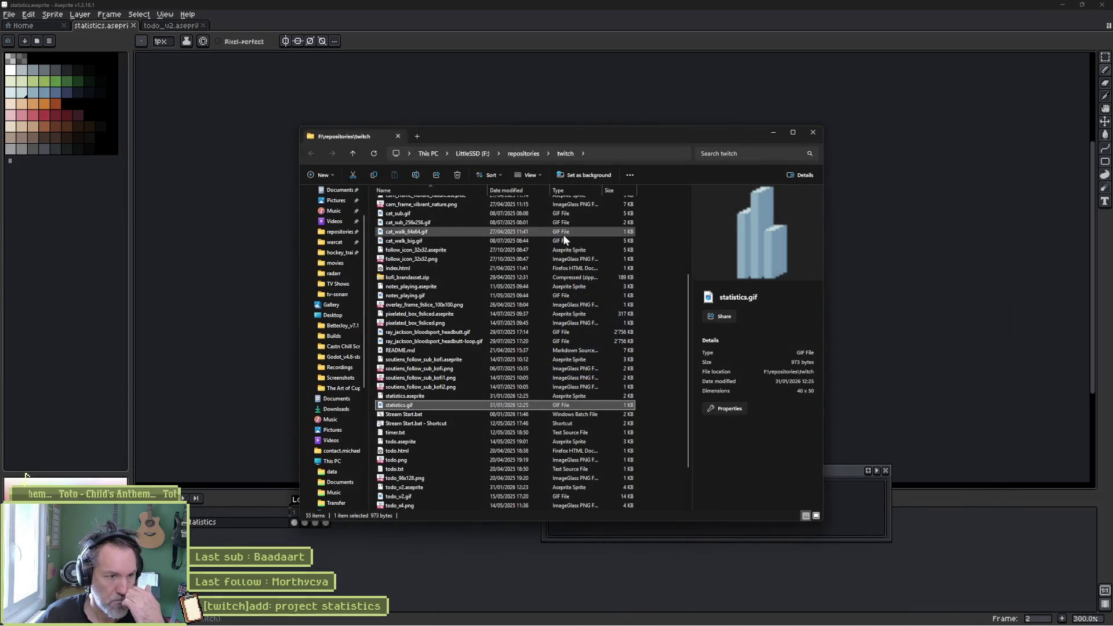
pyautogui.click(342, 545)
pyautogui.rightClick(258, 524)
pyautogui.click(284, 569)
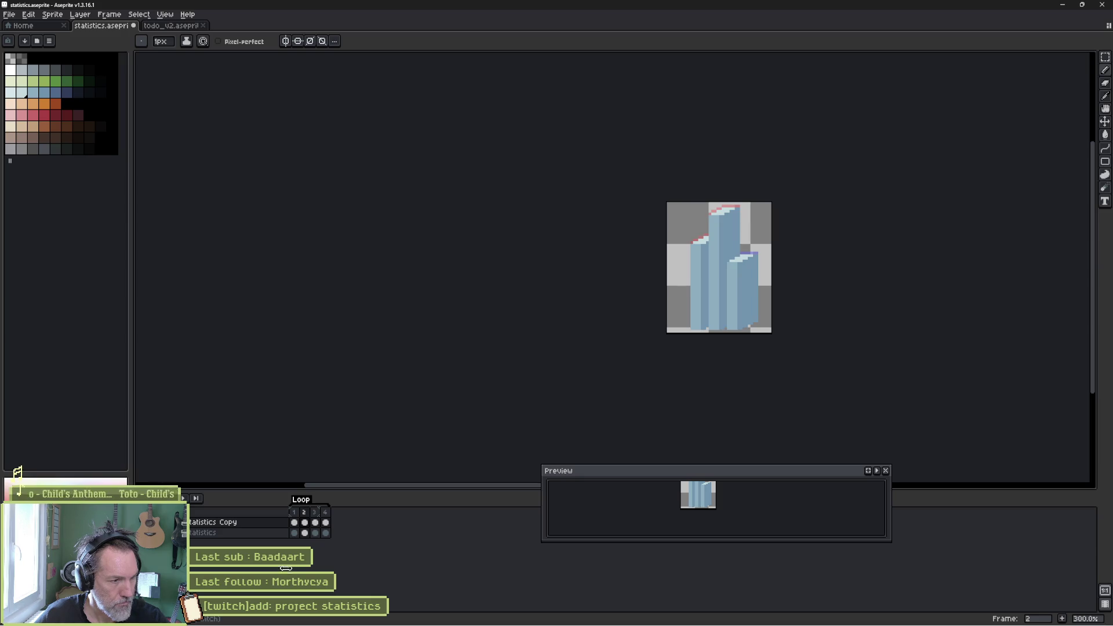
# - Select frame 1 of the copied layer and extend the canvas 2 px at the bottom
pyautogui.click(294, 522)
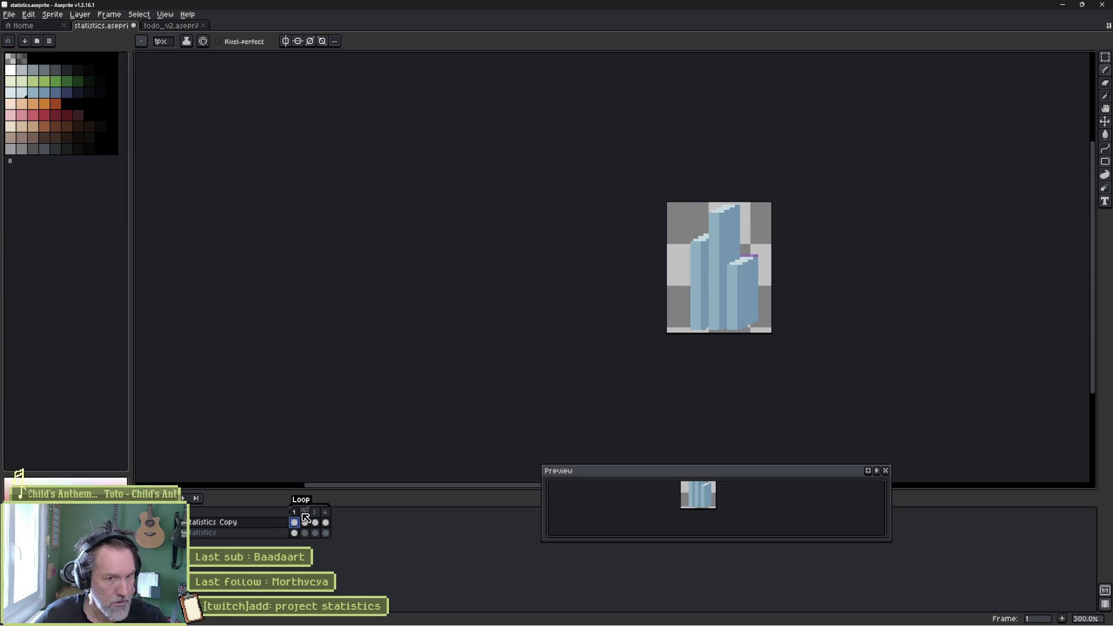
pyautogui.hotkey('shift', 'o')
pyautogui.press('Escape')
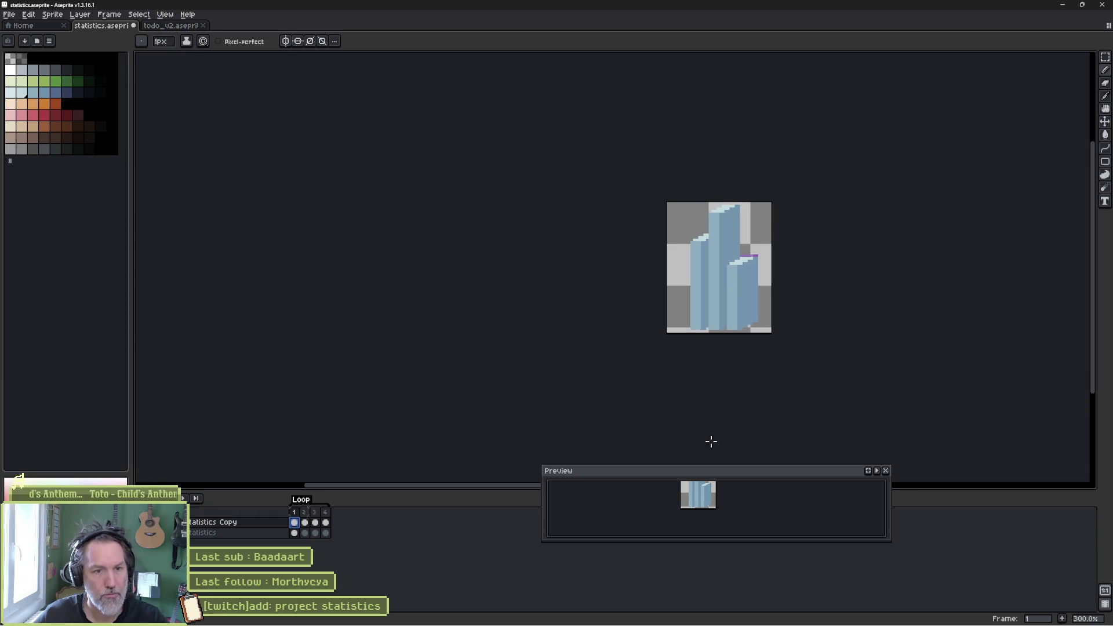
pyautogui.hotkey('ctrl', 'alt', 'c')
pyautogui.scroll(1, 788, 311)
pyautogui.moveTo(703, 248)
pyautogui.mouseDown()
pyautogui.moveTo(478, 238)
pyautogui.moveTo(466, 208)
pyautogui.mouseUp()
pyautogui.moveTo(477, 390); pyautogui.dragTo(479, 399)
pyautogui.press('Return')
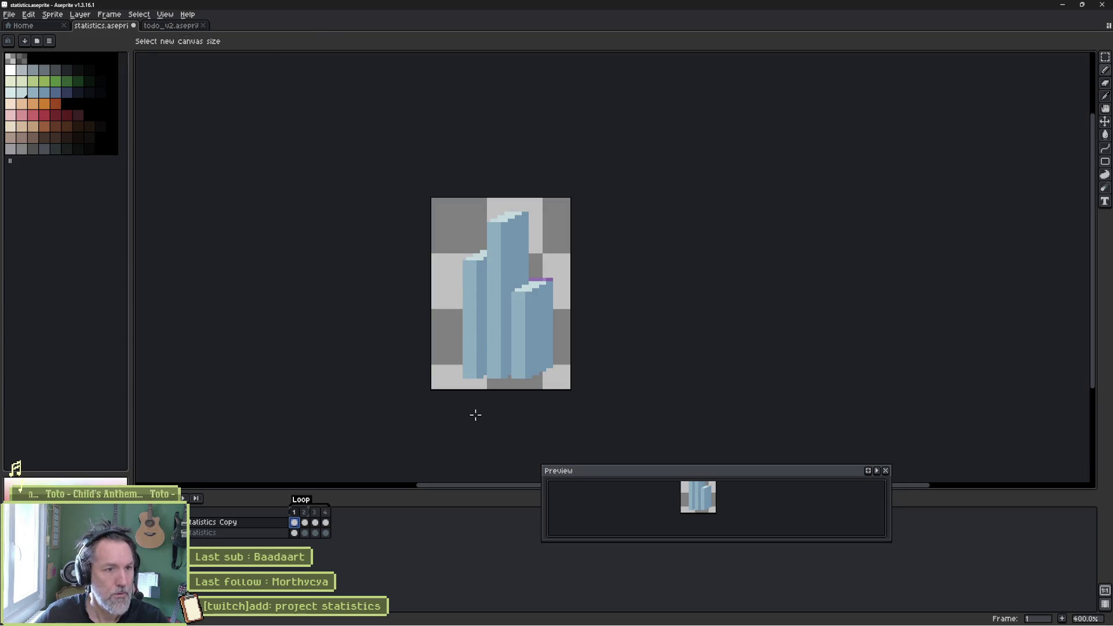
# - Outline the bars in black from the palette, applying the Outline effect twice for thickness
pyautogui.hotkey('shift', 'o')
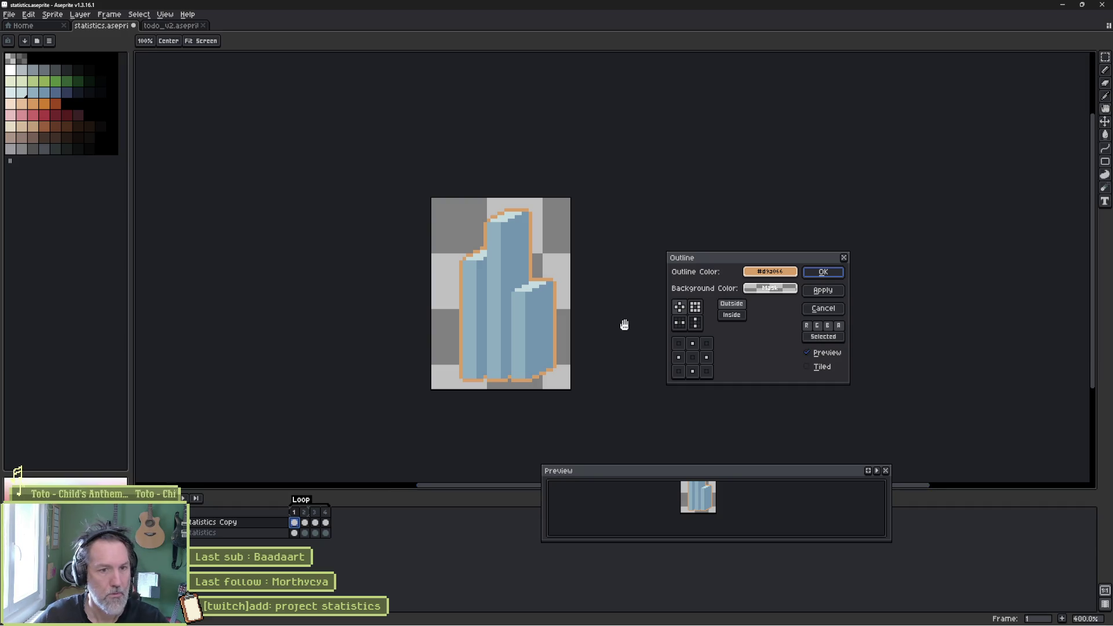
pyautogui.click(770, 272)
pyautogui.click(760, 291)
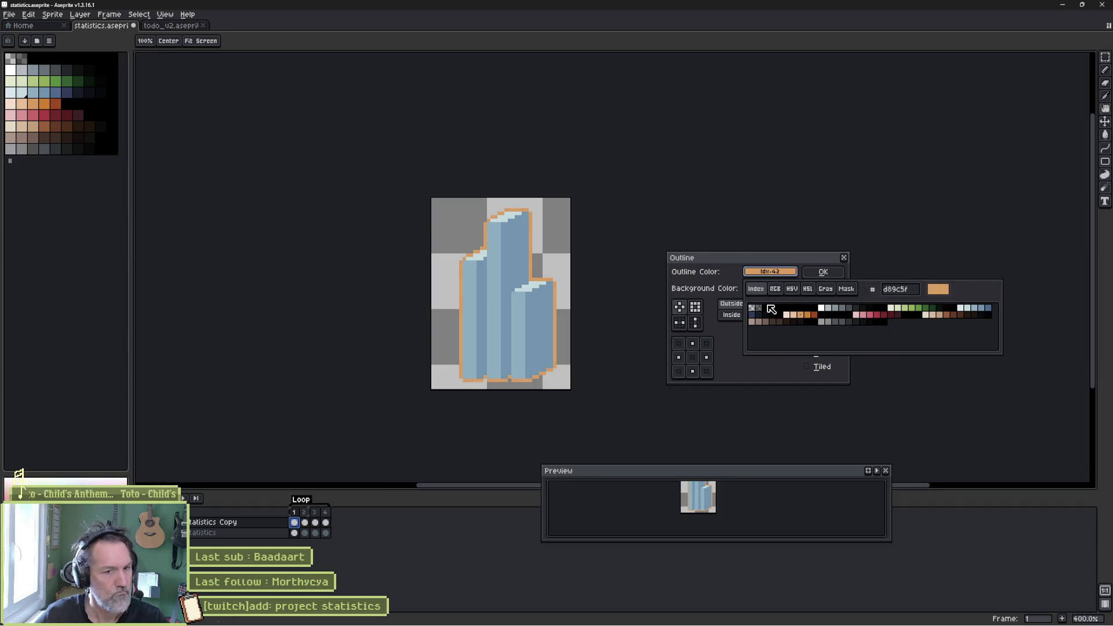
pyautogui.click(752, 307)
pyautogui.click(820, 268)
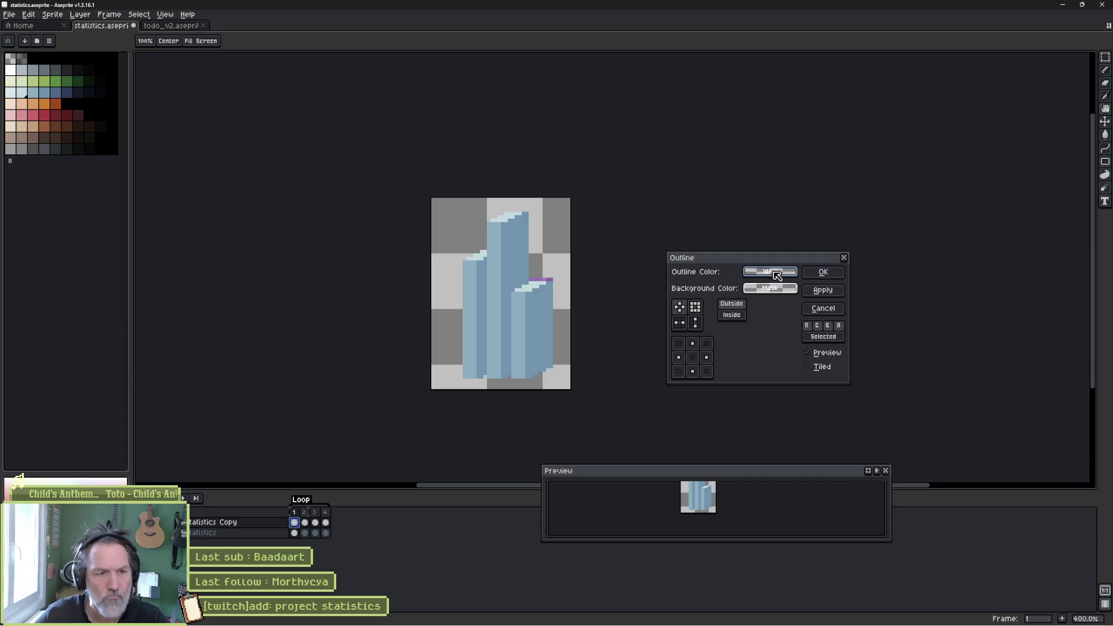
pyautogui.click(793, 277)
pyautogui.click(773, 314)
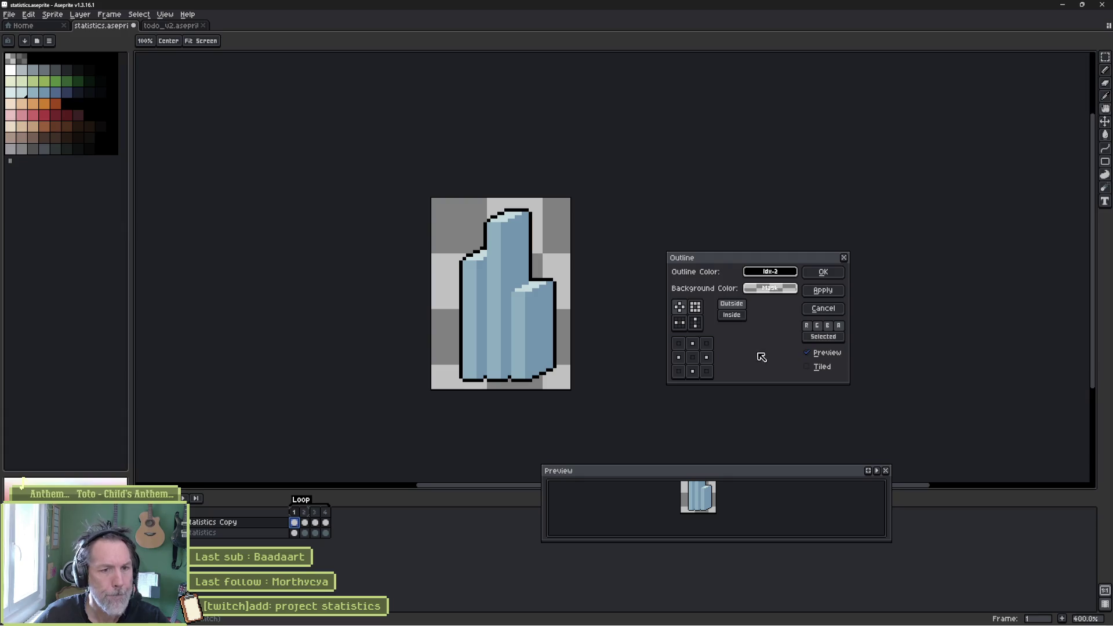
pyautogui.click(826, 293)
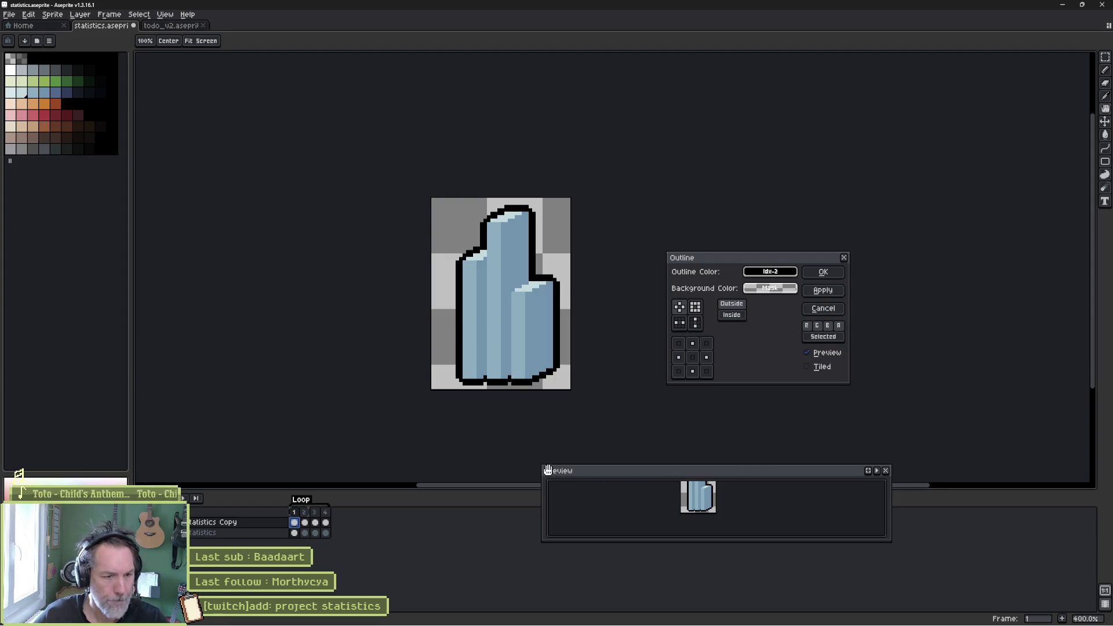
pyautogui.moveTo(560, 467); pyautogui.dragTo(595, 462)
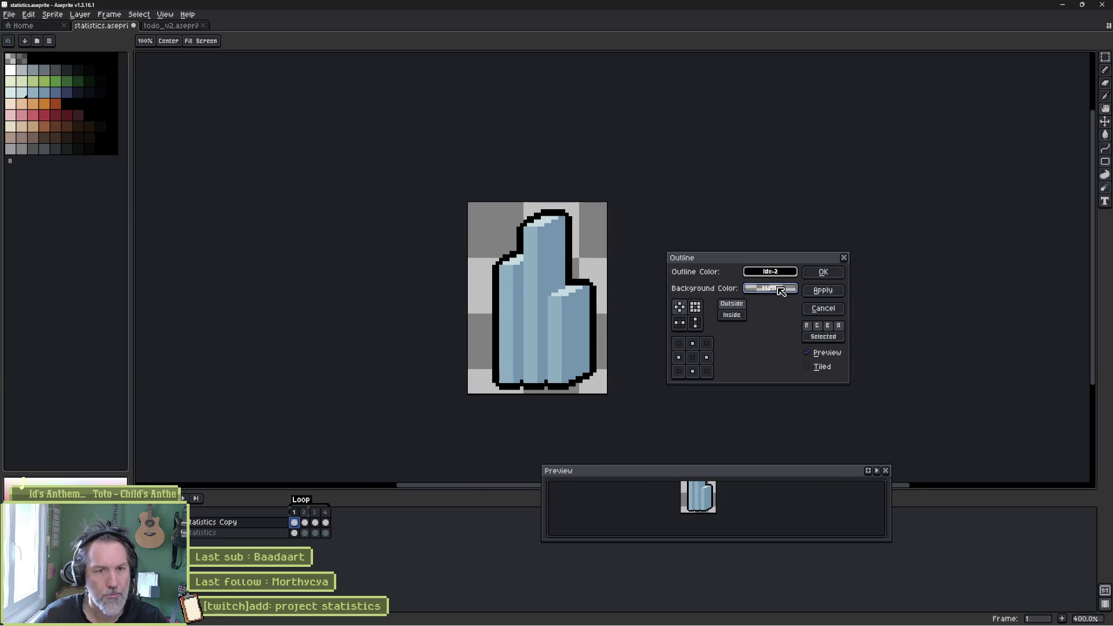
pyautogui.click(824, 273)
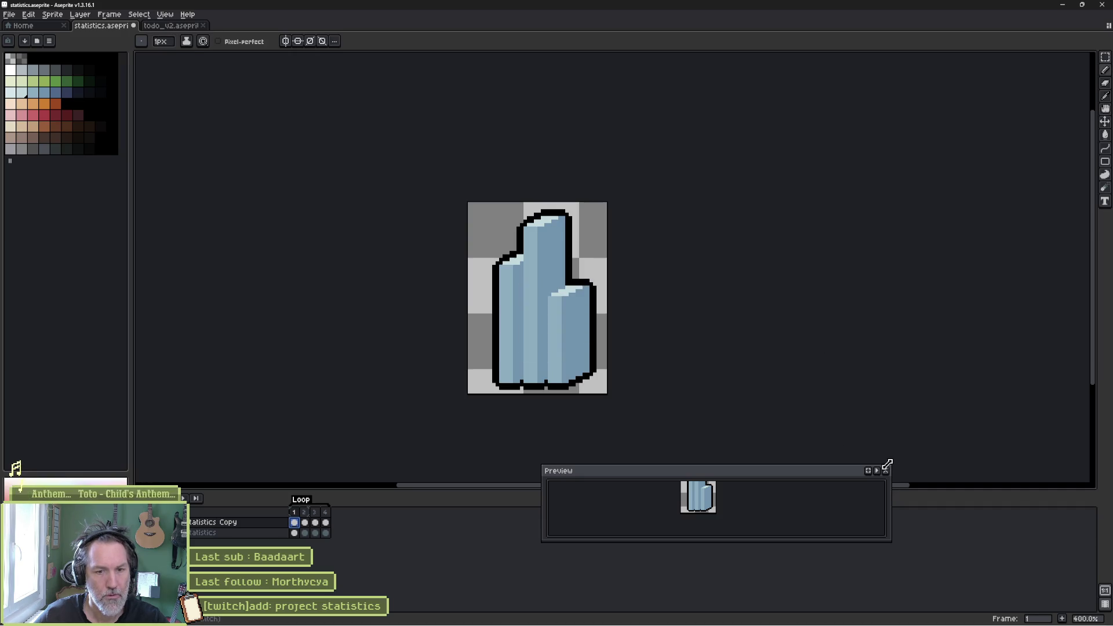
# - Shrink the preview window, park it beside the timeline, and delete the outlined statistics Copy layer
pyautogui.moveTo(890, 465); pyautogui.dragTo(771, 405)
pyautogui.moveTo(693, 477); pyautogui.dragTo(562, 423)
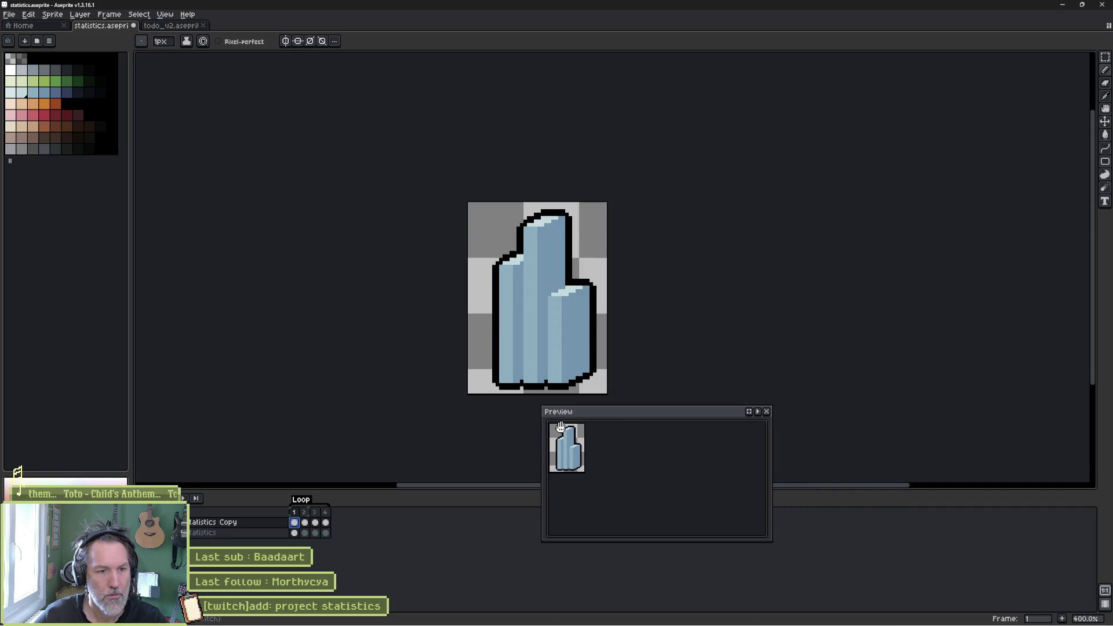
pyautogui.moveTo(768, 541); pyautogui.dragTo(588, 476)
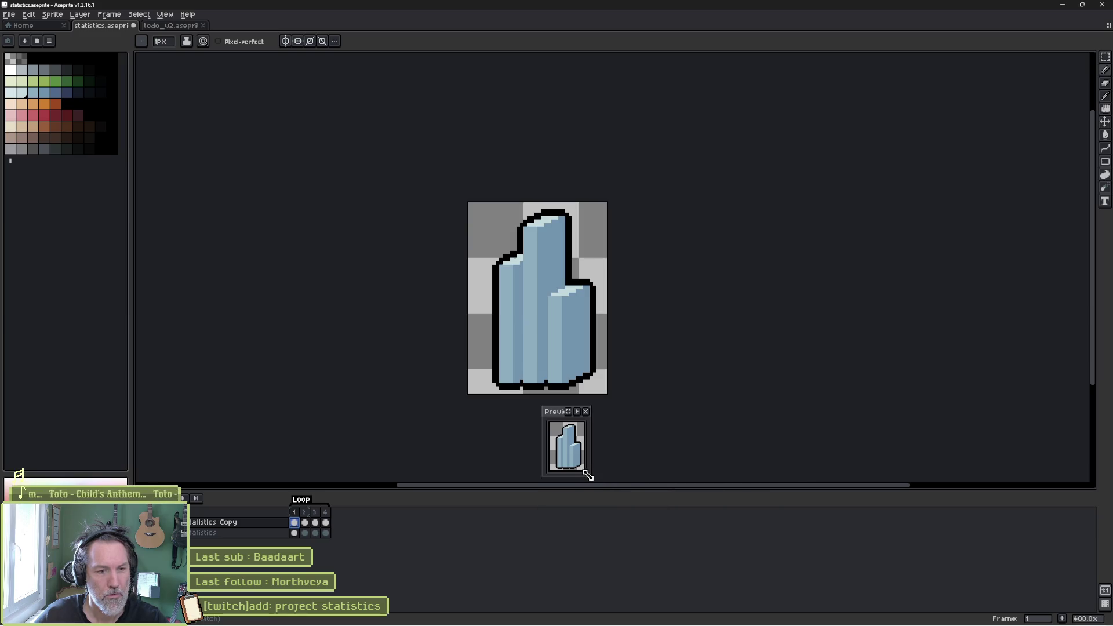
pyautogui.moveTo(559, 416)
pyautogui.mouseDown()
pyautogui.moveTo(582, 427)
pyautogui.moveTo(307, 397)
pyautogui.moveTo(307, 476)
pyautogui.moveTo(216, 496)
pyautogui.moveTo(189, 486)
pyautogui.moveTo(203, 484)
pyautogui.mouseUp()
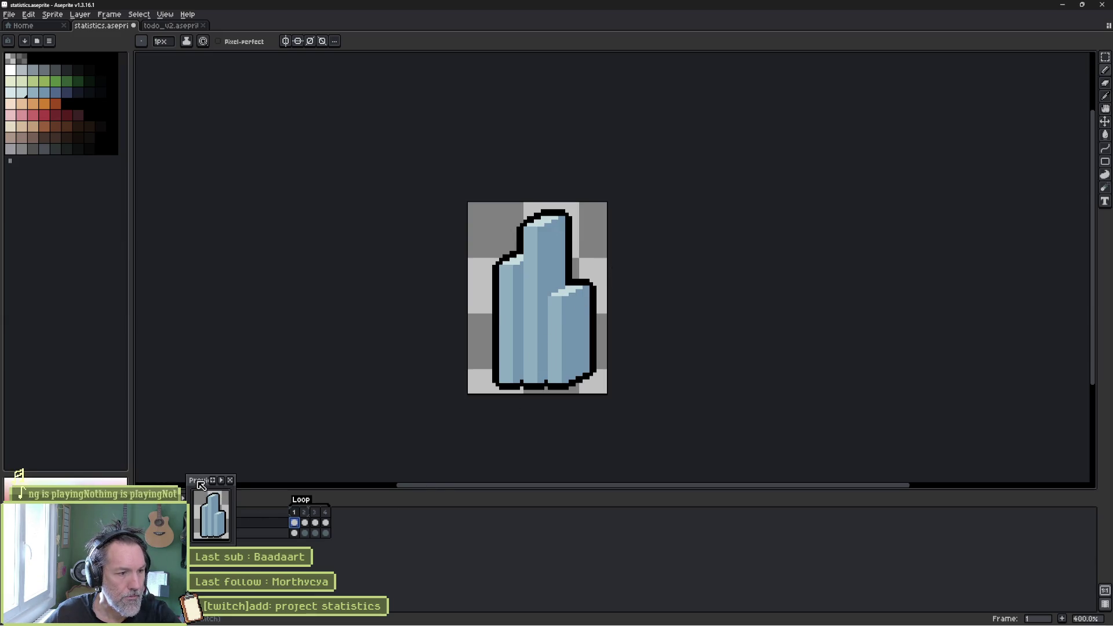
pyautogui.moveTo(200, 485); pyautogui.dragTo(440, 497)
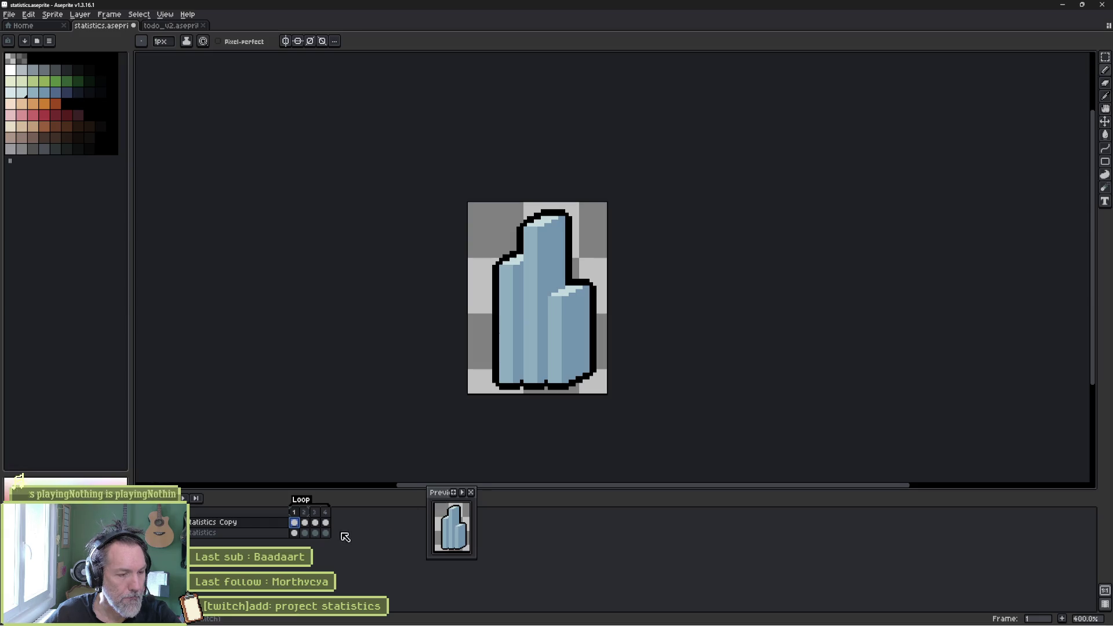
pyautogui.press('Delete')
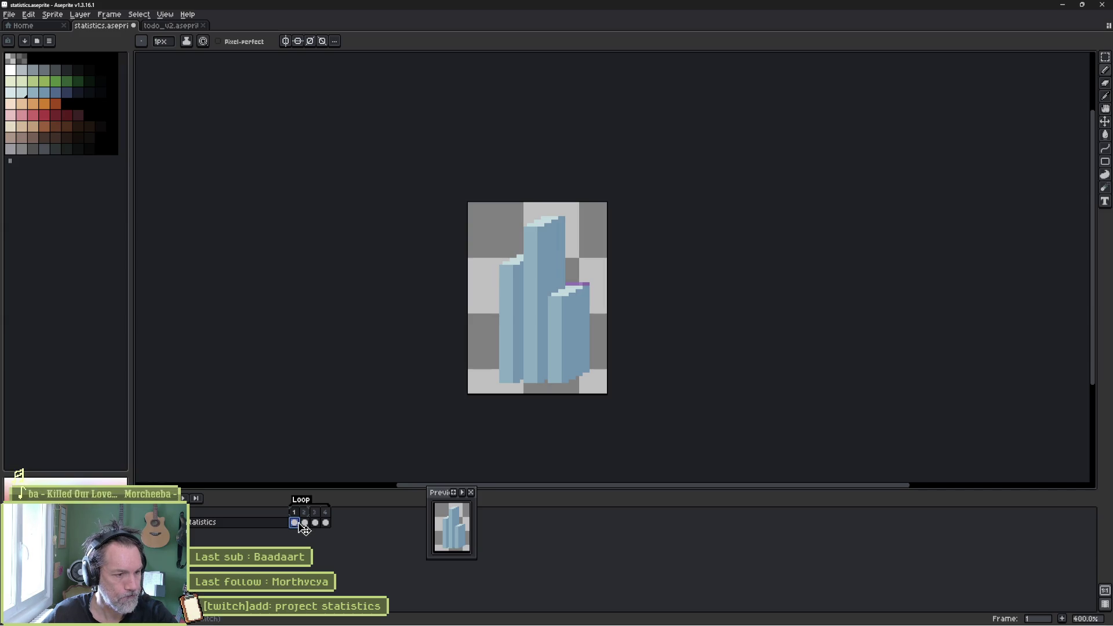
# - On frames 1 and 2, select the upper rows and move them down 3 pixels
pyautogui.scroll(2, 592, 334)
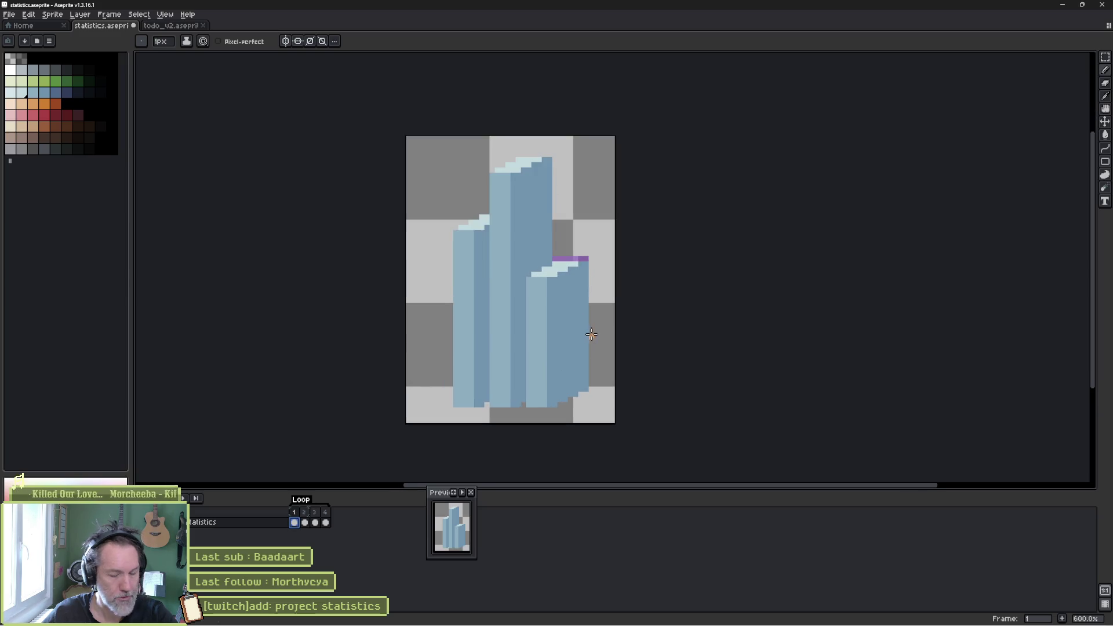
pyautogui.press('m')
pyautogui.moveTo(407, 137)
pyautogui.mouseDown()
pyautogui.moveTo(592, 260)
pyautogui.moveTo(616, 291)
pyautogui.moveTo(617, 320)
pyautogui.mouseUp()
pyautogui.moveTo(570, 287); pyautogui.dragTo(569, 345)
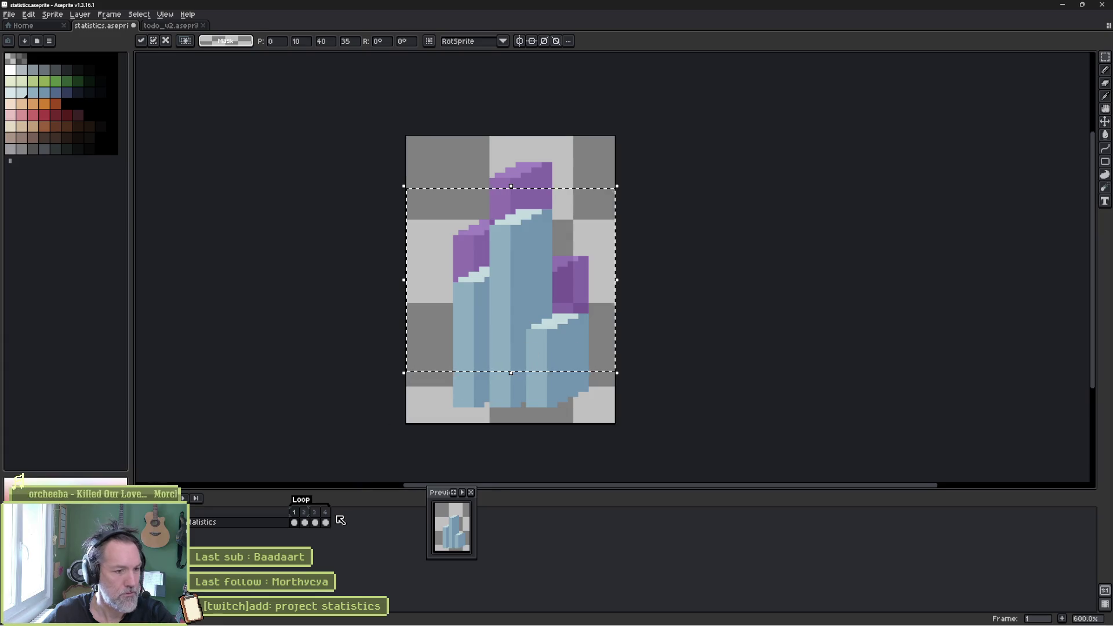
pyautogui.press('.')
pyautogui.press('u')
pyautogui.moveTo(397, 149)
pyautogui.mouseDown()
pyautogui.moveTo(611, 317)
pyautogui.moveTo(628, 325)
pyautogui.moveTo(626, 314)
pyautogui.moveTo(617, 325)
pyautogui.mouseUp()
pyautogui.moveTo(544, 273); pyautogui.dragTo(552, 326)
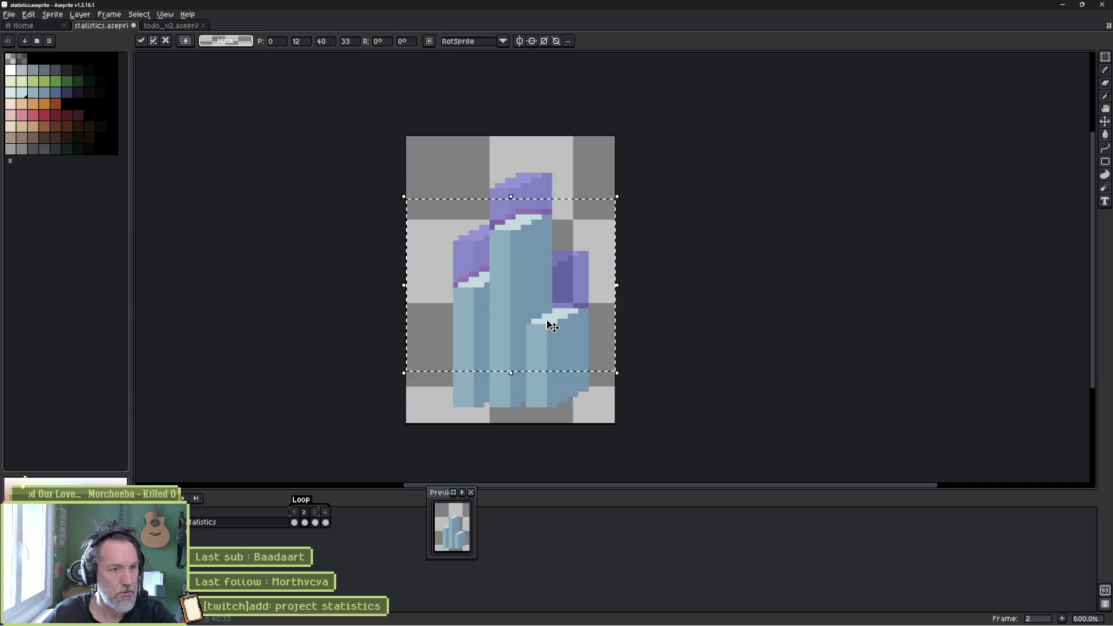
# - Lower the top rows 1 pixel on frame 3 and 3 pixels on frame 4, then open Canvas Size
pyautogui.click(314, 522)
pyautogui.moveTo(409, 139)
pyautogui.mouseDown()
pyautogui.moveTo(620, 286)
pyautogui.moveTo(636, 310)
pyautogui.mouseUp()
pyautogui.moveTo(547, 276)
pyautogui.mouseDown()
pyautogui.moveTo(547, 311)
pyautogui.moveTo(540, 230)
pyautogui.moveTo(537, 278)
pyautogui.mouseUp()
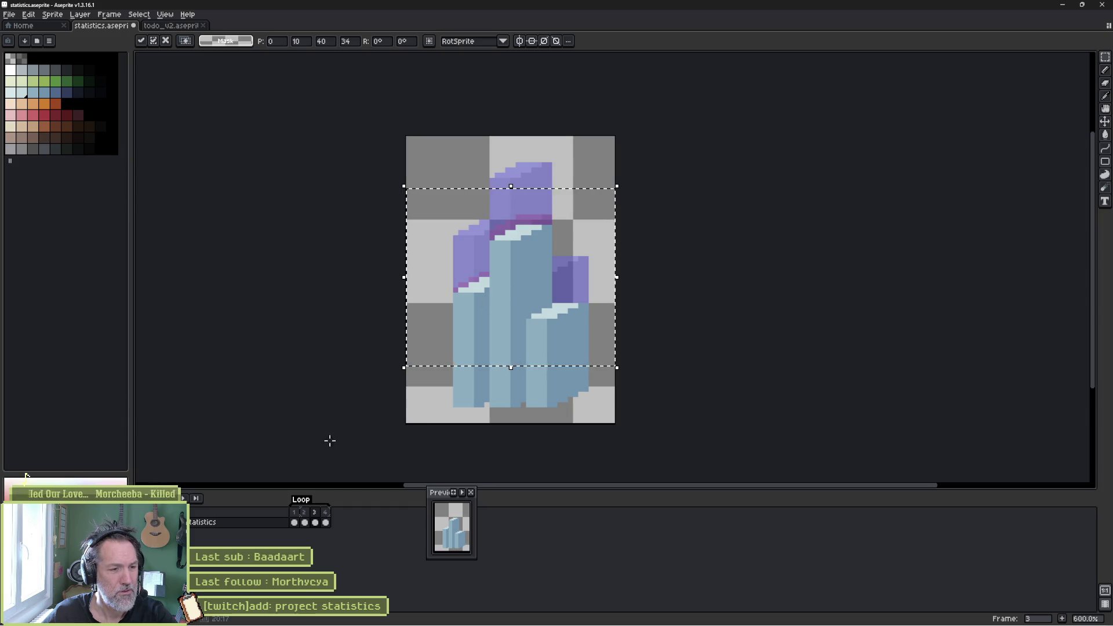
pyautogui.hotkey('ctrl', 'd')
pyautogui.moveTo(305, 522); pyautogui.dragTo(313, 521)
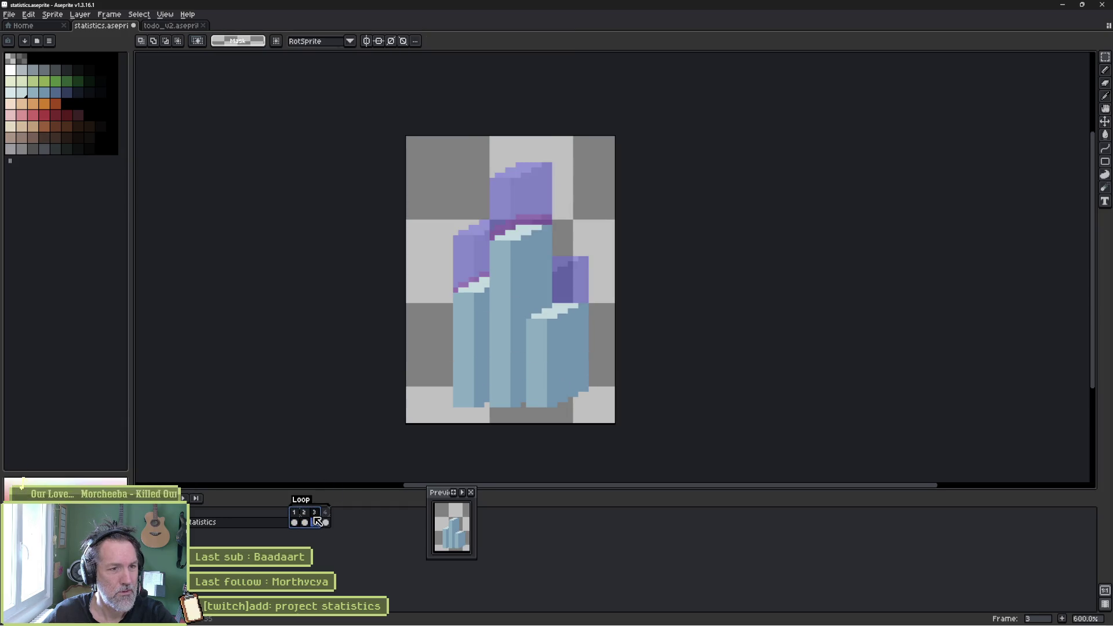
pyautogui.click(325, 522)
pyautogui.moveTo(408, 137)
pyautogui.mouseDown()
pyautogui.moveTo(632, 308)
pyautogui.moveTo(618, 316)
pyautogui.mouseUp()
pyautogui.click(525, 284)
pyautogui.moveTo(527, 286); pyautogui.dragTo(528, 333)
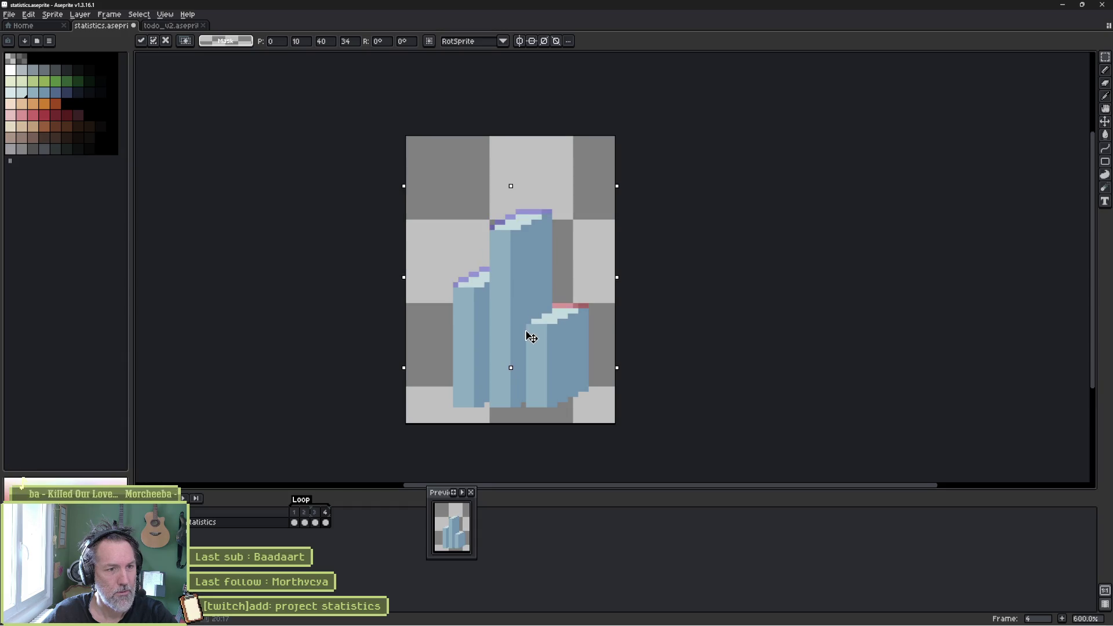
pyautogui.press('Return')
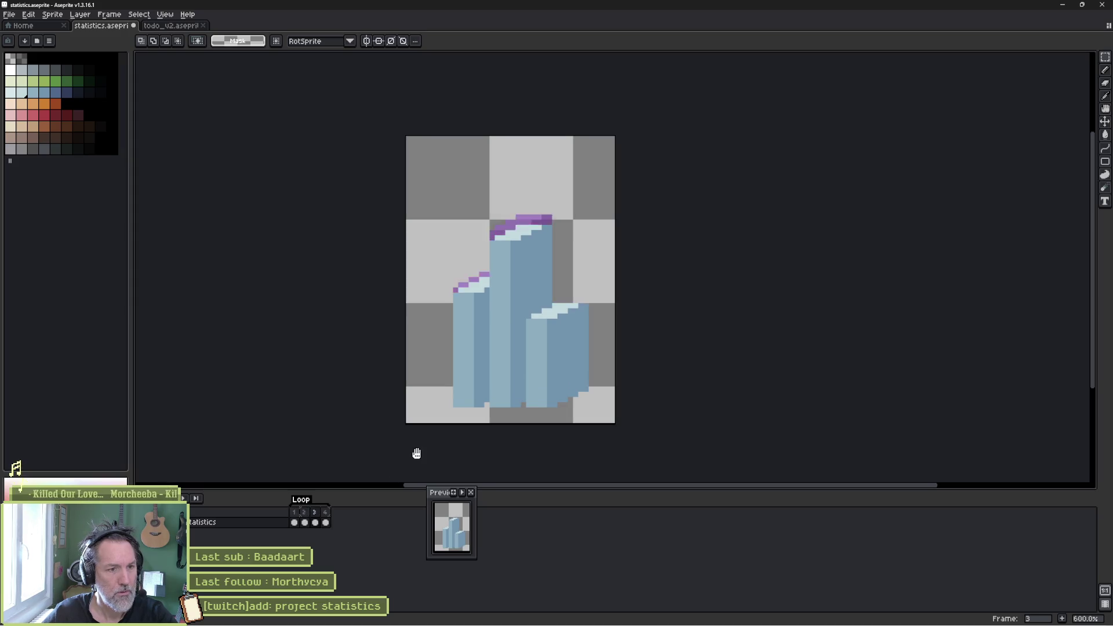
pyautogui.hotkey('ctrl', 'alt', 'c')
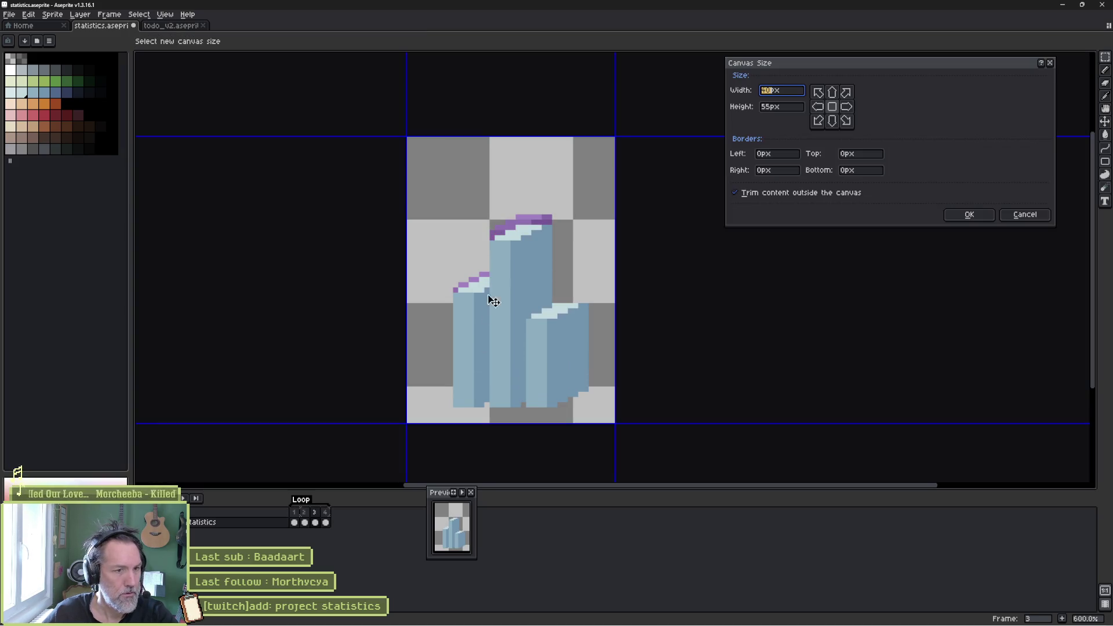
# - Crop the canvas to 34×43 px by trimming Top -12, Left -5 and Right -1
pyautogui.moveTo(510, 137); pyautogui.dragTo(512, 205)
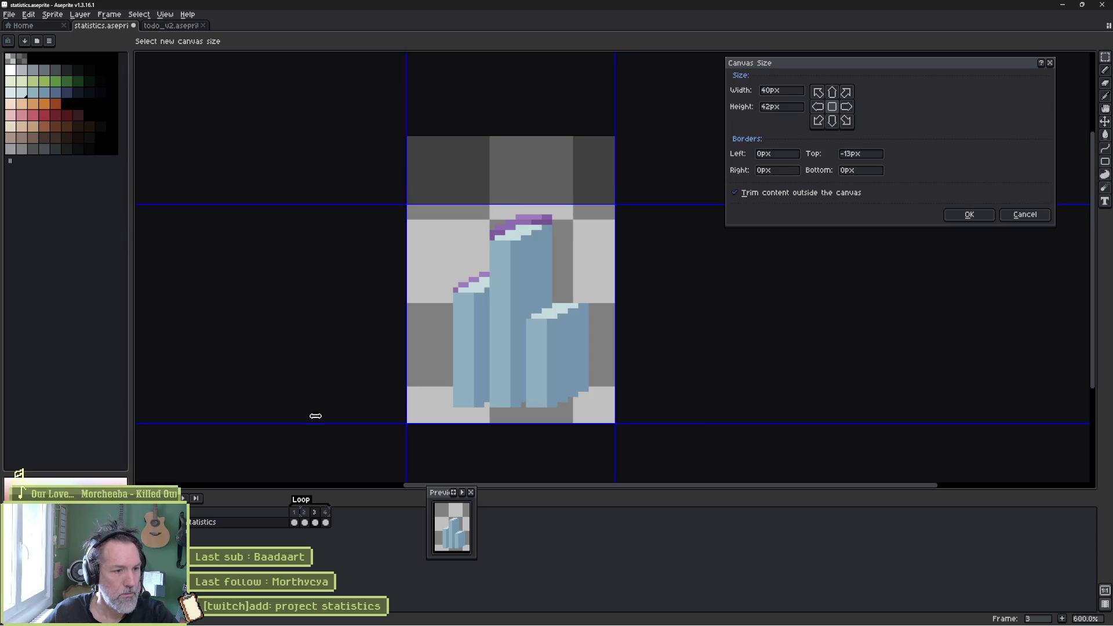
pyautogui.moveTo(406, 383)
pyautogui.mouseDown()
pyautogui.moveTo(437, 377)
pyautogui.moveTo(433, 367)
pyautogui.mouseUp()
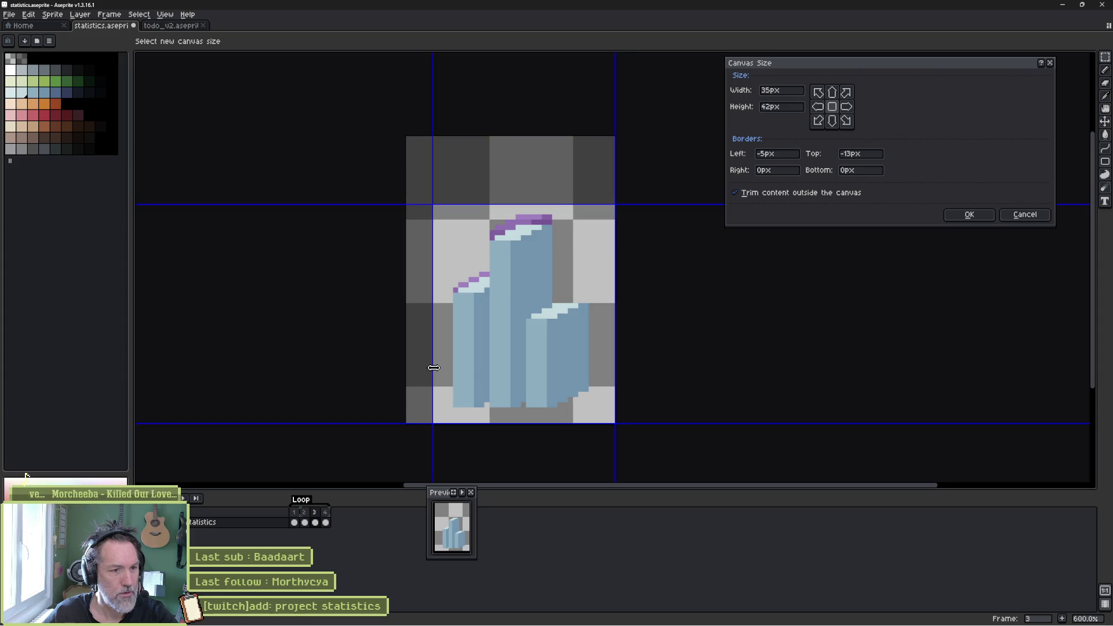
pyautogui.moveTo(609, 361); pyautogui.dragTo(603, 361)
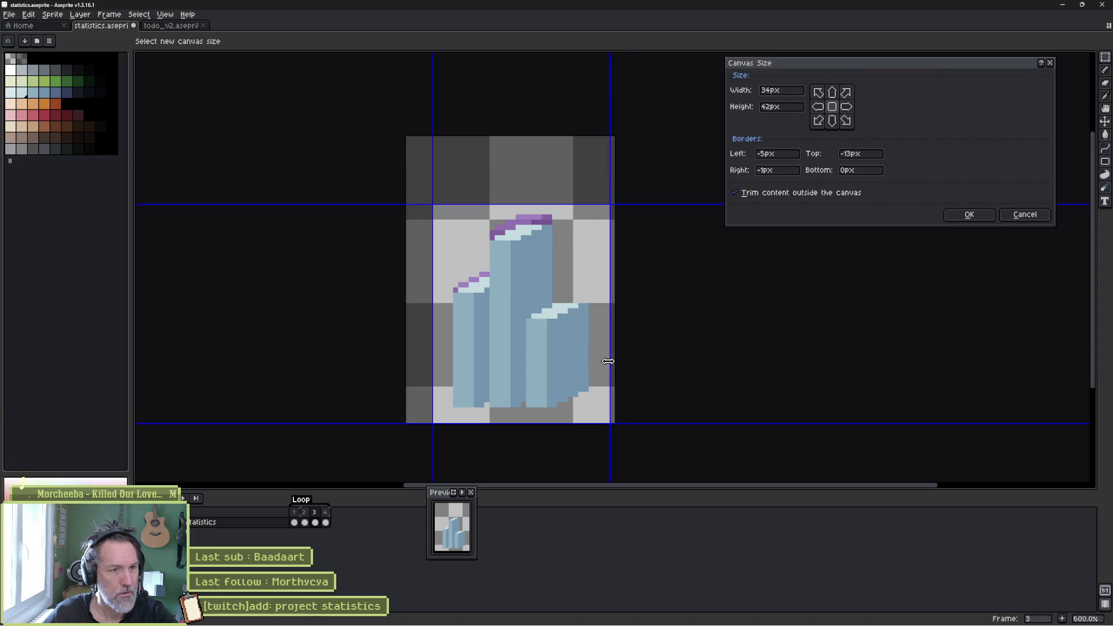
pyautogui.moveTo(547, 206); pyautogui.dragTo(545, 208)
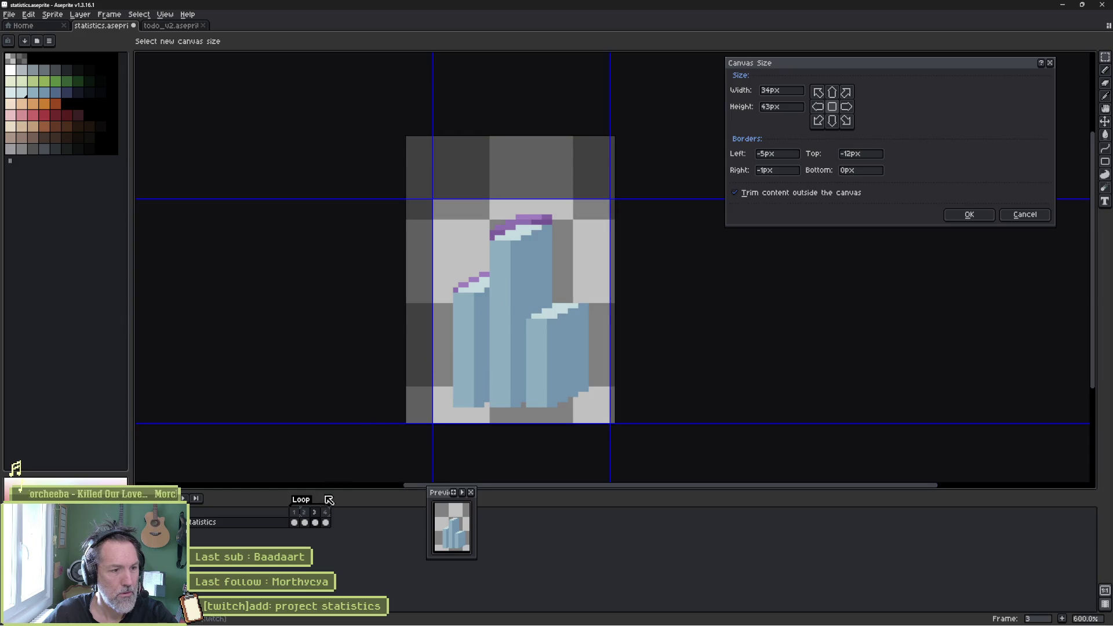
pyautogui.click(964, 214)
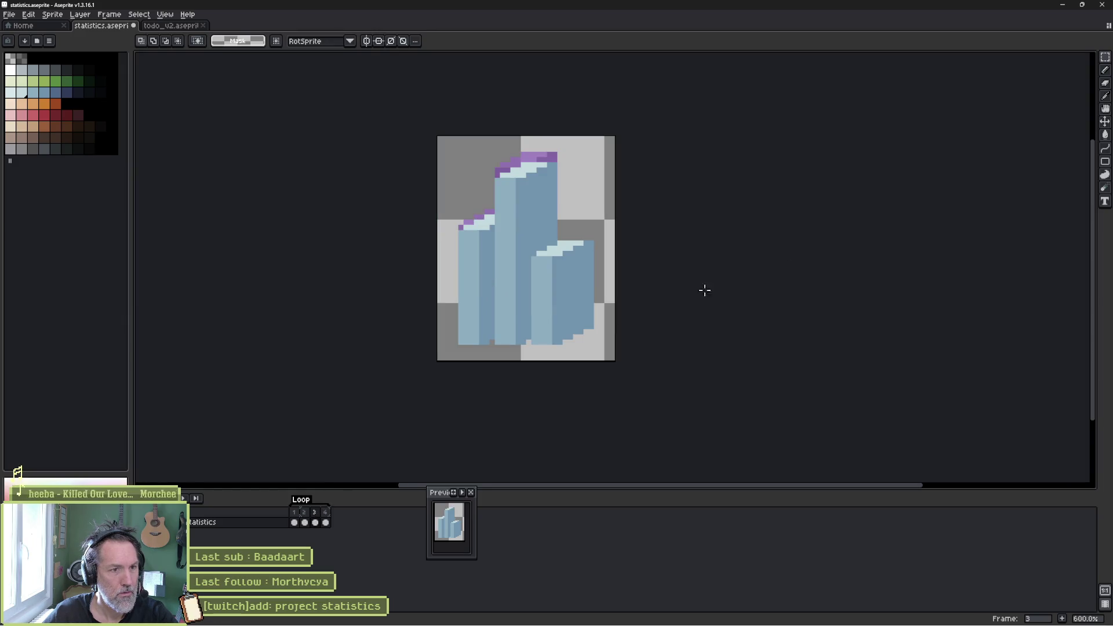
# - Return to frame 1 and recheck the canvas size settings, closing them unchanged
pyautogui.click(295, 513)
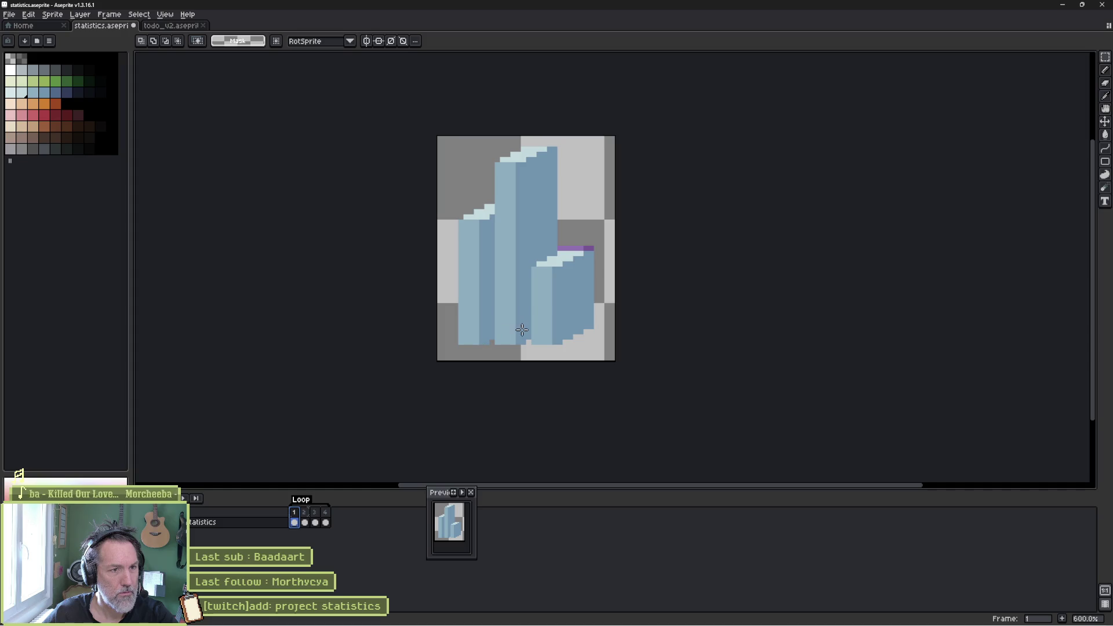
pyautogui.hotkey('ctrl', 'alt', 'c')
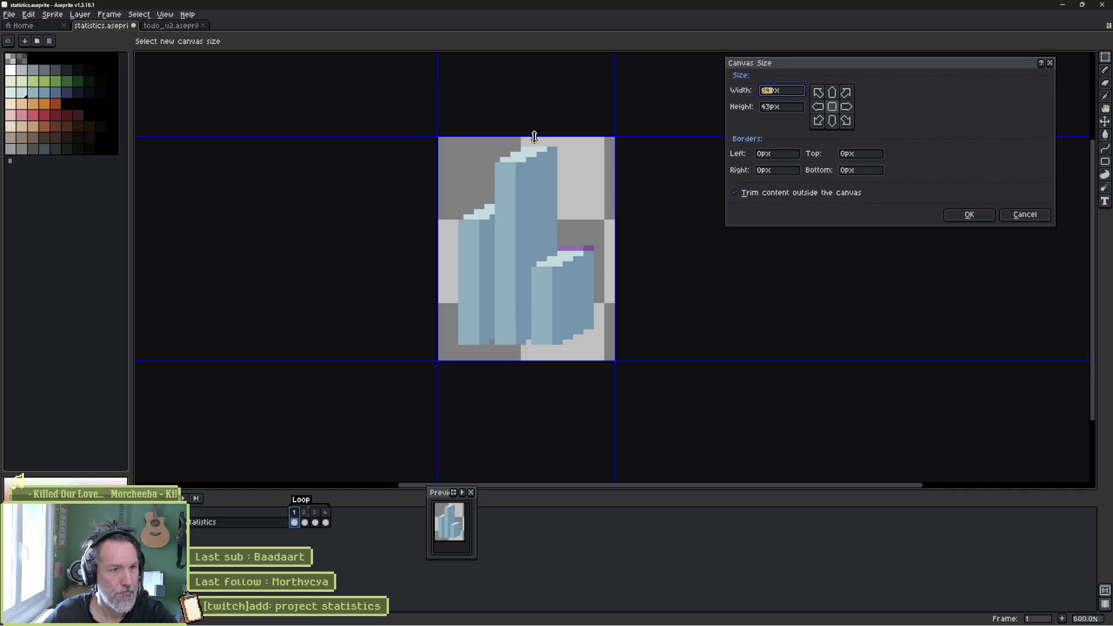
pyautogui.click(1025, 214)
# - Duplicate the statistics layer and give frame 1 of the copy a black outline
pyautogui.rightClick(233, 523)
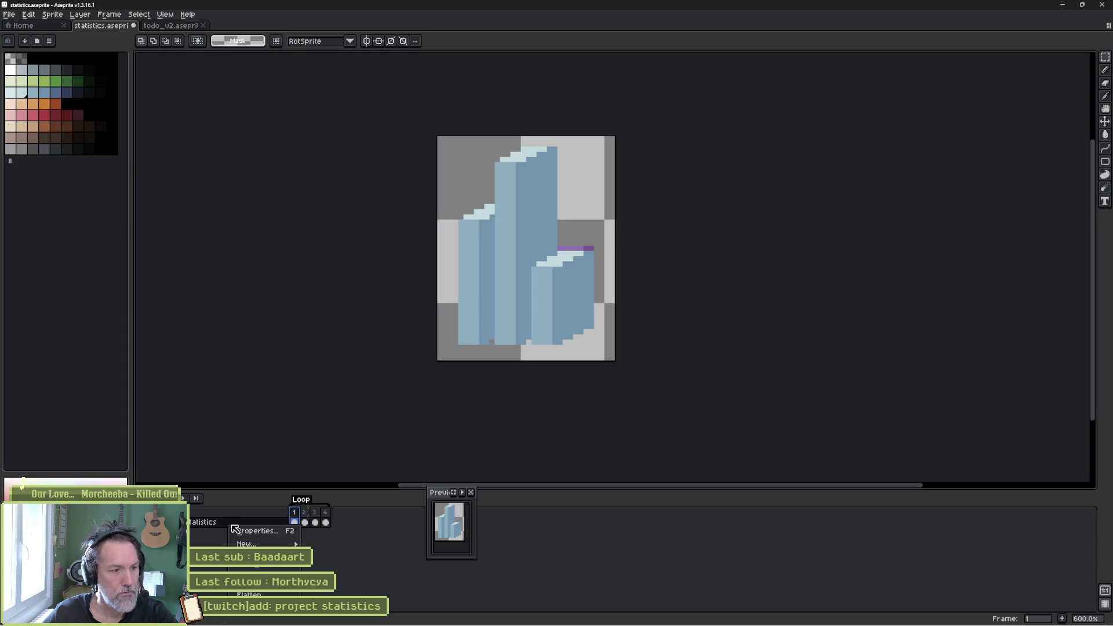
pyautogui.click(263, 565)
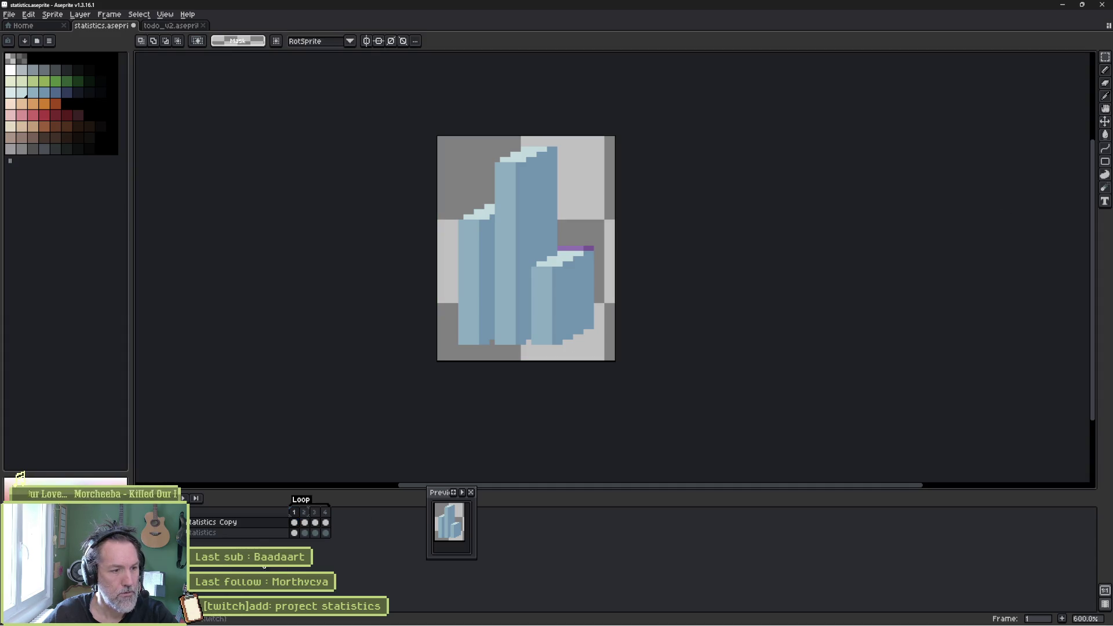
pyautogui.click(295, 521)
pyautogui.hotkey('shift', 'o')
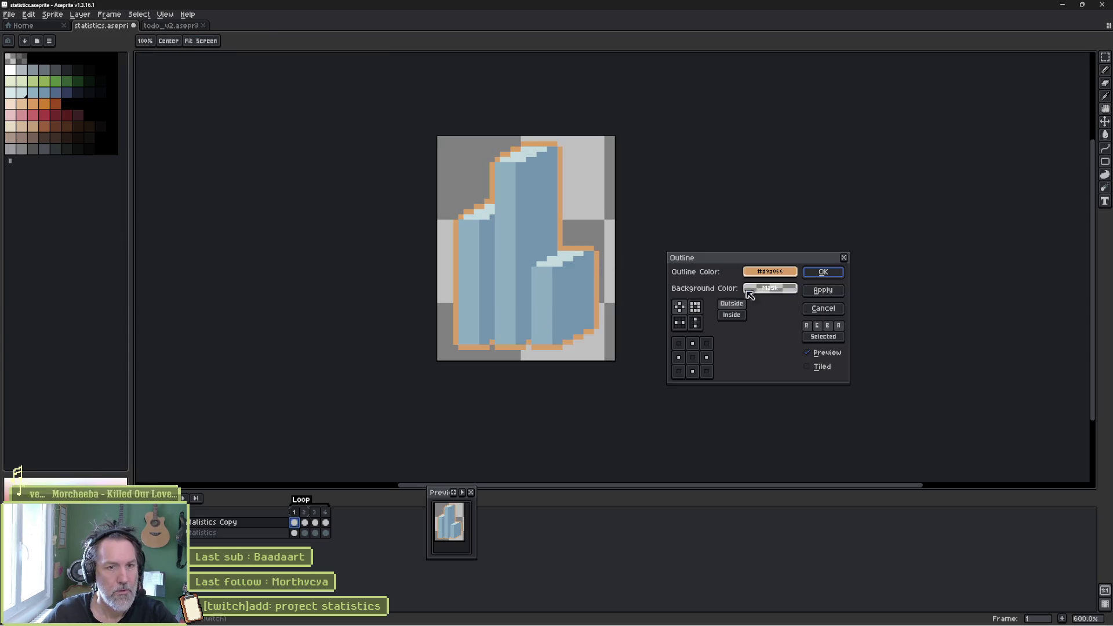
pyautogui.click(788, 273)
pyautogui.click(756, 288)
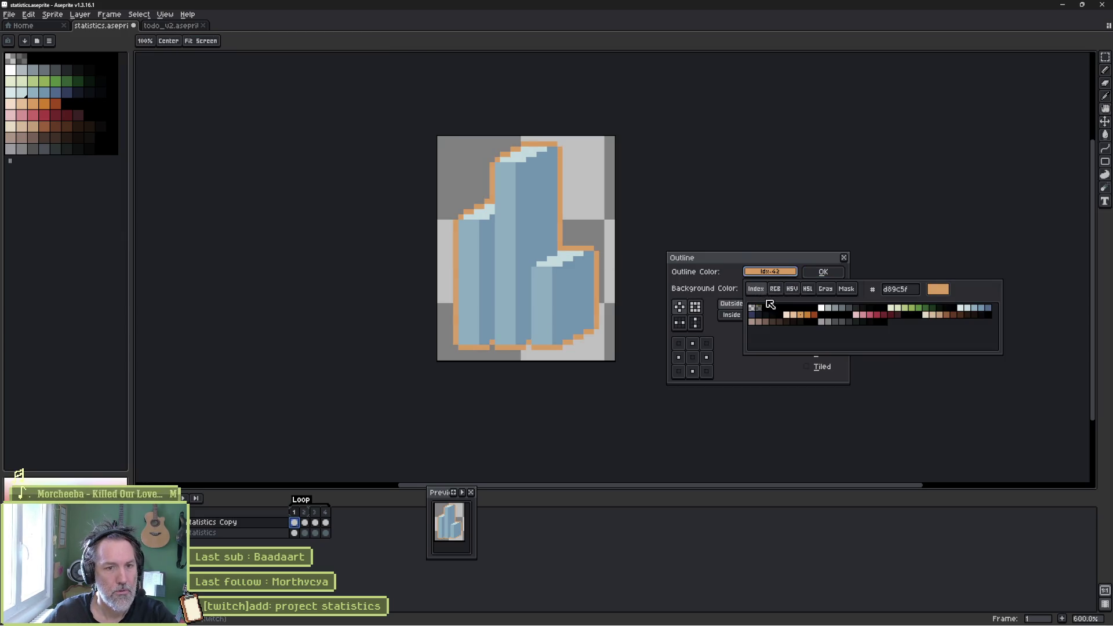
pyautogui.click(766, 308)
pyautogui.click(823, 290)
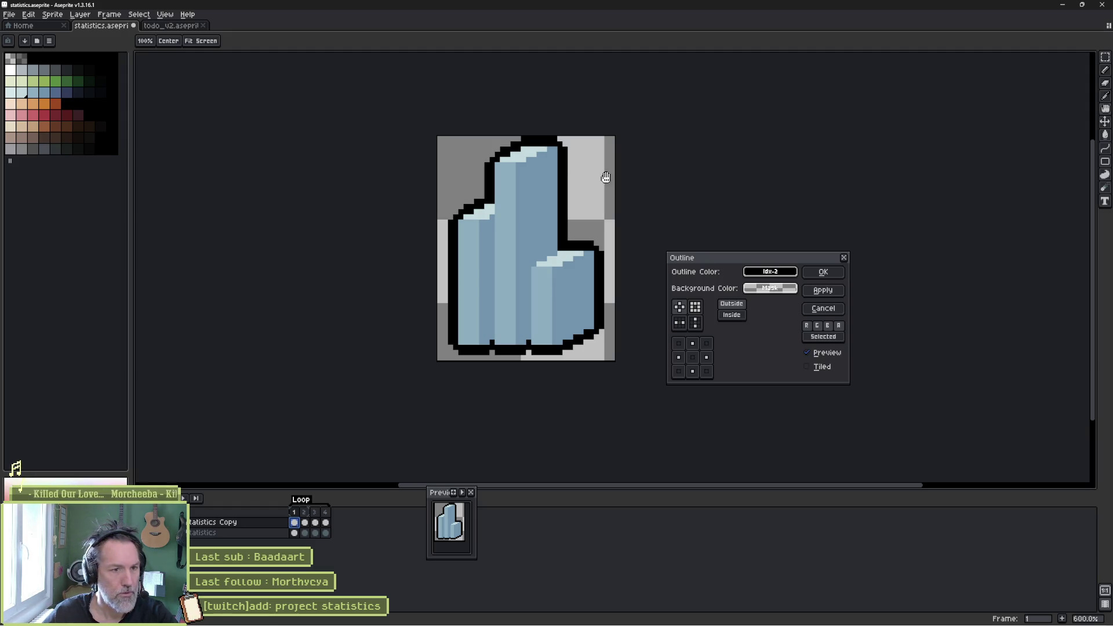
pyautogui.click(823, 273)
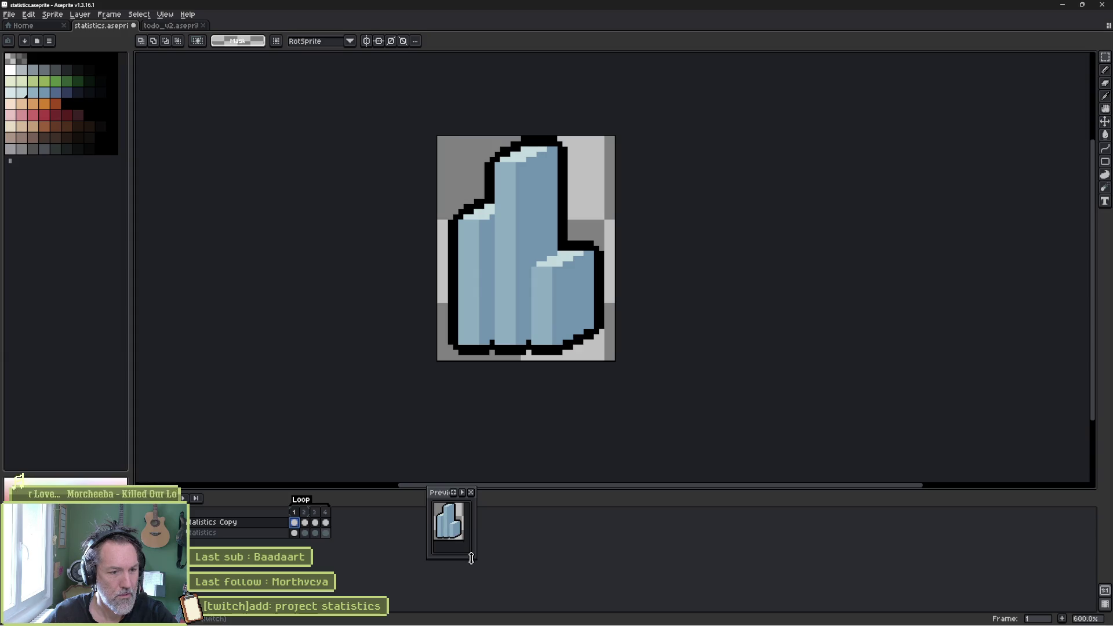
# - Shrink the animation preview panel, move it aside, and go to frame 2
pyautogui.moveTo(473, 556); pyautogui.dragTo(470, 544)
pyautogui.moveTo(435, 494); pyautogui.dragTo(197, 501)
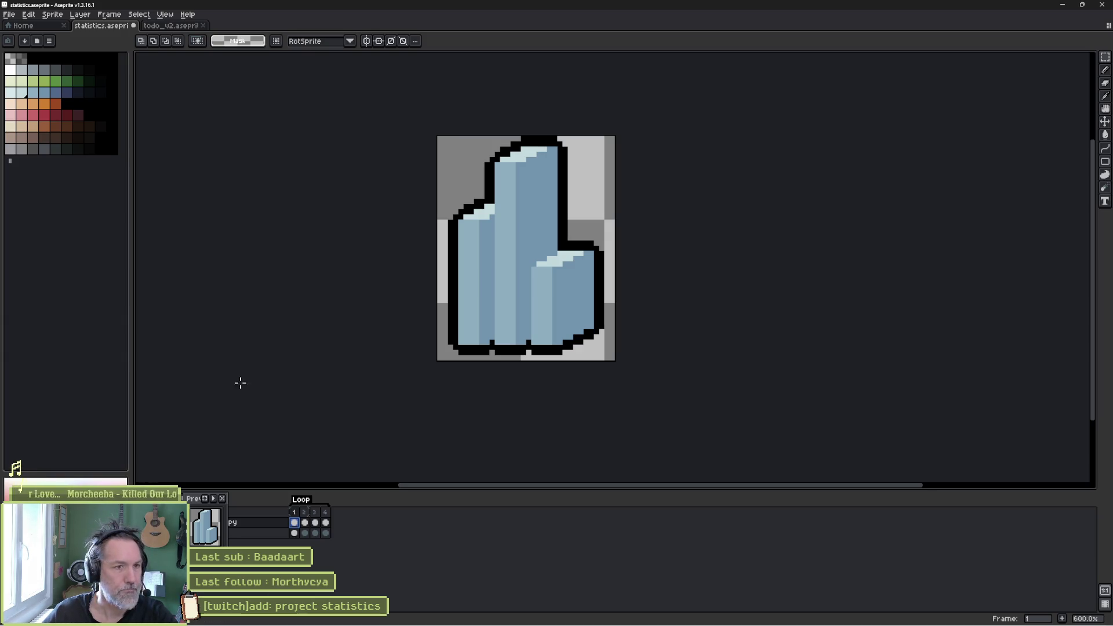
pyautogui.click(304, 524)
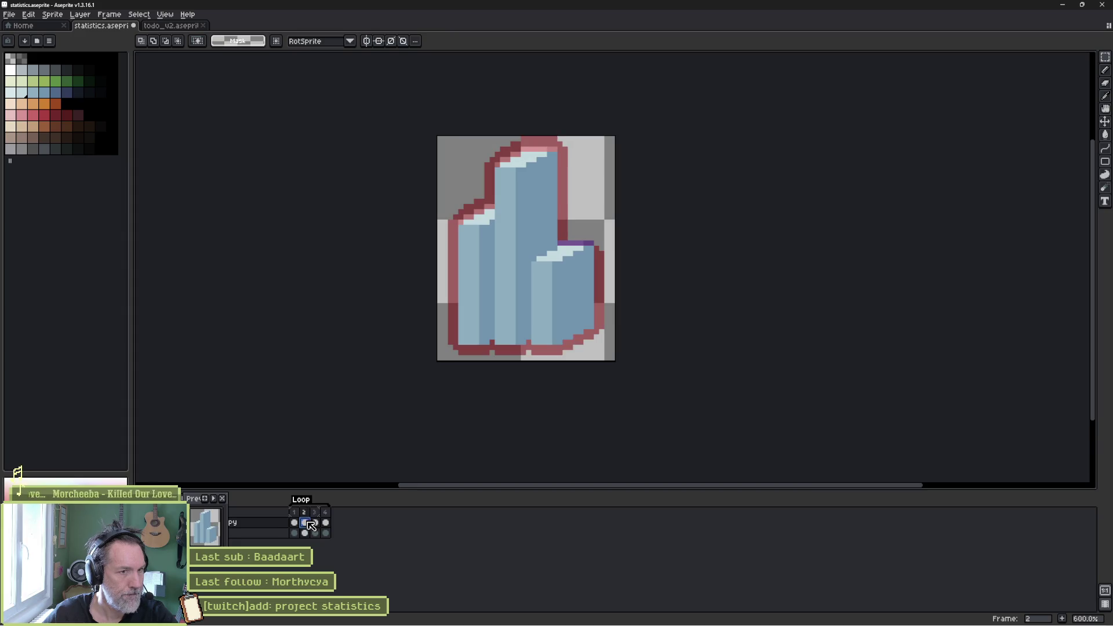
# - Apply a black palette outline to frame 2 of the statistics Copy layer
pyautogui.hotkey('shift', 'o')
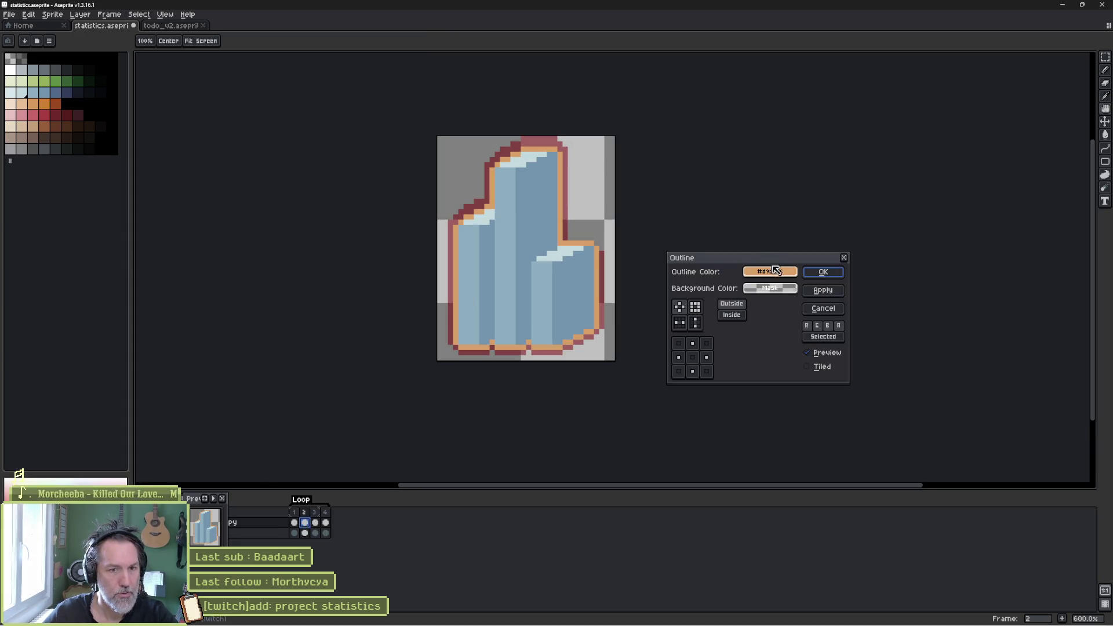
pyautogui.click(771, 272)
pyautogui.click(757, 289)
pyautogui.click(765, 312)
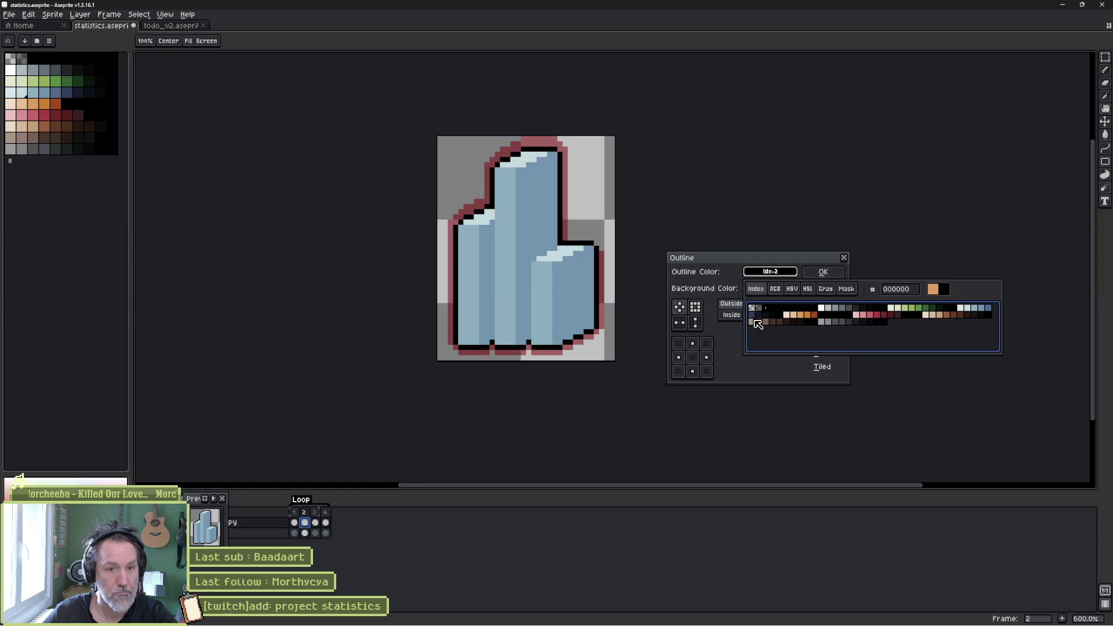
pyautogui.click(833, 296)
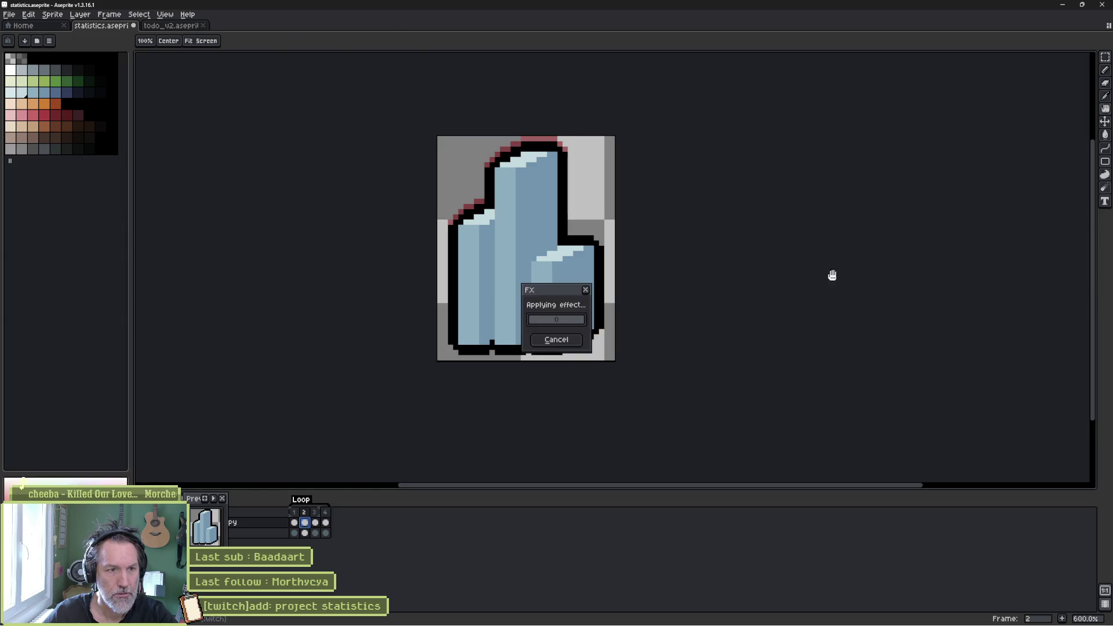
# - Make black the drawing colour and use it to outline frame 3
pyautogui.click(316, 524)
pyautogui.hotkey('shift', 'o')
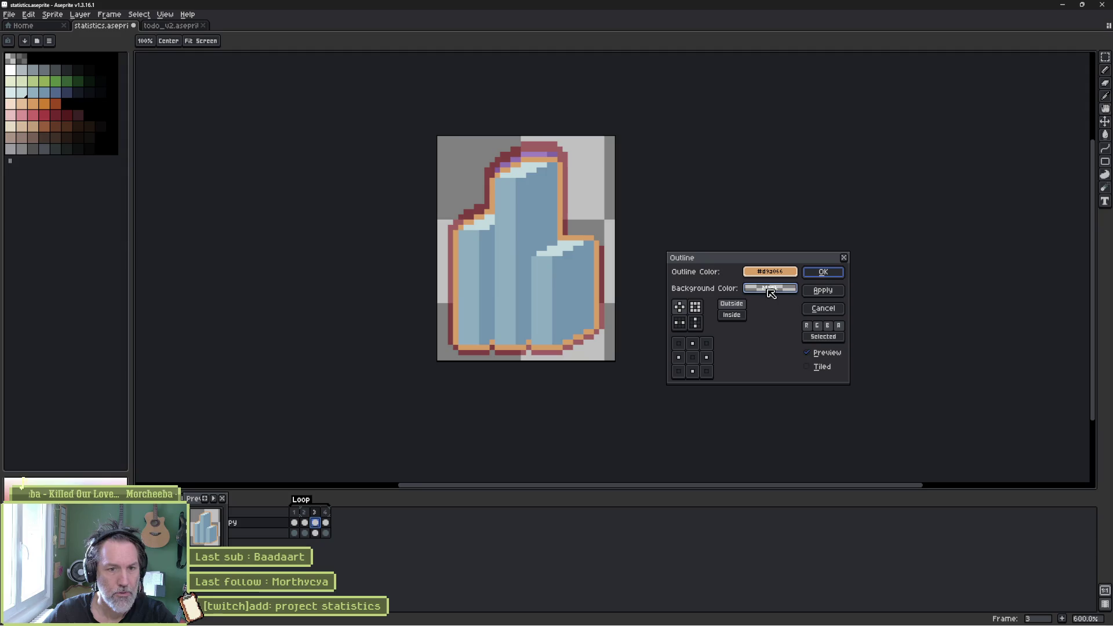
pyautogui.click(822, 309)
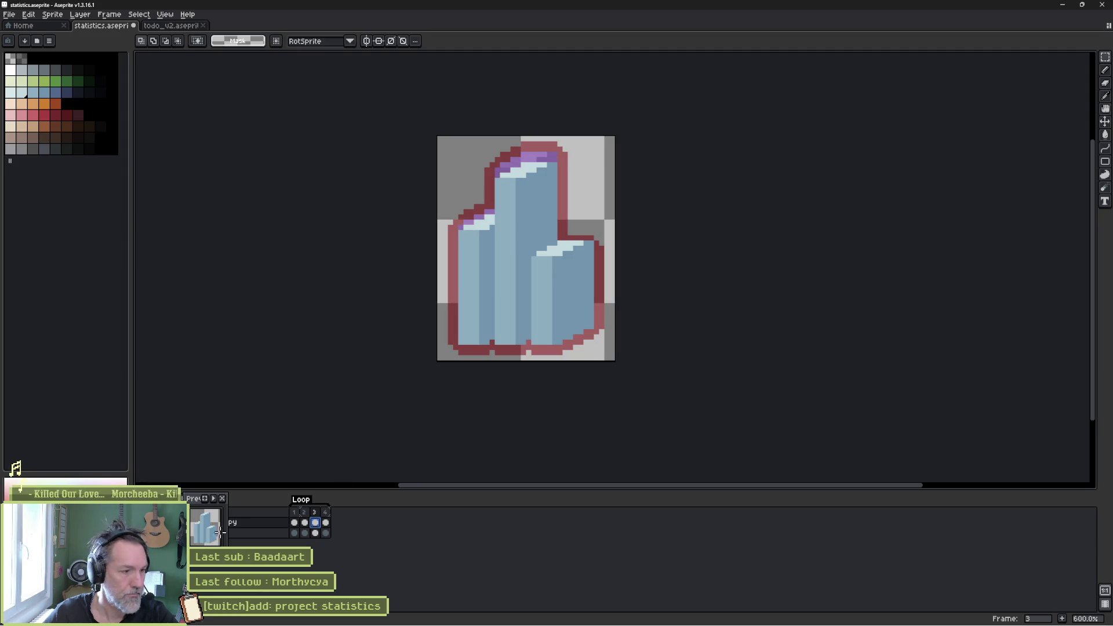
pyautogui.click(32, 58)
pyautogui.hotkey('shift', 'o')
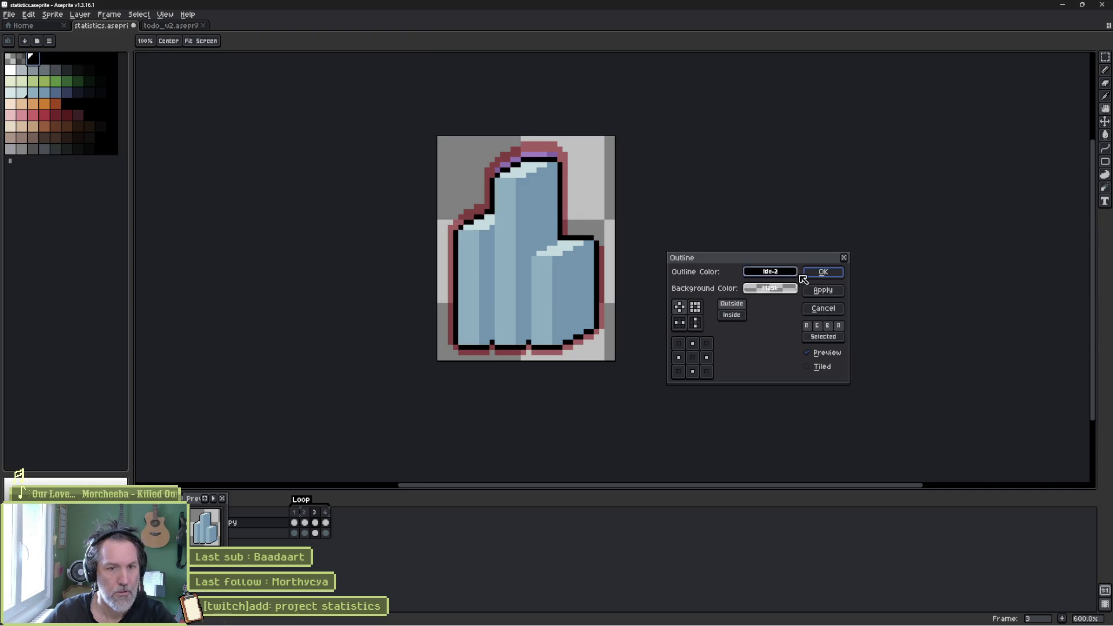
pyautogui.click(822, 287)
# - Outline frame 4 in black and play the animation to check all four frames
pyautogui.click(325, 522)
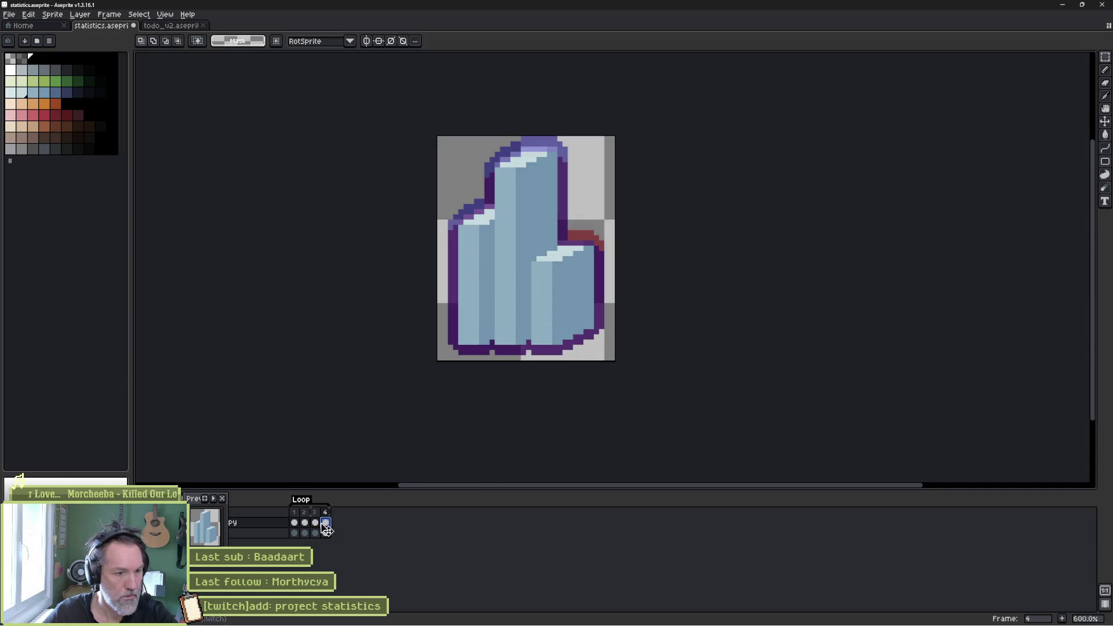
pyautogui.hotkey('shift', 'o')
pyautogui.click(823, 272)
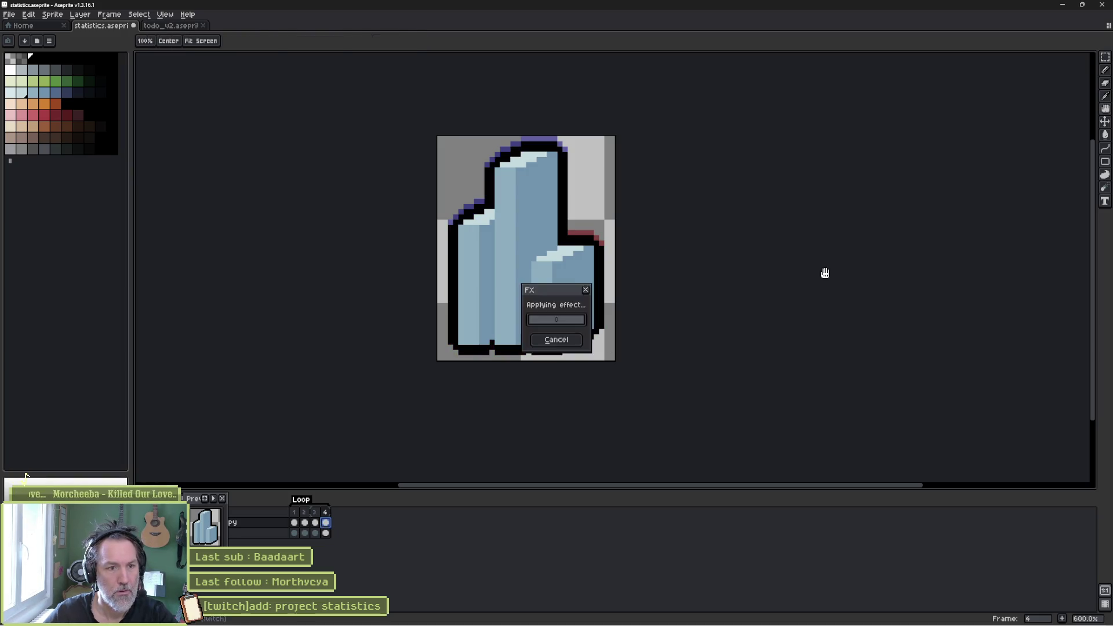
pyautogui.press('Return')
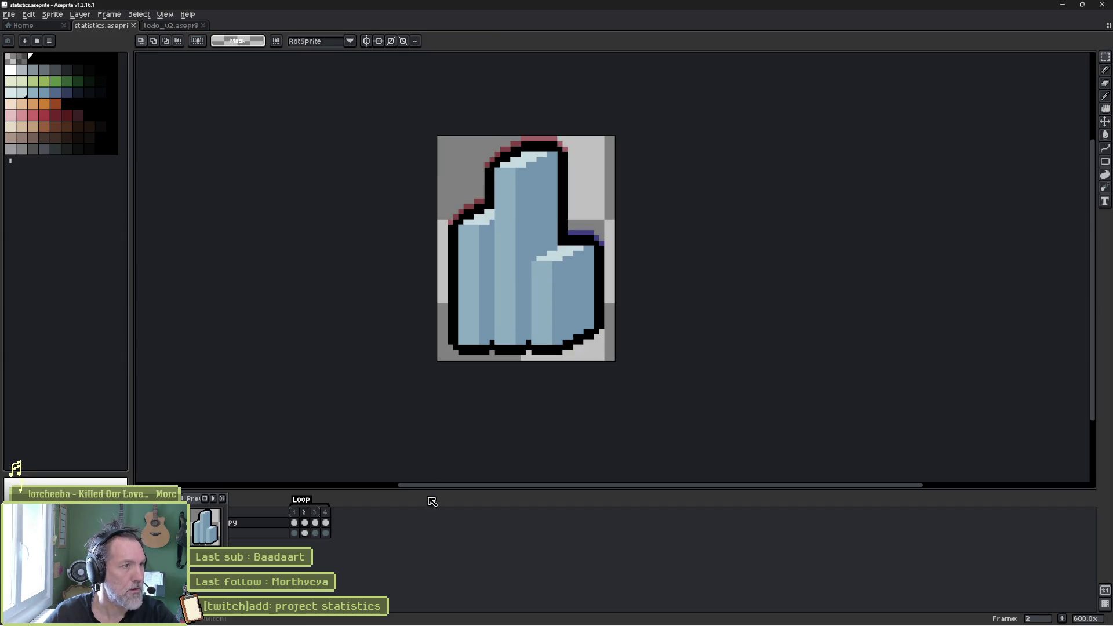
pyautogui.click(8, 14)
# - Re-export the animation over statistics.gif, then minimize Aseprite and the image search window
pyautogui.moveTo(75, 101)
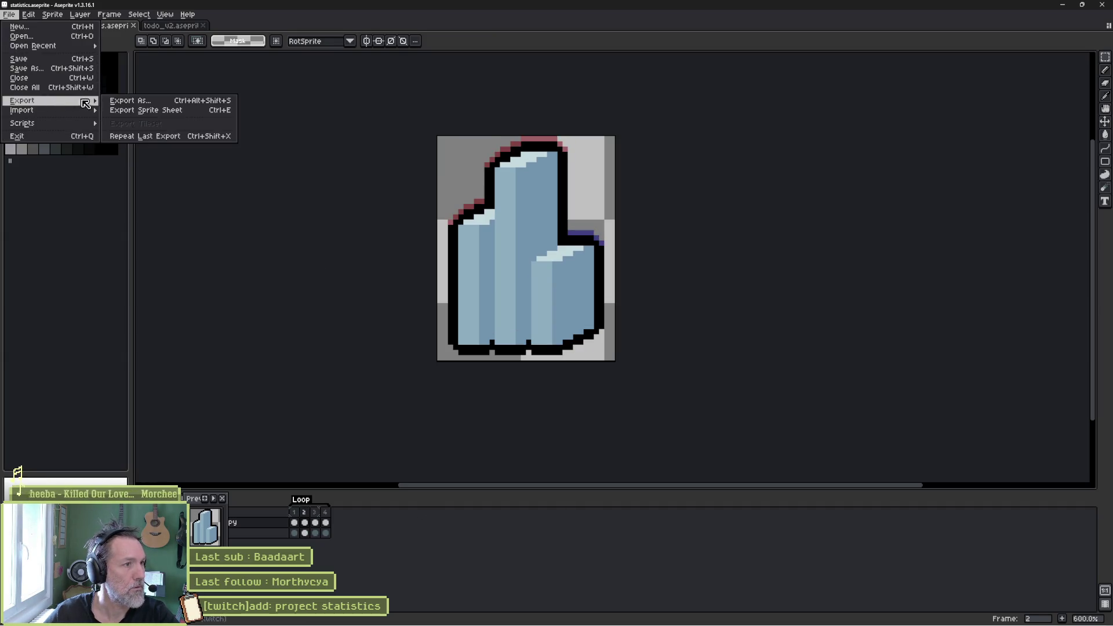
pyautogui.click(193, 111)
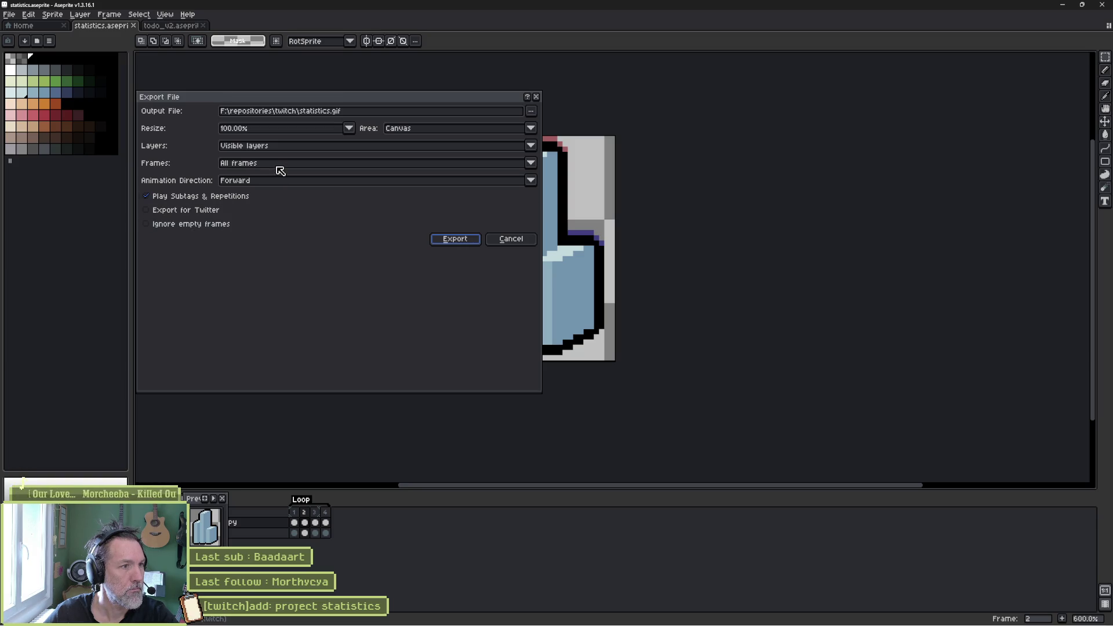
pyautogui.click(470, 241)
pyautogui.click(536, 347)
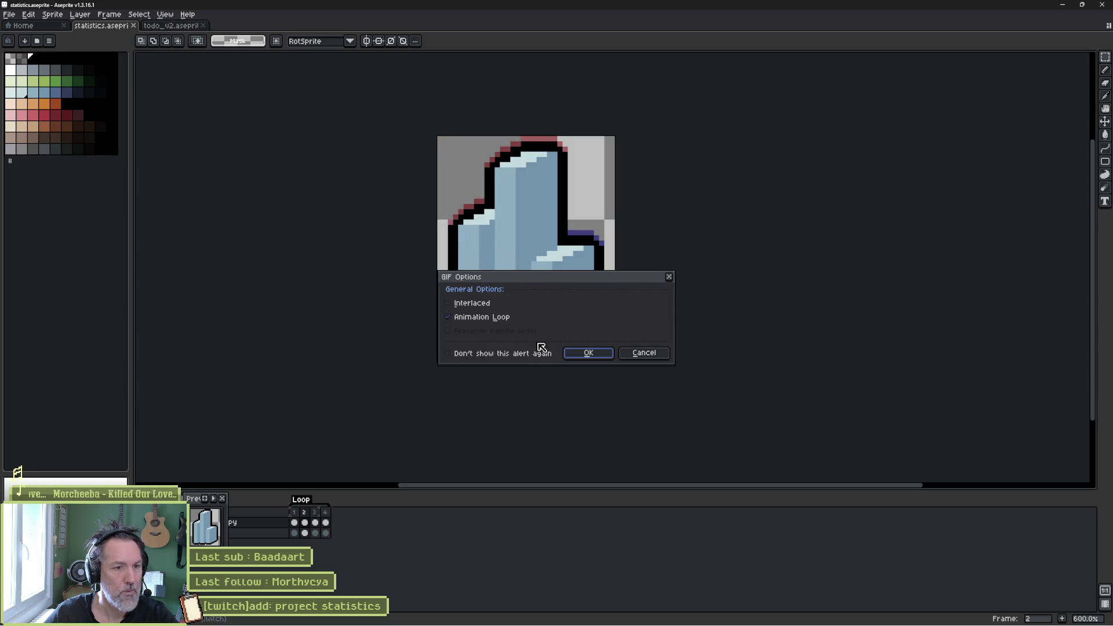
pyautogui.click(602, 353)
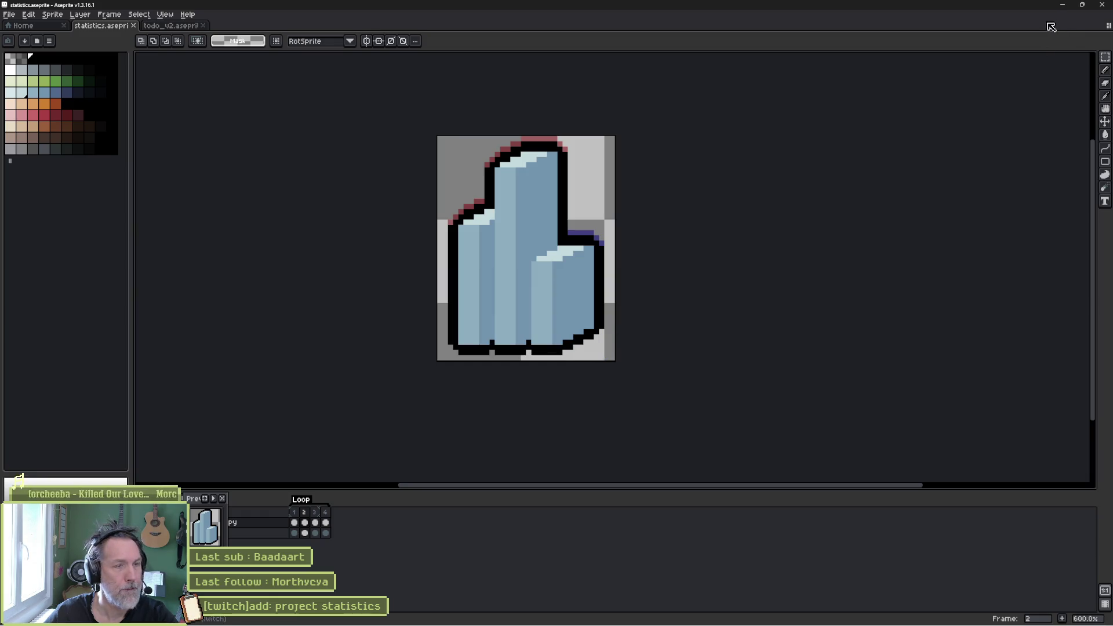
pyautogui.click(1062, 4)
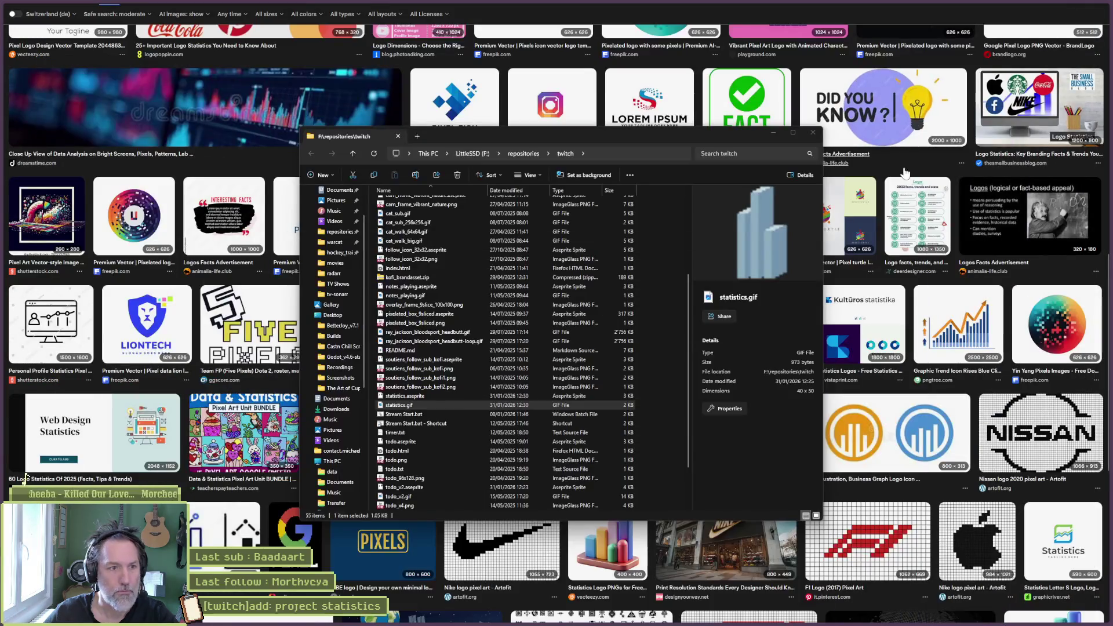
pyautogui.click(1058, 8)
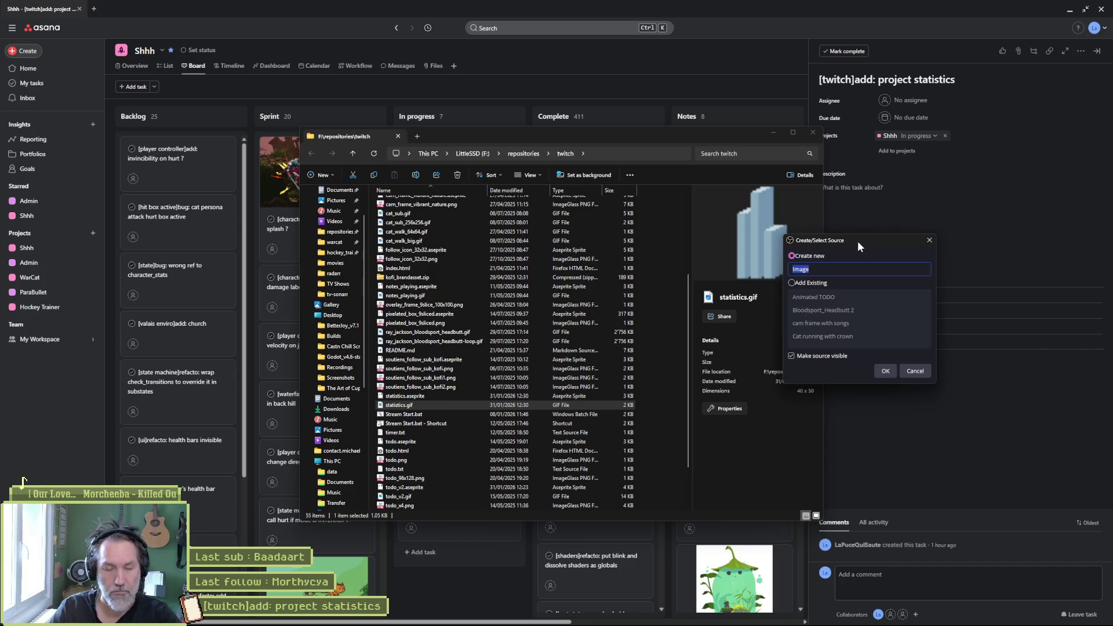
# - Name the new OBS image source 'Statistics logo anim' and create it
pyautogui.write('Animated')
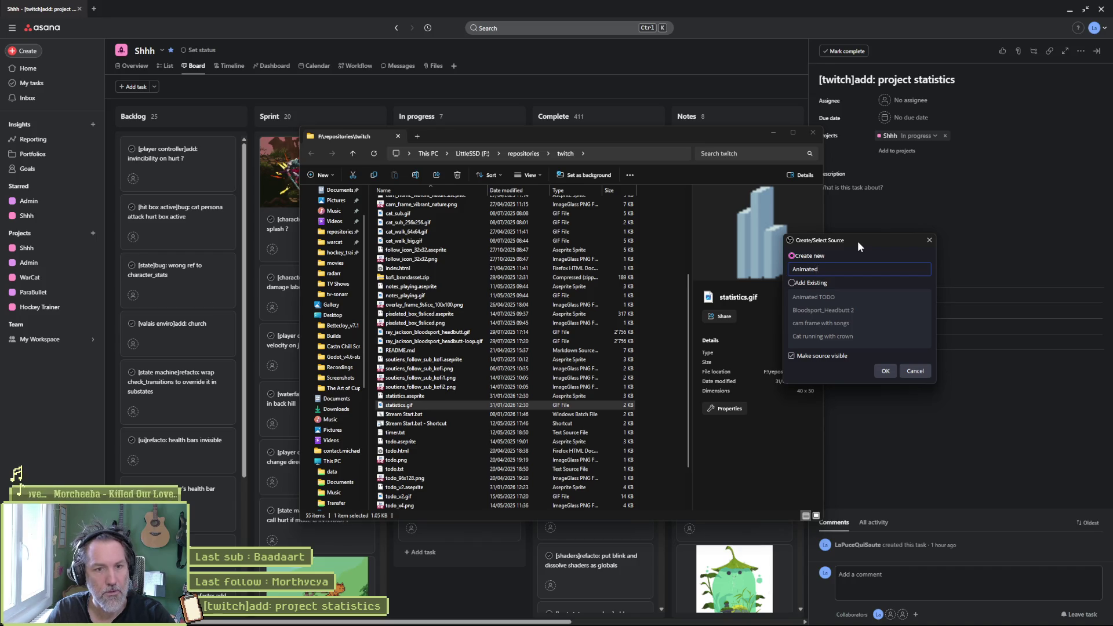
pyautogui.hotkey('ctrl', 'BackSpace')
pyautogui.write('Statistics logo an')
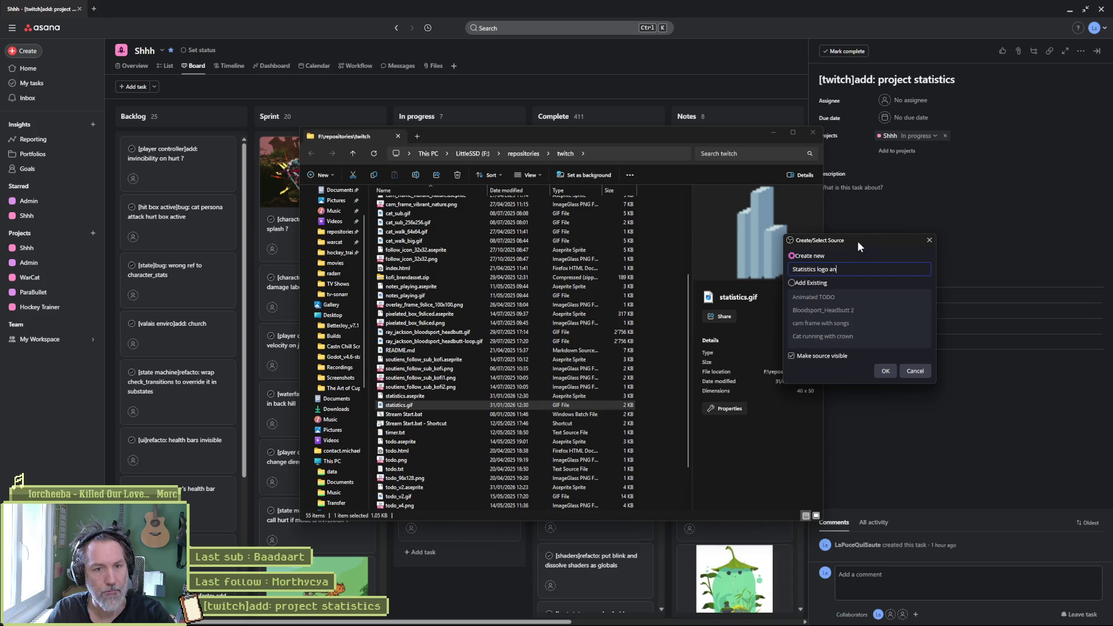
pyautogui.write('im')
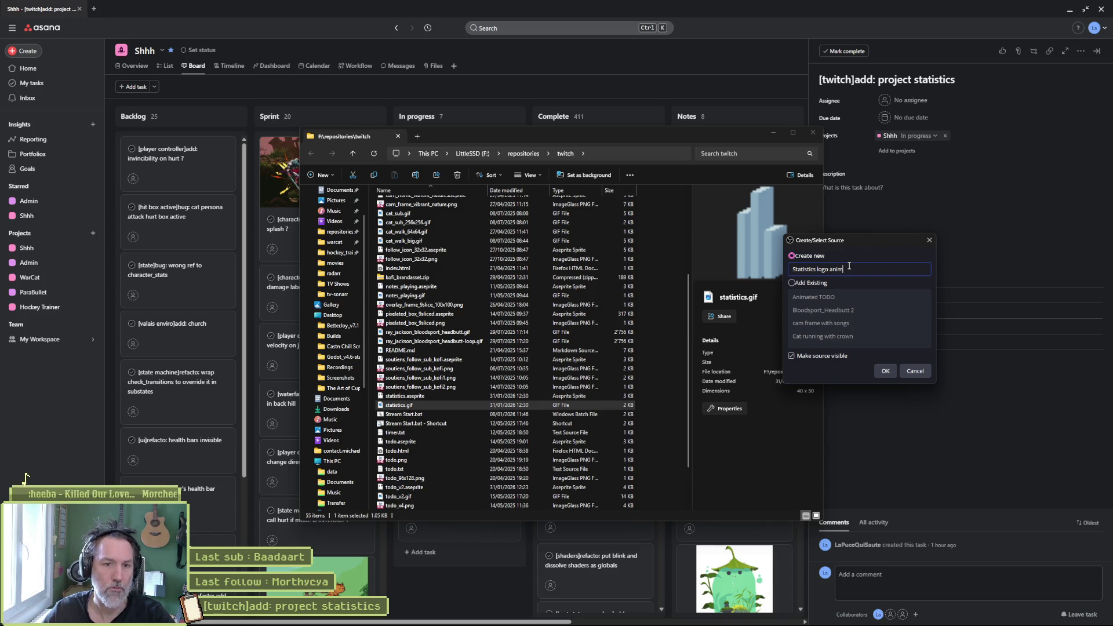
pyautogui.click(886, 369)
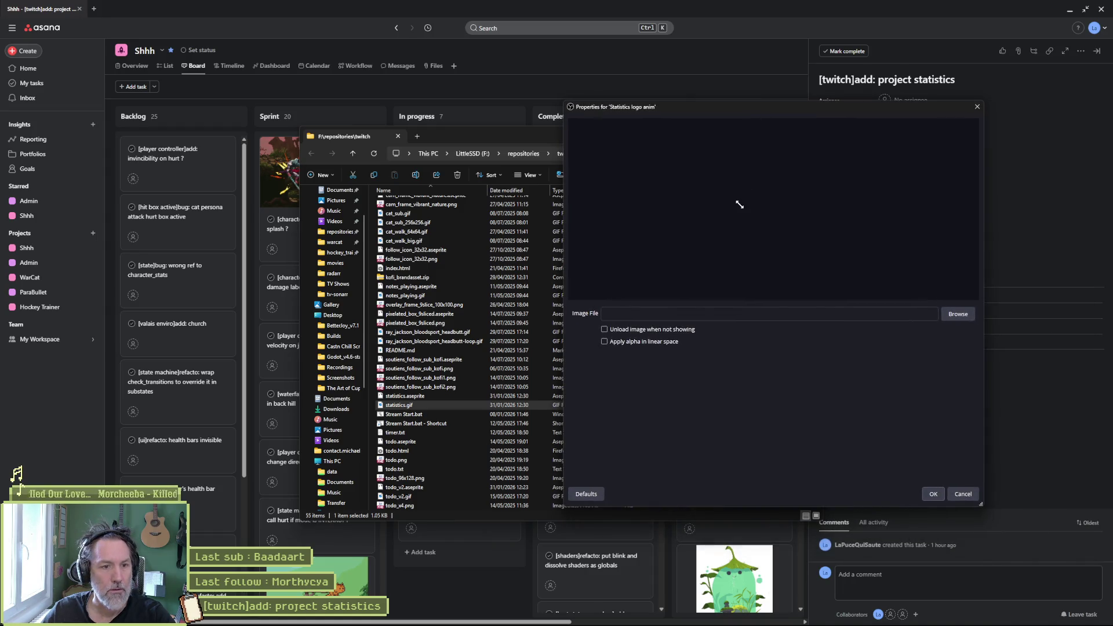
# - Point the Statistics logo anim source at F:\repositories\twitch\statistics.gif and confirm its properties
pyautogui.click(941, 314)
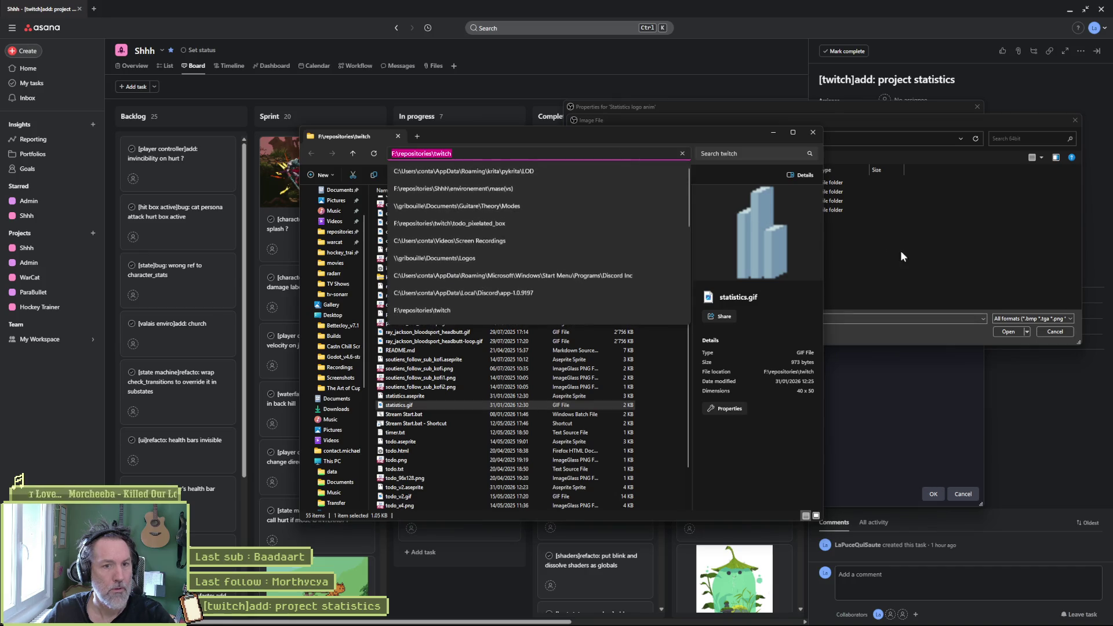
pyautogui.click(909, 139)
pyautogui.hotkey('ctrl', 'v')
pyautogui.press('Return')
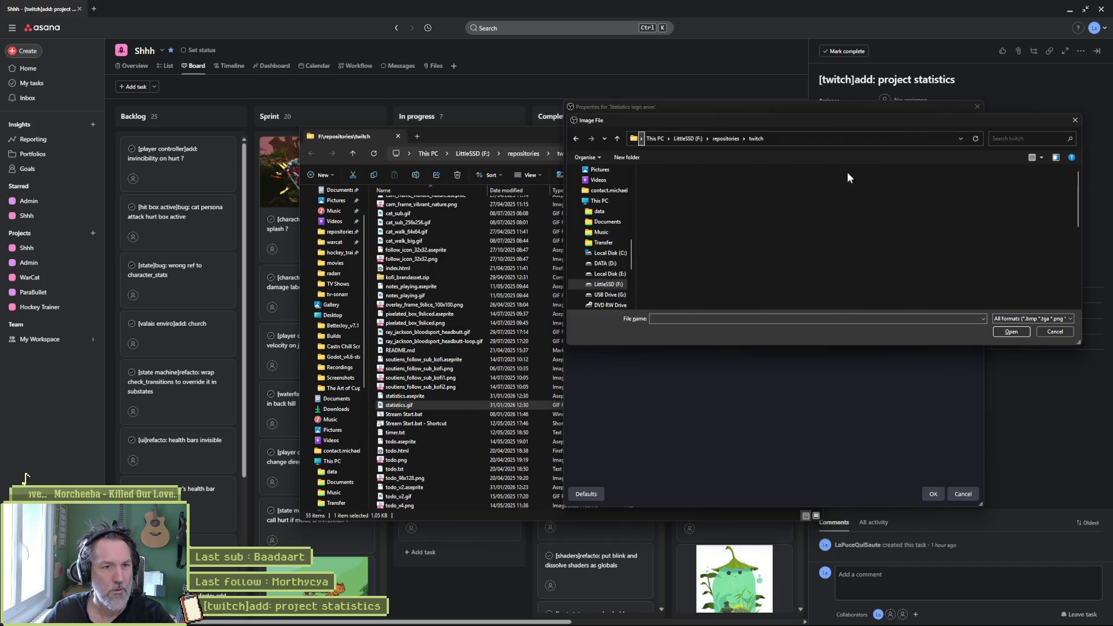
pyautogui.scroll(-5, 746, 253)
pyautogui.click(719, 287)
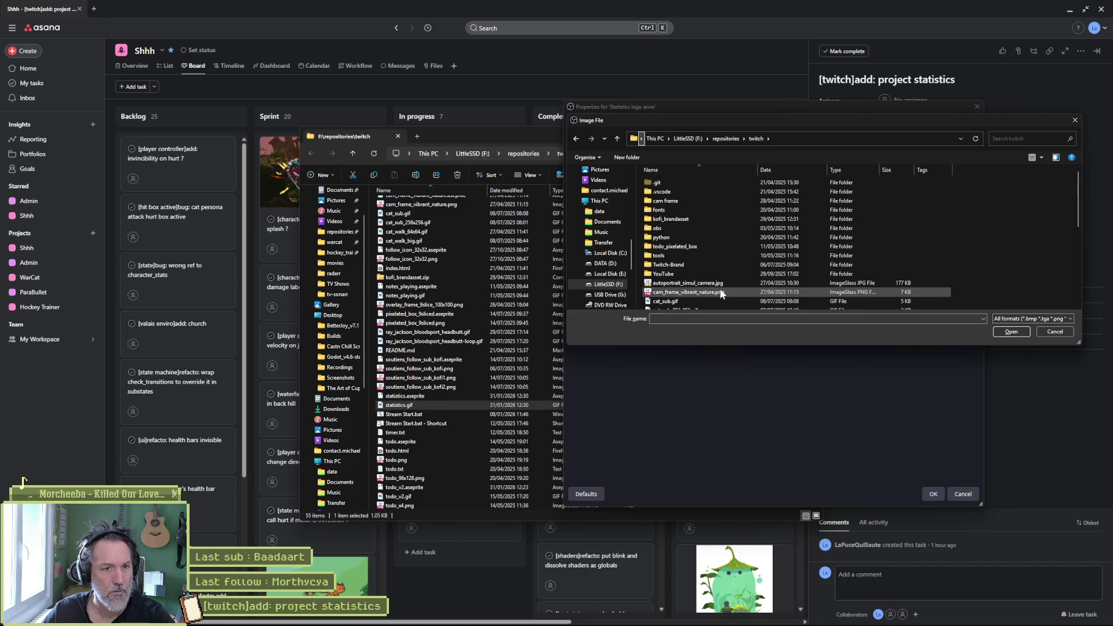
pyautogui.scroll(-3, 719, 287)
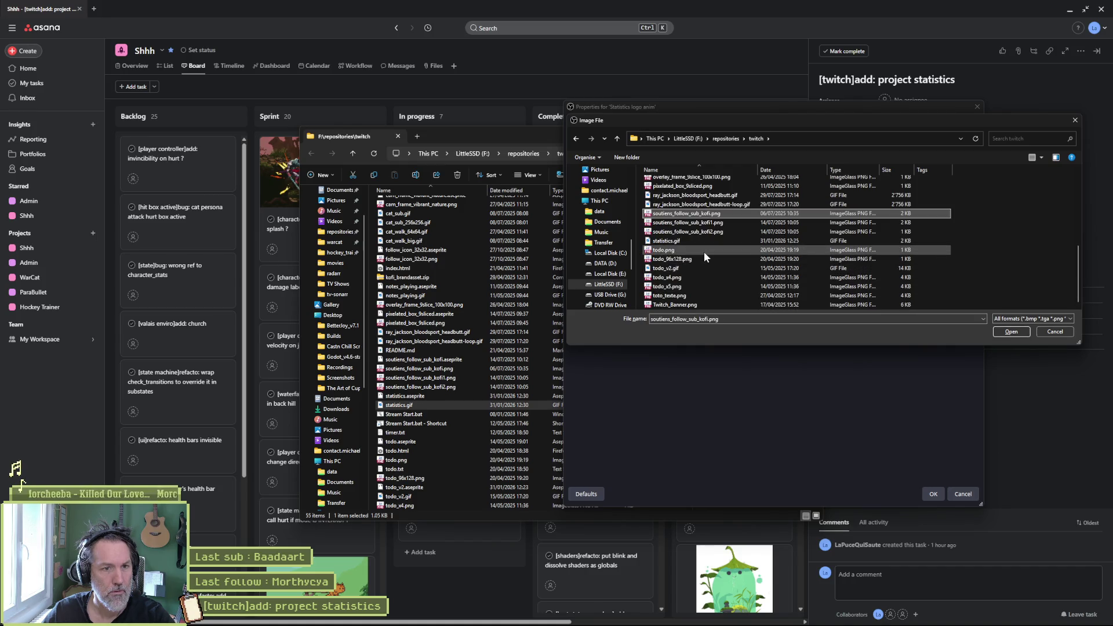
pyautogui.click(691, 240)
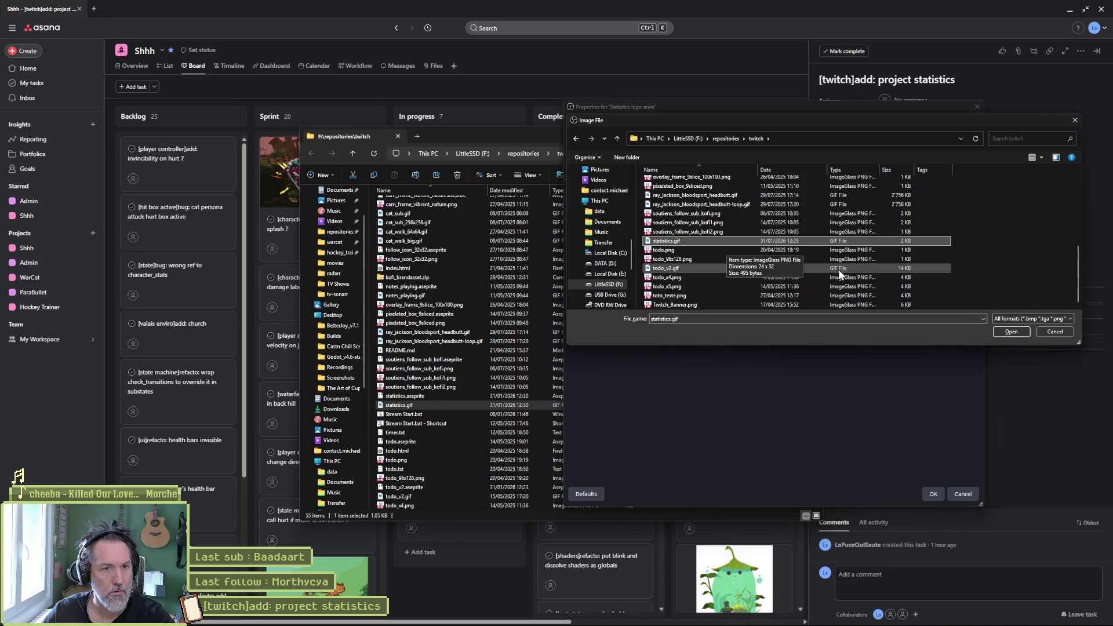
pyautogui.click(1024, 329)
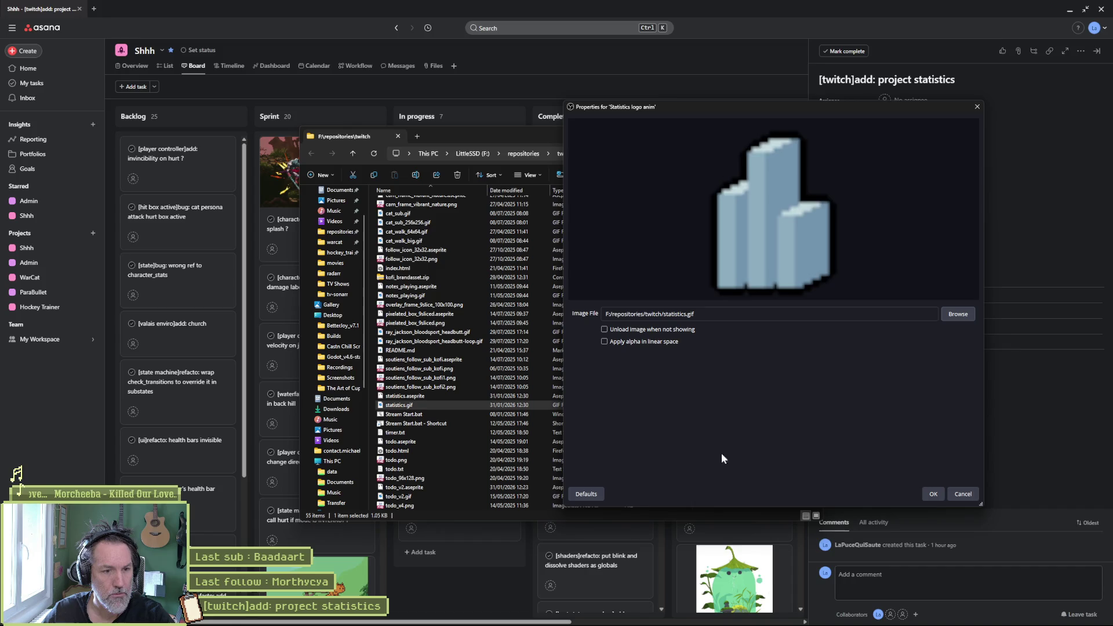
pyautogui.click(933, 495)
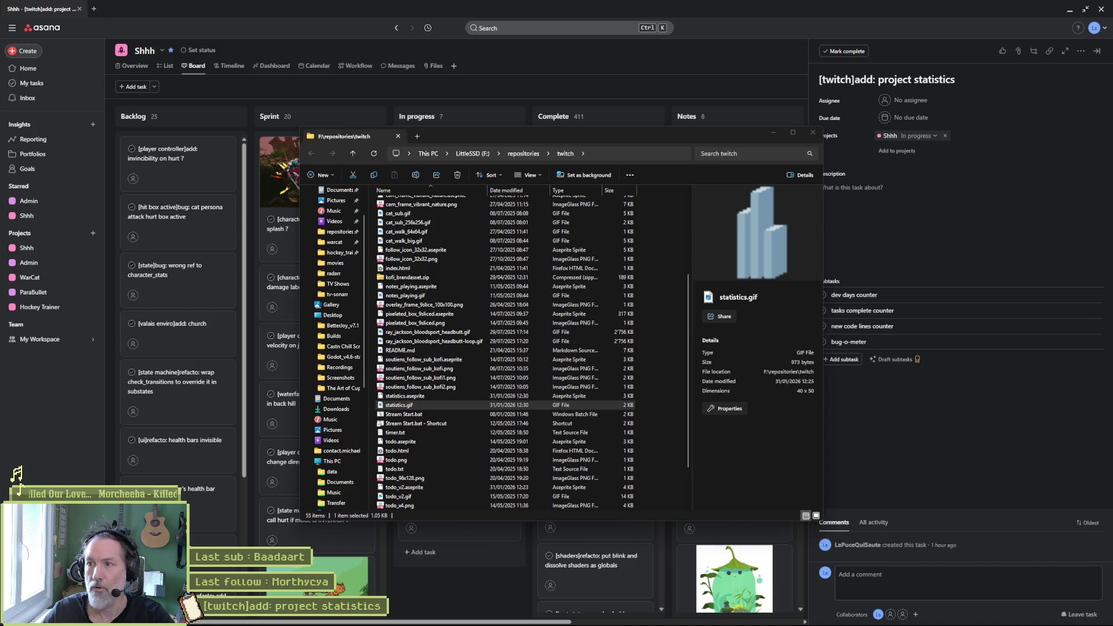
# - Drag statistics.gif from the folder window onto the overlay beside the webcam panel
pyautogui.moveTo(398, 404)
pyautogui.mouseDown()
pyautogui.moveTo(110, 183)
pyautogui.moveTo(196, 509)
pyautogui.mouseUp()
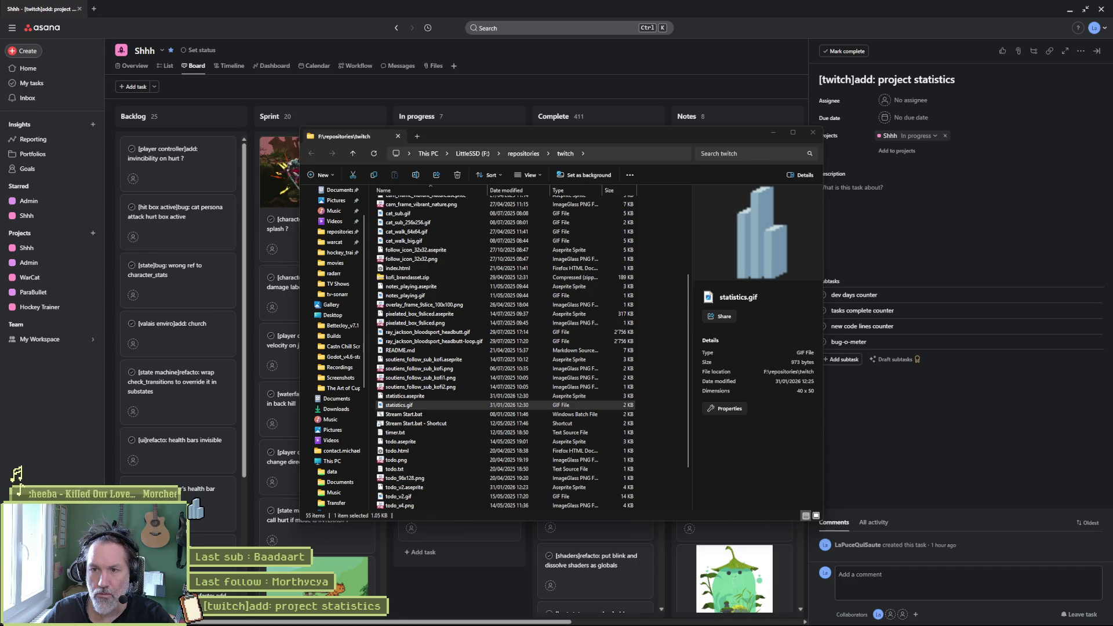
pyautogui.moveTo(196, 509); pyautogui.dragTo(196, 509)
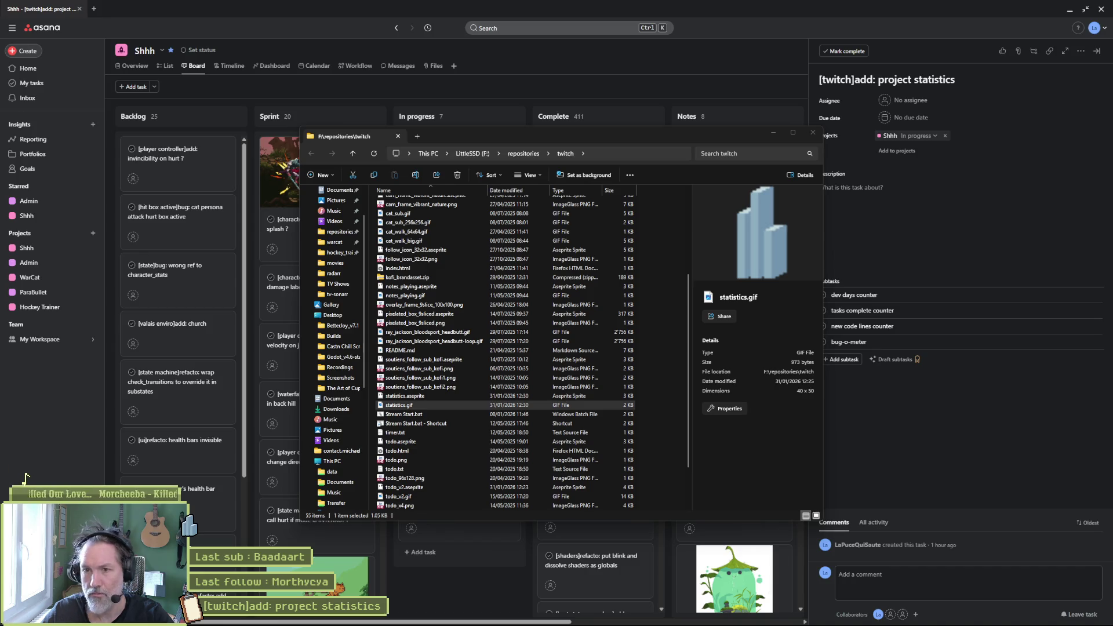
pyautogui.moveTo(195, 509); pyautogui.dragTo(196, 509)
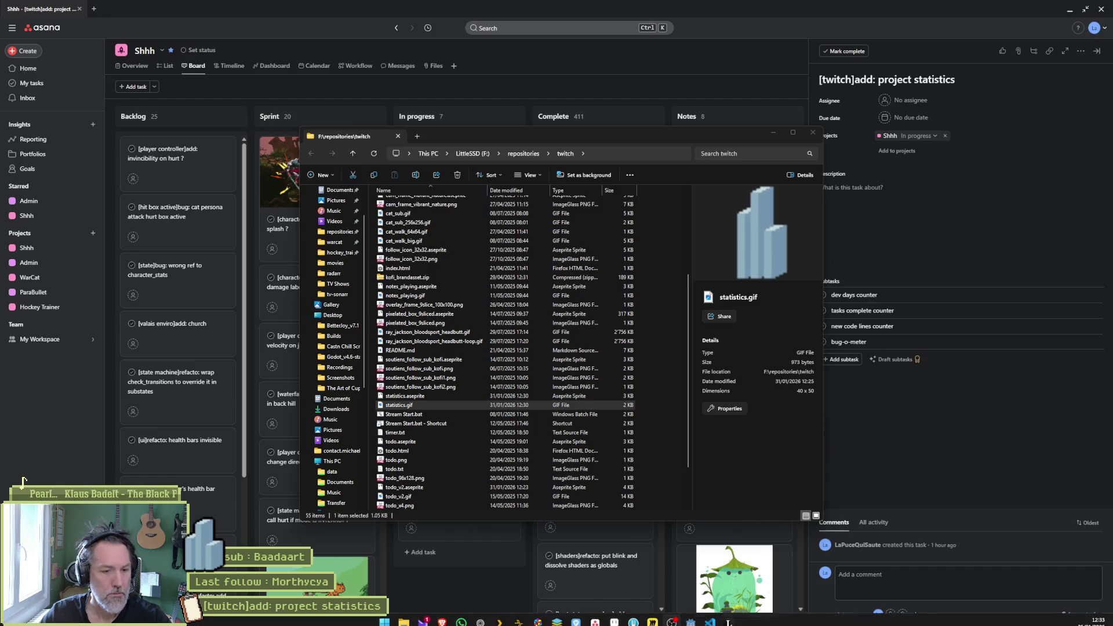
# - Bring Aseprite forward, move the preview aside, and delete frame 2's black outline cel
pyautogui.click(615, 618)
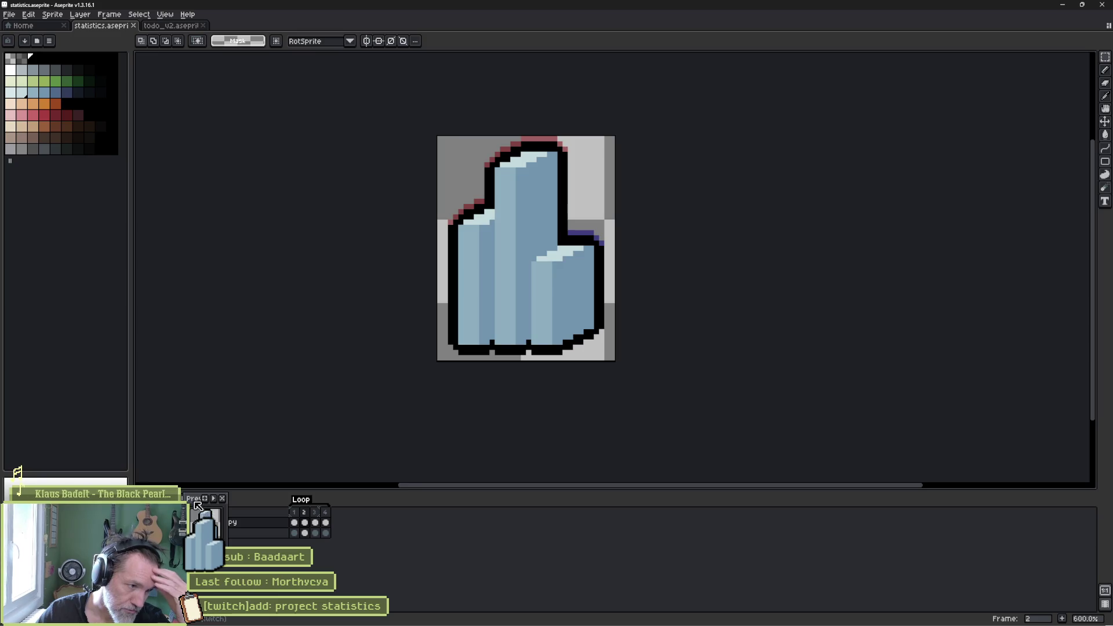
pyautogui.moveTo(197, 506); pyautogui.dragTo(467, 521)
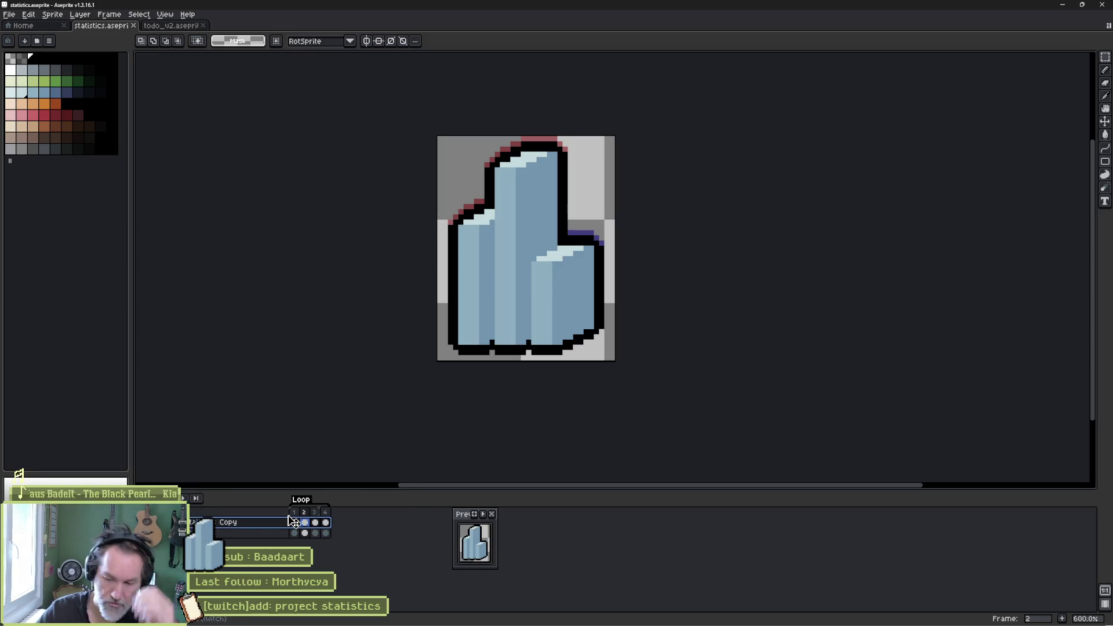
pyautogui.press('Delete')
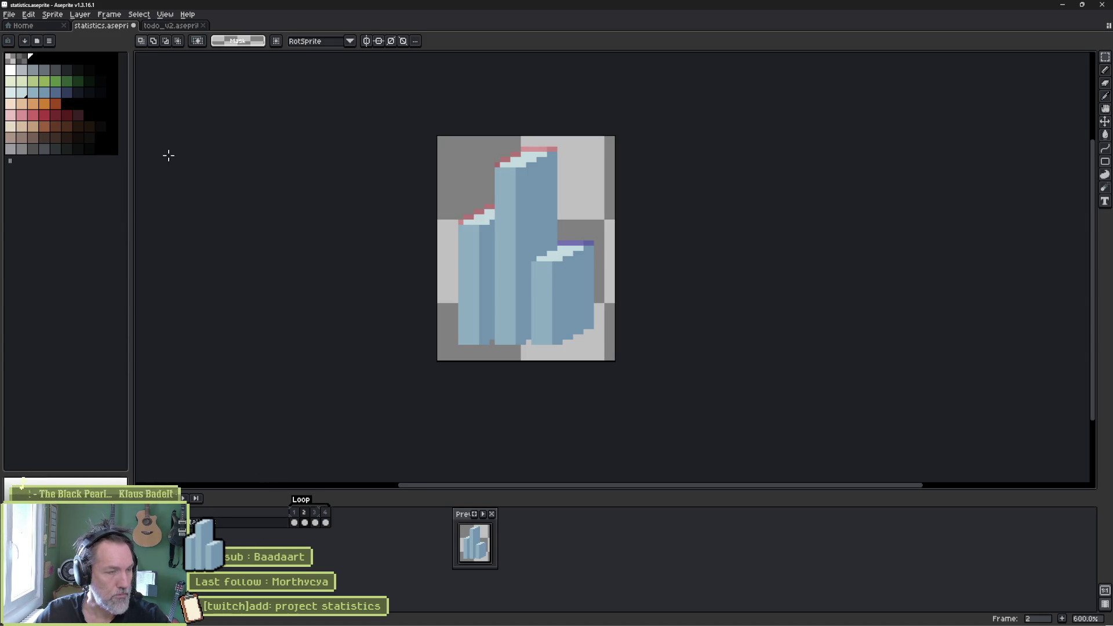
# - Add two black outline pixels to the todo_v2 clipboard sprite, then return to statistics
pyautogui.click(167, 28)
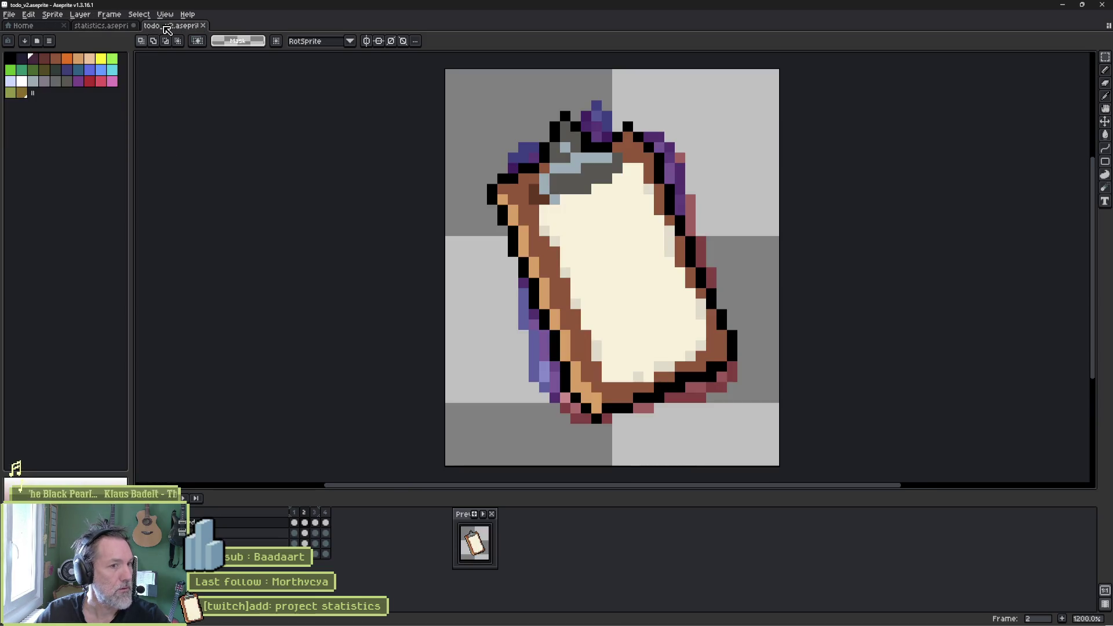
pyautogui.press('b')
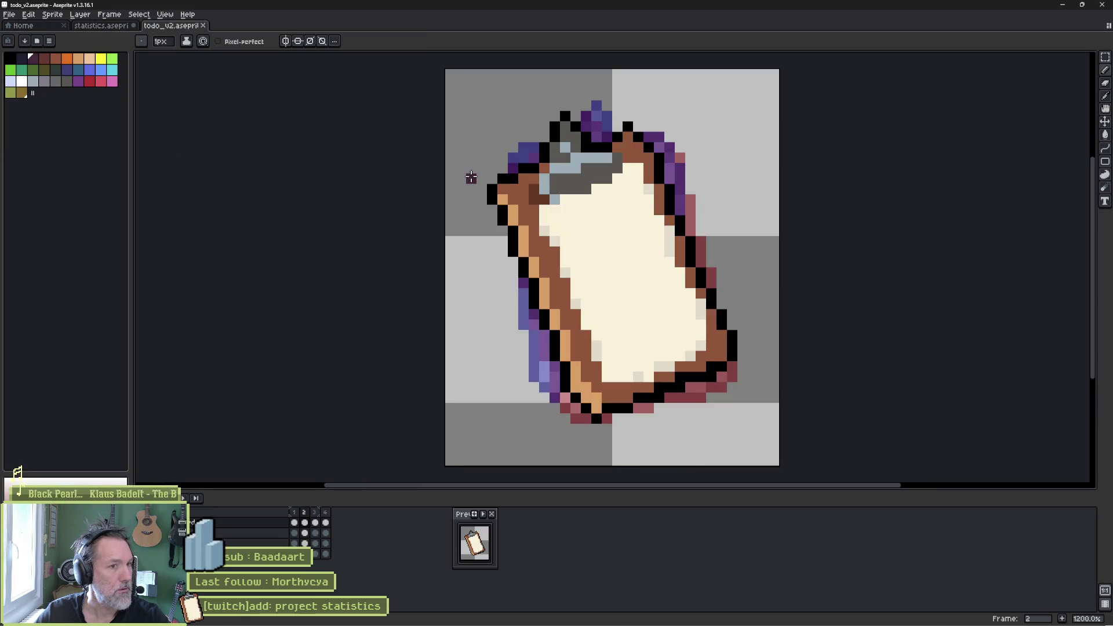
pyautogui.click(510, 182)
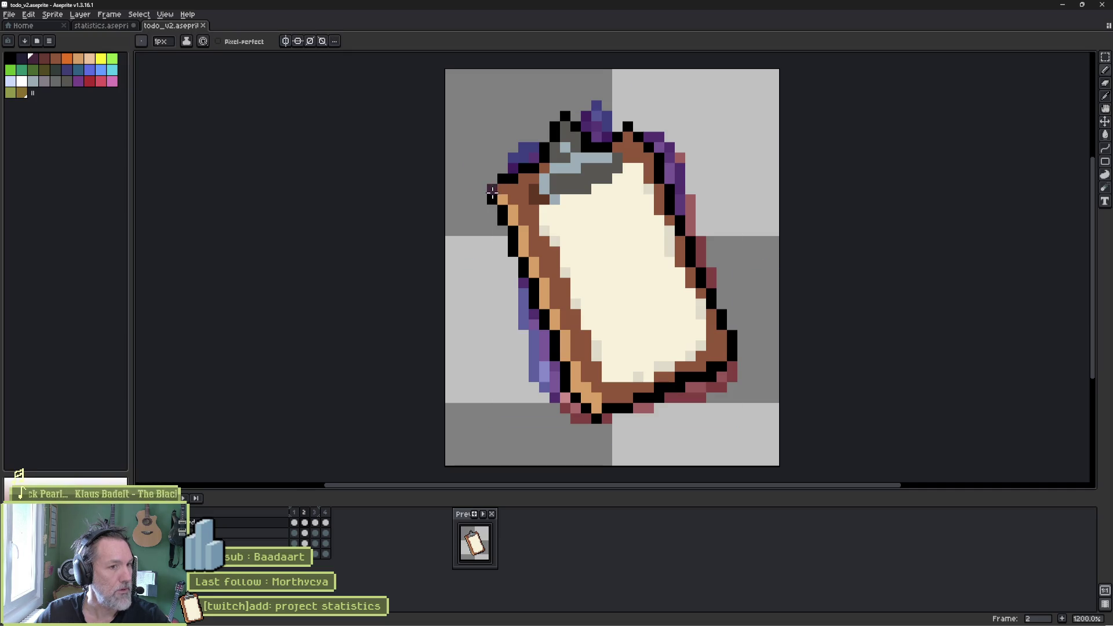
pyautogui.click(489, 200)
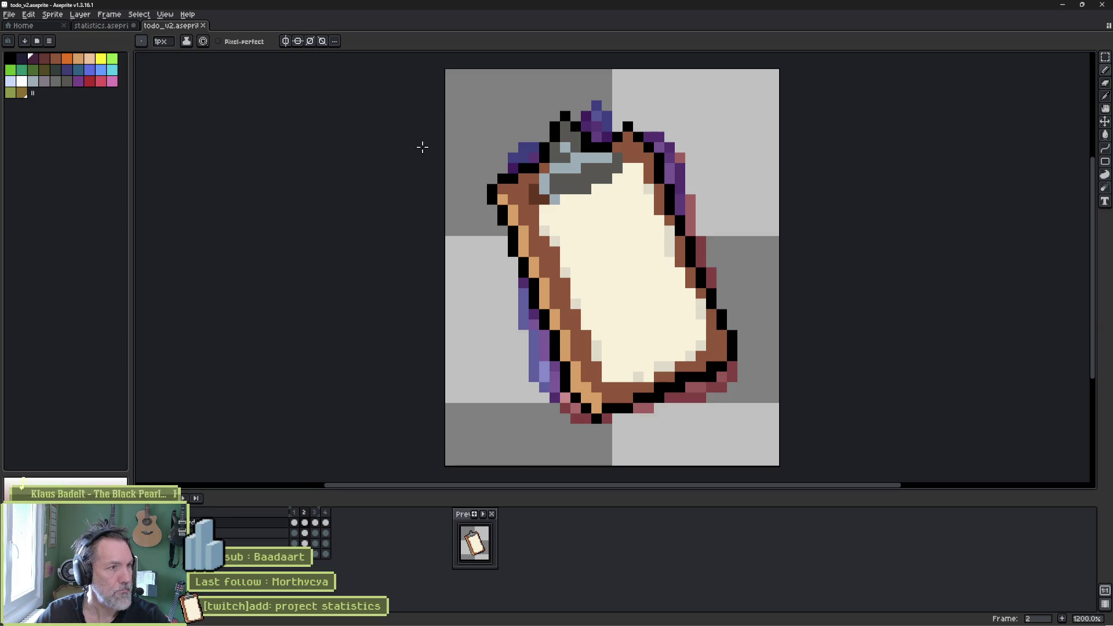
pyautogui.click(101, 26)
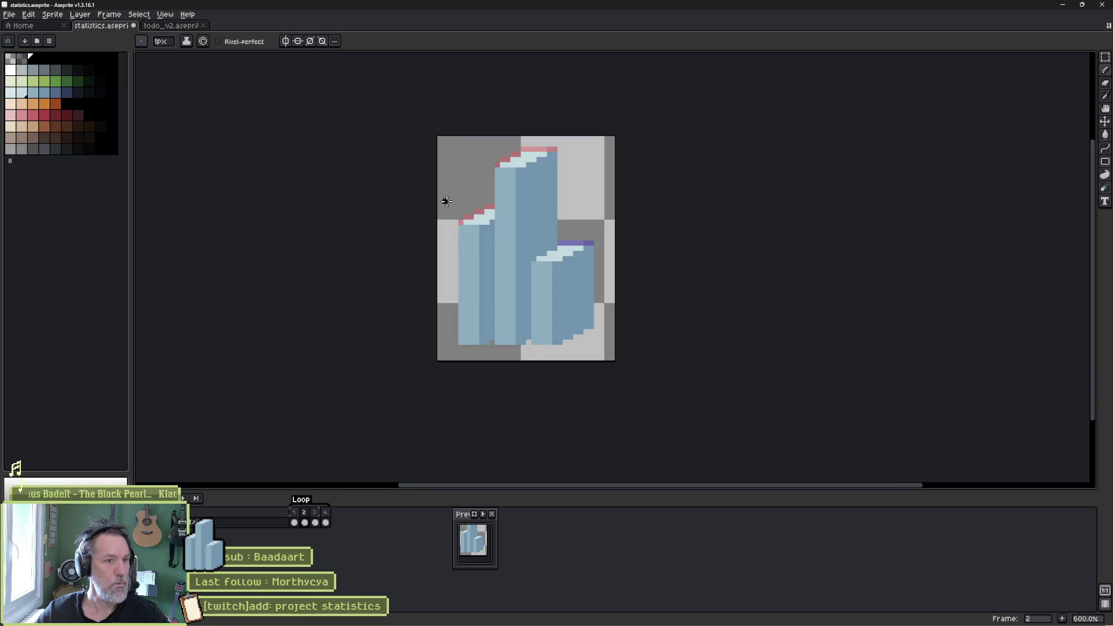
# - Go to frame 1 of the statistics sprite and marquee-select it from the top-left corner
pyautogui.scroll(3, 452, 210)
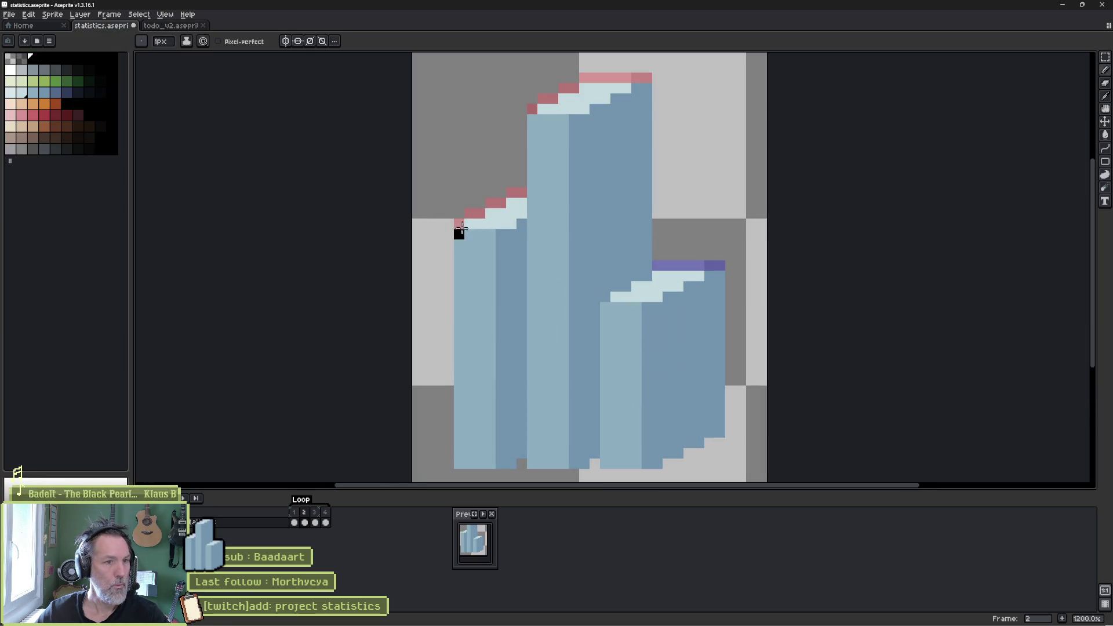
pyautogui.scroll(-2, 464, 235)
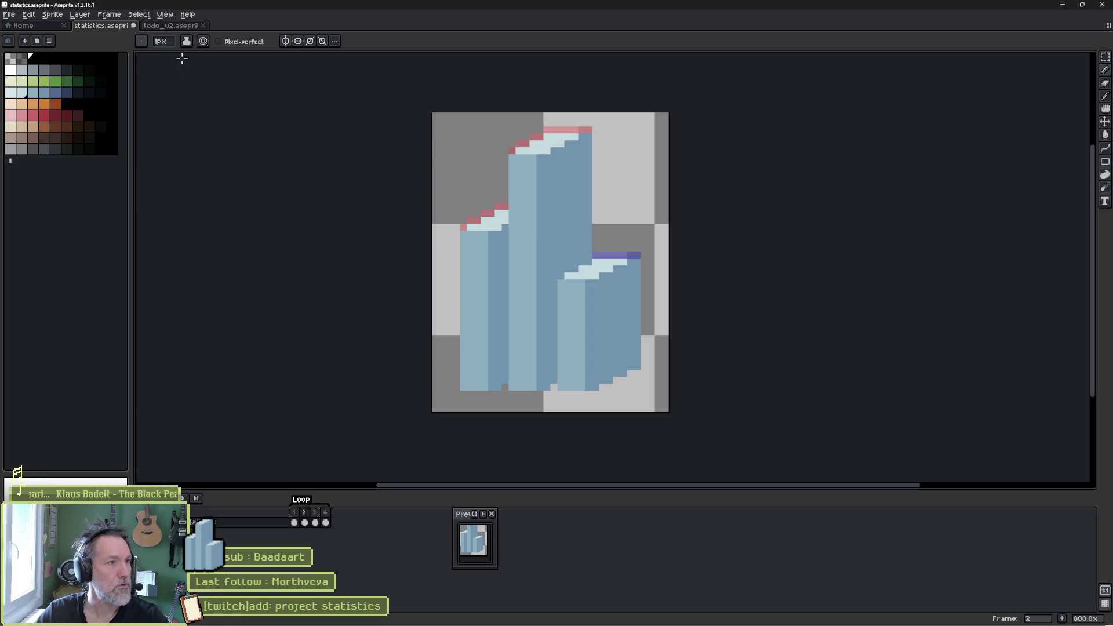
pyautogui.click(177, 27)
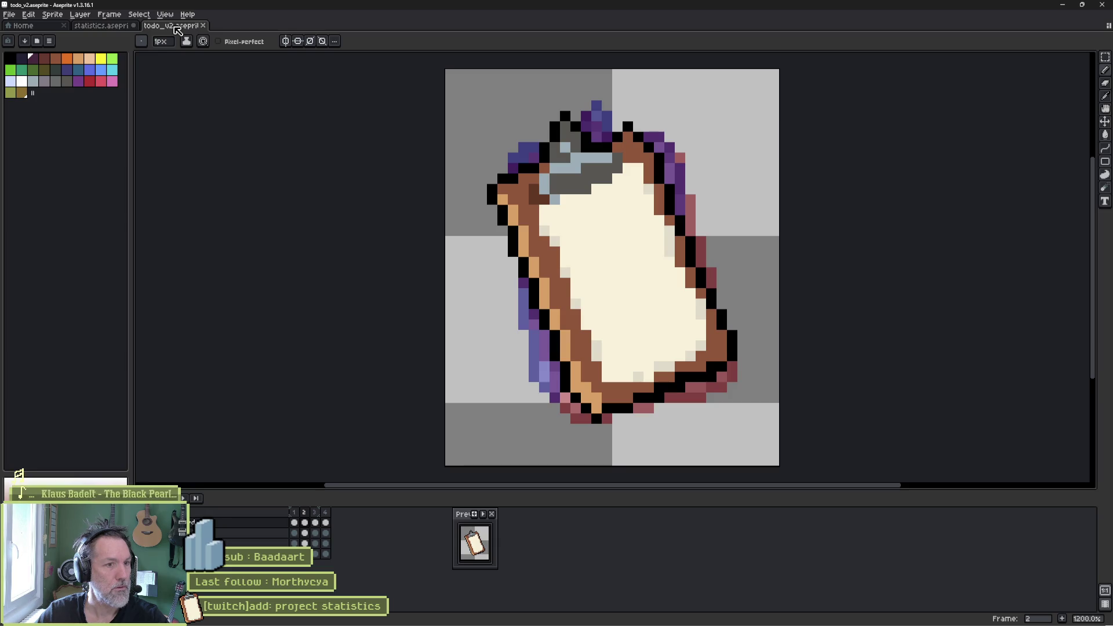
pyautogui.click(111, 28)
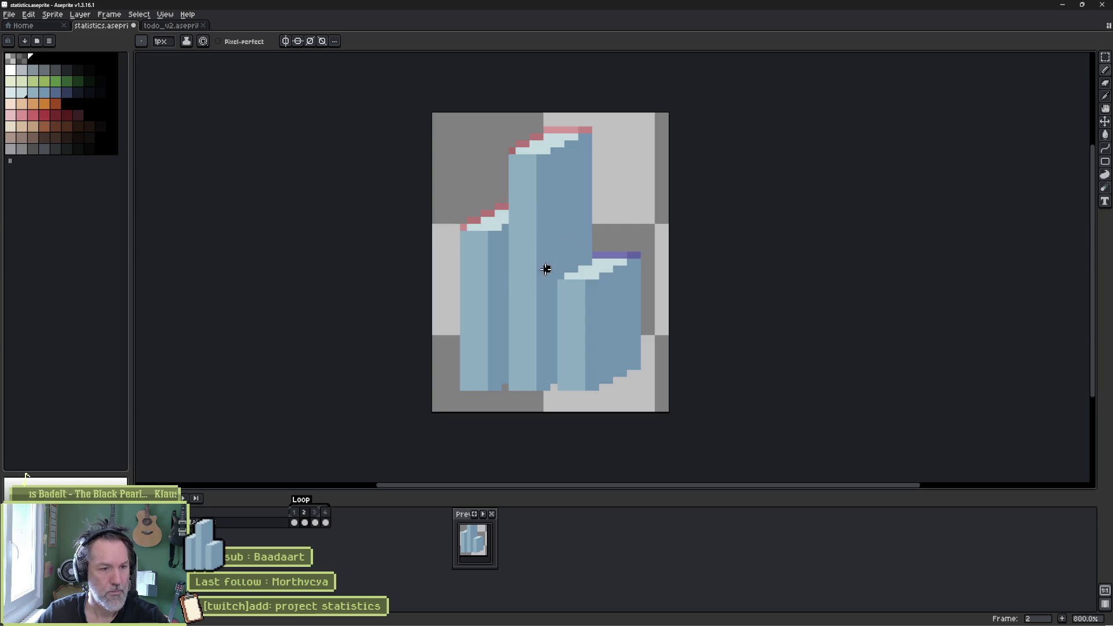
pyautogui.click(294, 523)
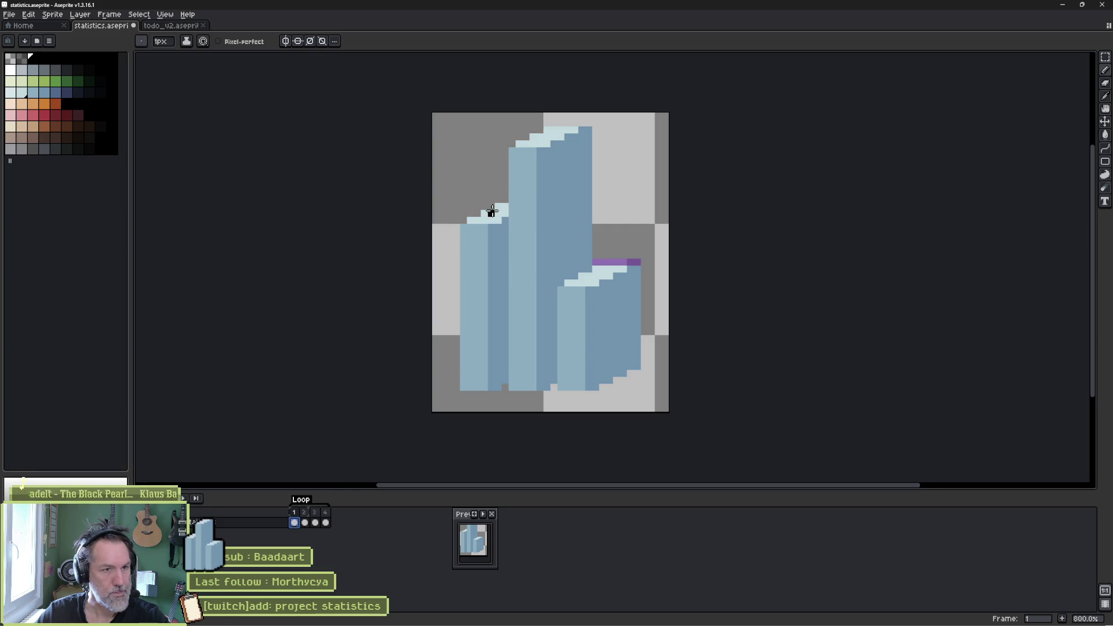
pyautogui.press('m')
pyautogui.moveTo(431, 113)
pyautogui.mouseDown()
pyautogui.moveTo(497, 156)
pyautogui.moveTo(663, 322)
pyautogui.mouseUp()
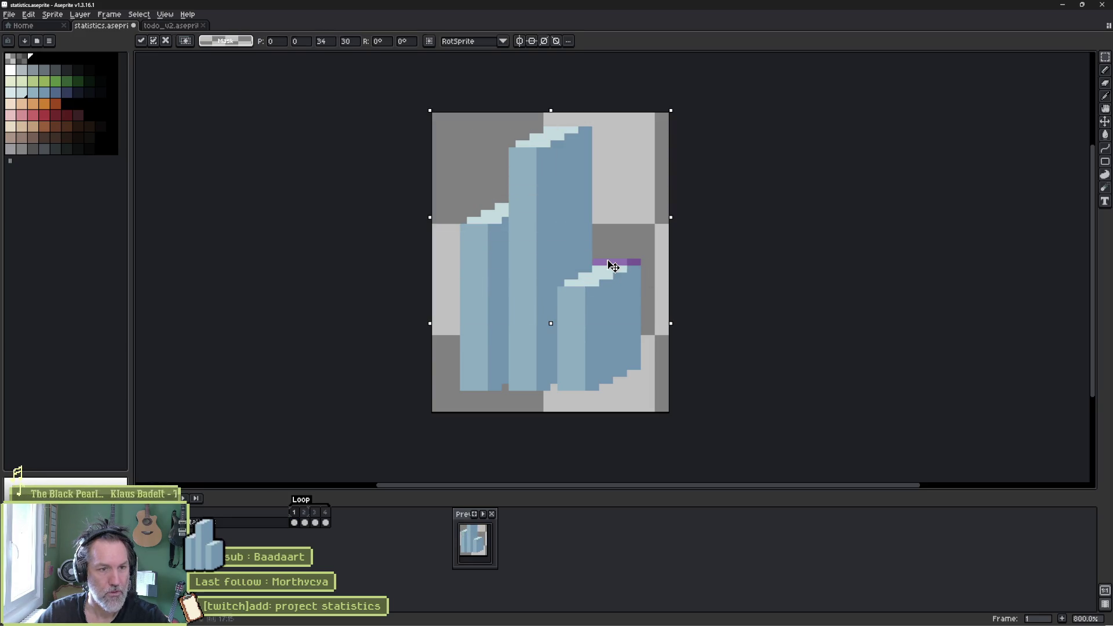
# - Lower frame 1's bars two pixels and frame 2's bars about four pixels
pyautogui.moveTo(609, 270); pyautogui.dragTo(606, 302)
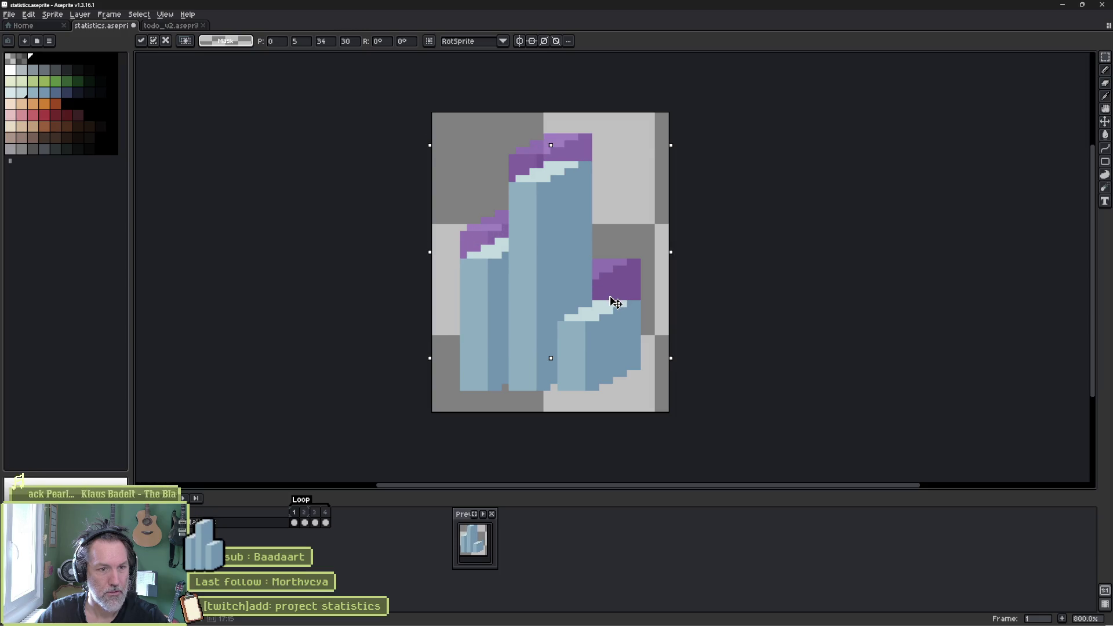
pyautogui.hotkey('ctrl', 'd')
pyautogui.press('.')
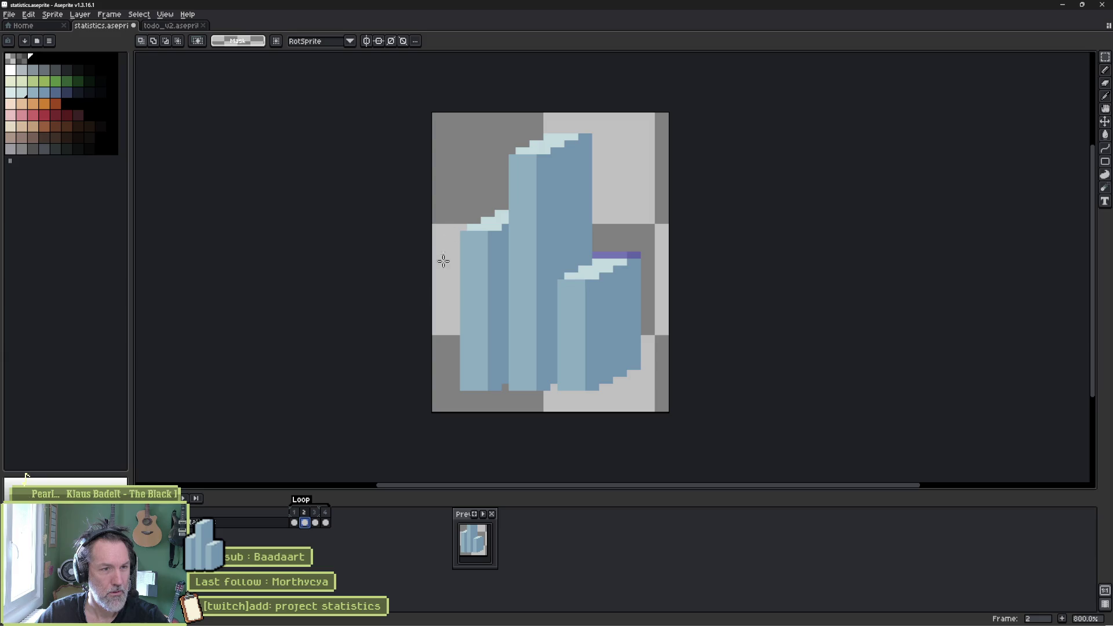
pyautogui.moveTo(437, 110); pyautogui.dragTo(671, 309)
pyautogui.moveTo(597, 259); pyautogui.dragTo(596, 286)
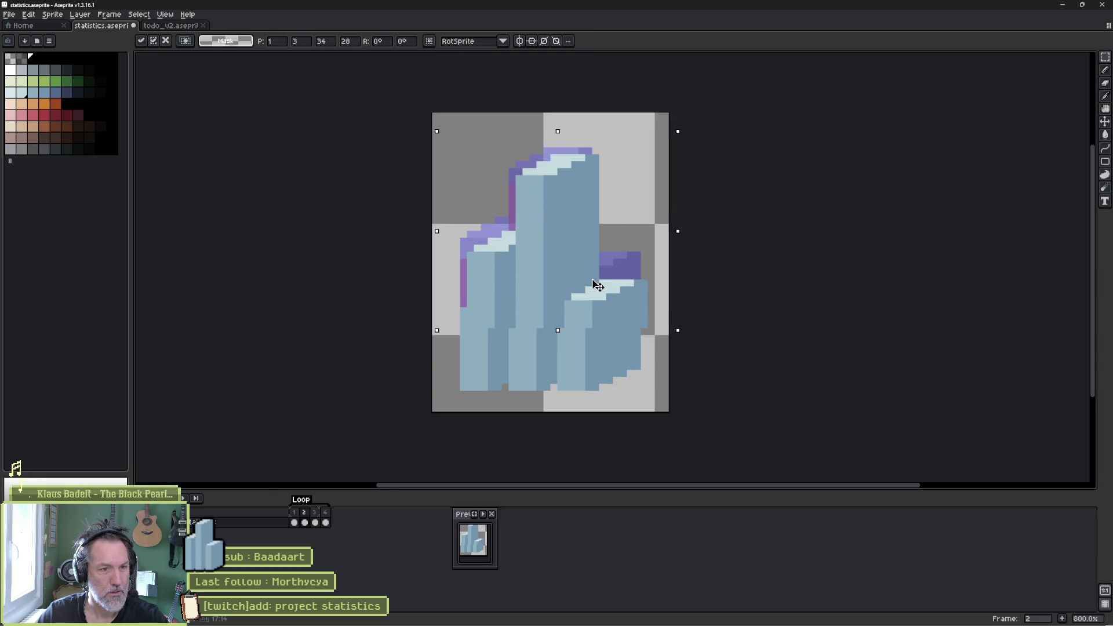
pyautogui.hotkey('ctrl', 'z')
pyautogui.hotkey('ctrl', 'z')
pyautogui.press('Down')
pyautogui.press('Down')
pyautogui.press('Down')
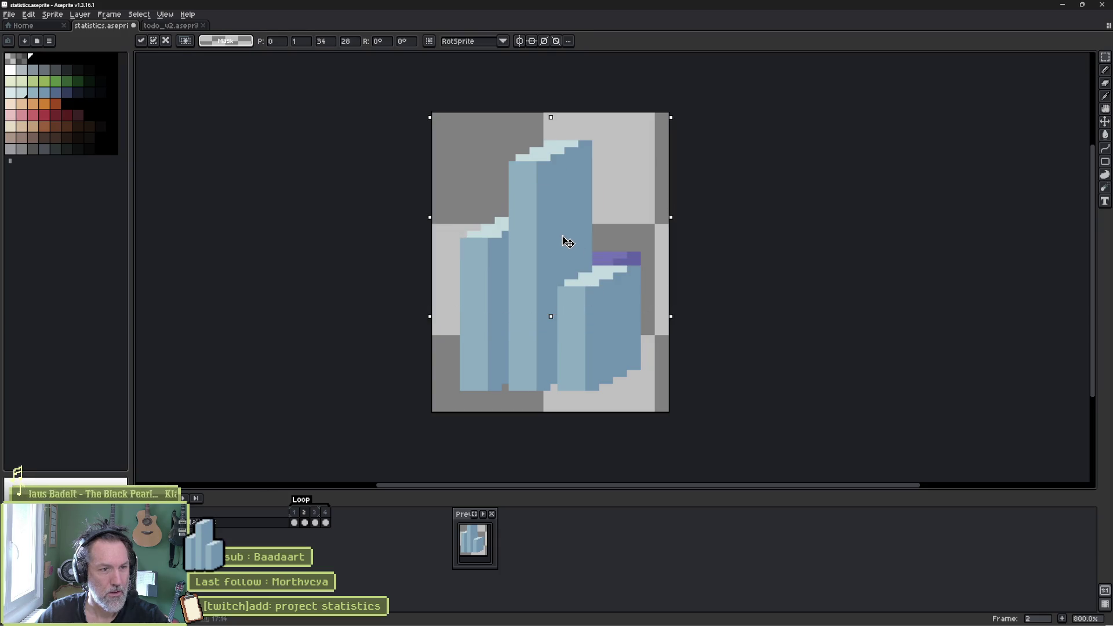
pyautogui.moveTo(568, 251); pyautogui.dragTo(564, 266)
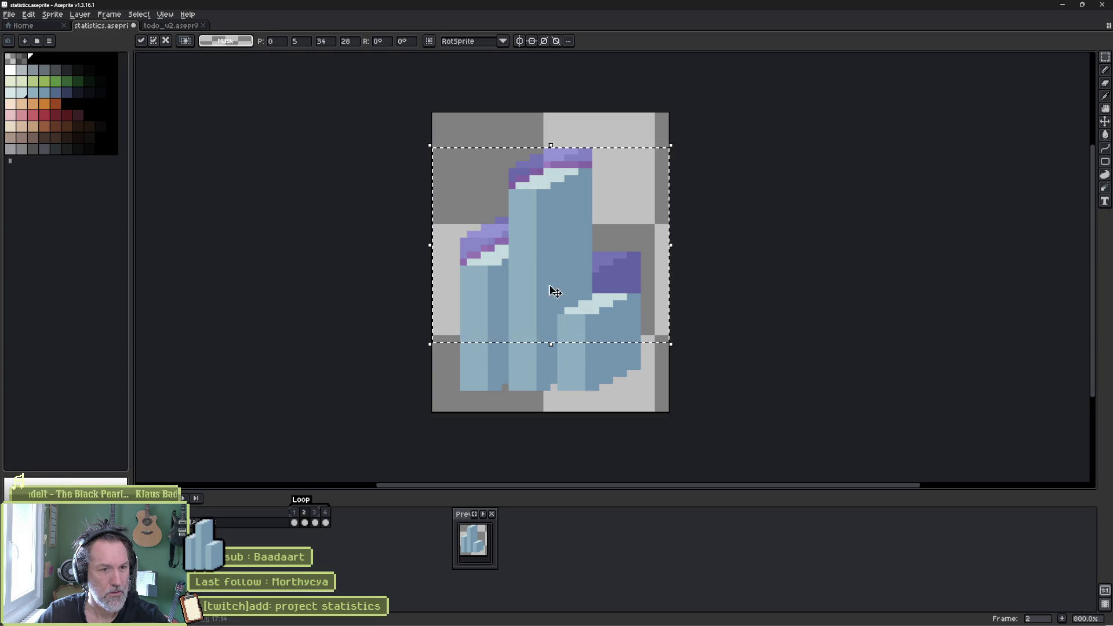
pyautogui.hotkey('ctrl', 'd')
# - Lower frame 3's bars about five pixels, then select frame 4's sprite for moving
pyautogui.press('Right')
pyautogui.moveTo(443, 135)
pyautogui.mouseDown()
pyautogui.moveTo(619, 261)
pyautogui.moveTo(662, 317)
pyautogui.mouseUp()
pyautogui.click(584, 282)
pyautogui.moveTo(584, 282); pyautogui.dragTo(586, 310)
pyautogui.press('Return')
pyautogui.hotkey('ctrl', 'd')
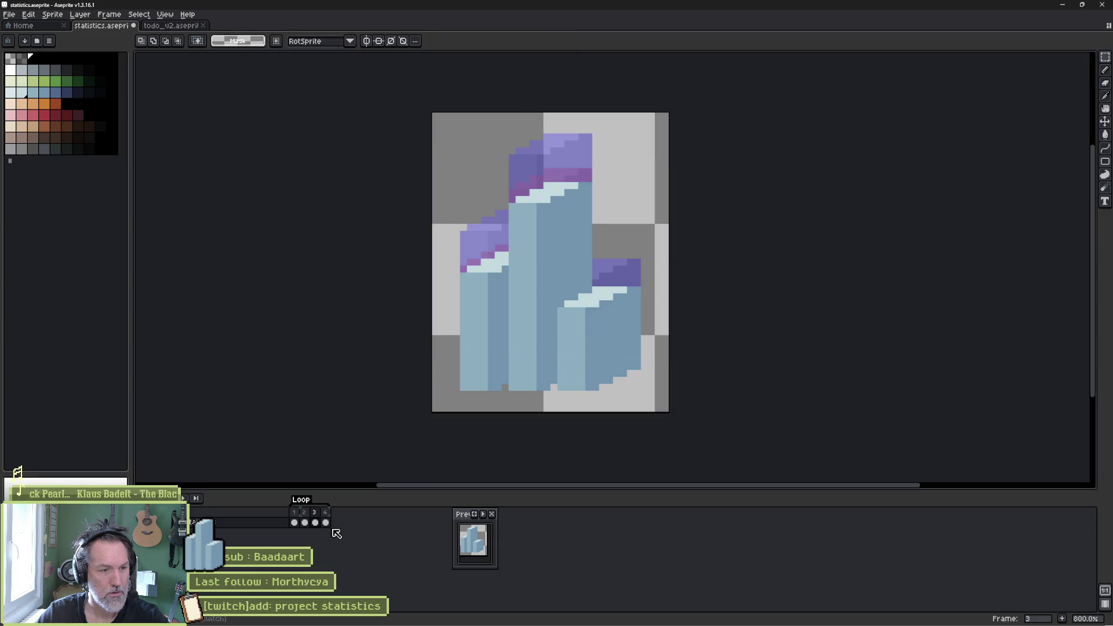
pyautogui.click(326, 522)
pyautogui.moveTo(411, 97)
pyautogui.mouseDown()
pyautogui.moveTo(672, 311)
pyautogui.moveTo(672, 331)
pyautogui.mouseUp()
# - Lower the top of frame 4's bars by one pixel
pyautogui.moveTo(573, 274); pyautogui.dragTo(568, 288)
pyautogui.hotkey('ctrl', 'alt', 'c')
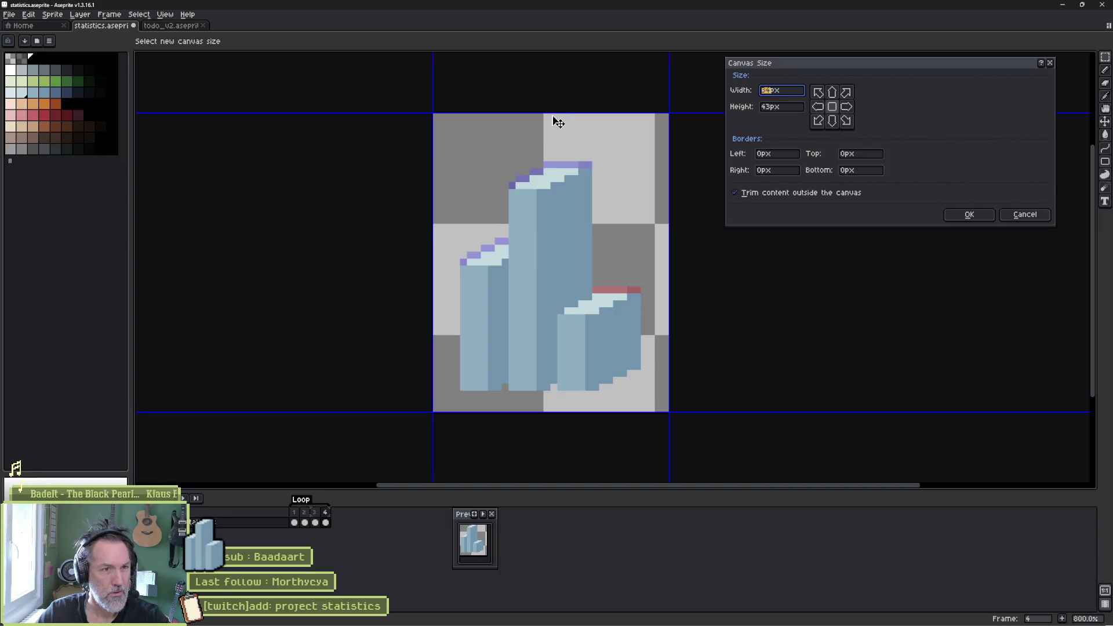
pyautogui.press('Escape')
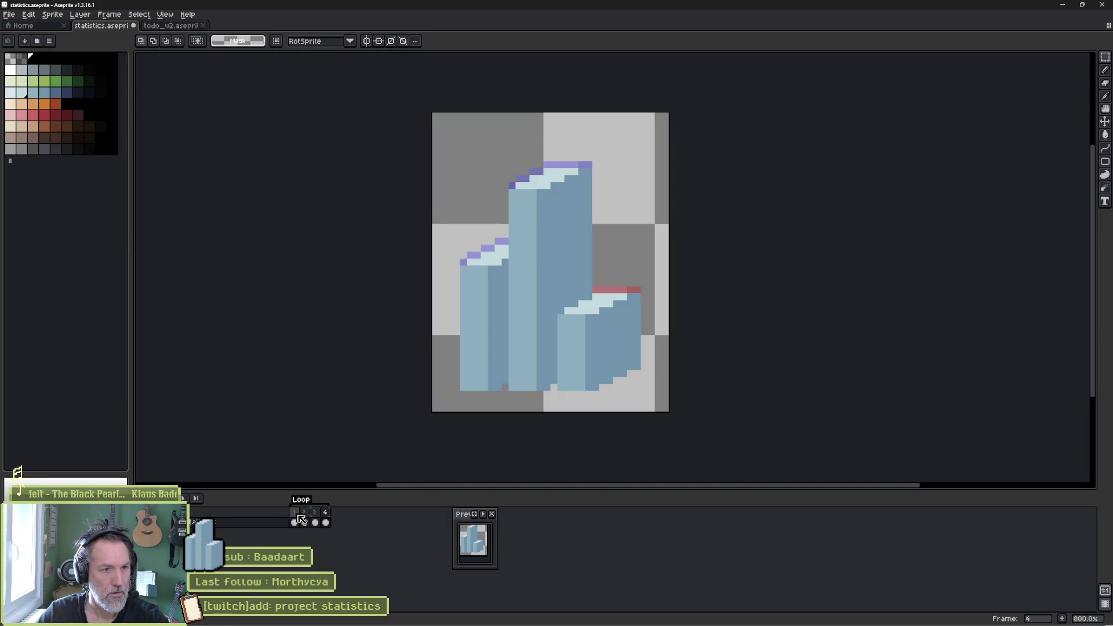
# - Trim the canvas to 34×37 px, cutting 5 px from the top and 1 px from the bottom
pyautogui.click(294, 522)
pyautogui.hotkey('ctrl', 'alt', 'c')
pyautogui.moveTo(507, 113); pyautogui.dragTo(508, 150)
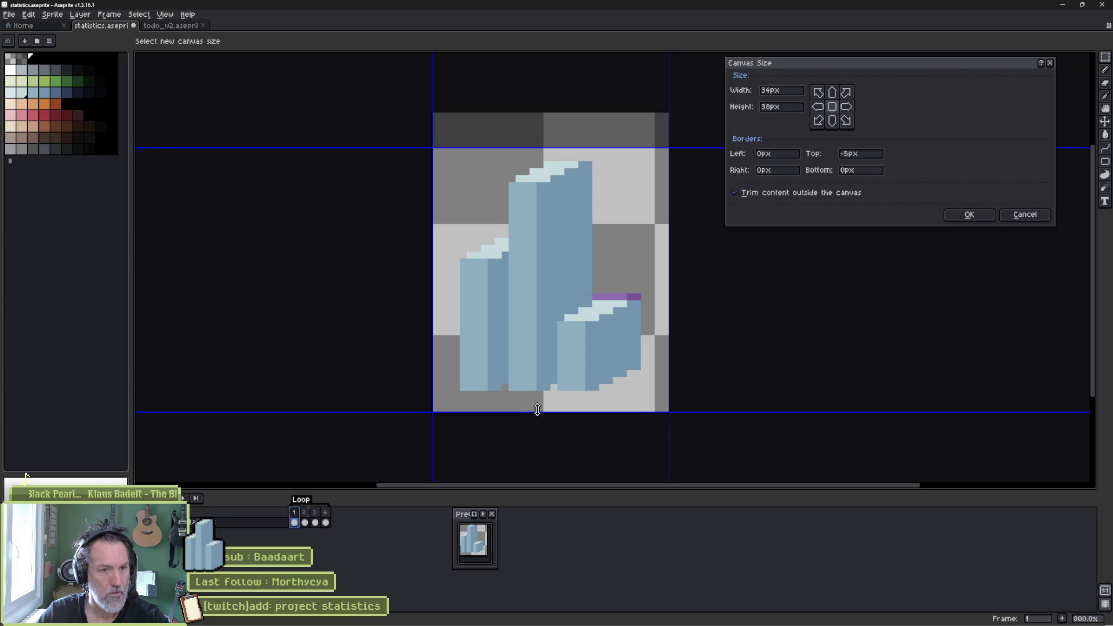
pyautogui.moveTo(537, 409); pyautogui.dragTo(534, 401)
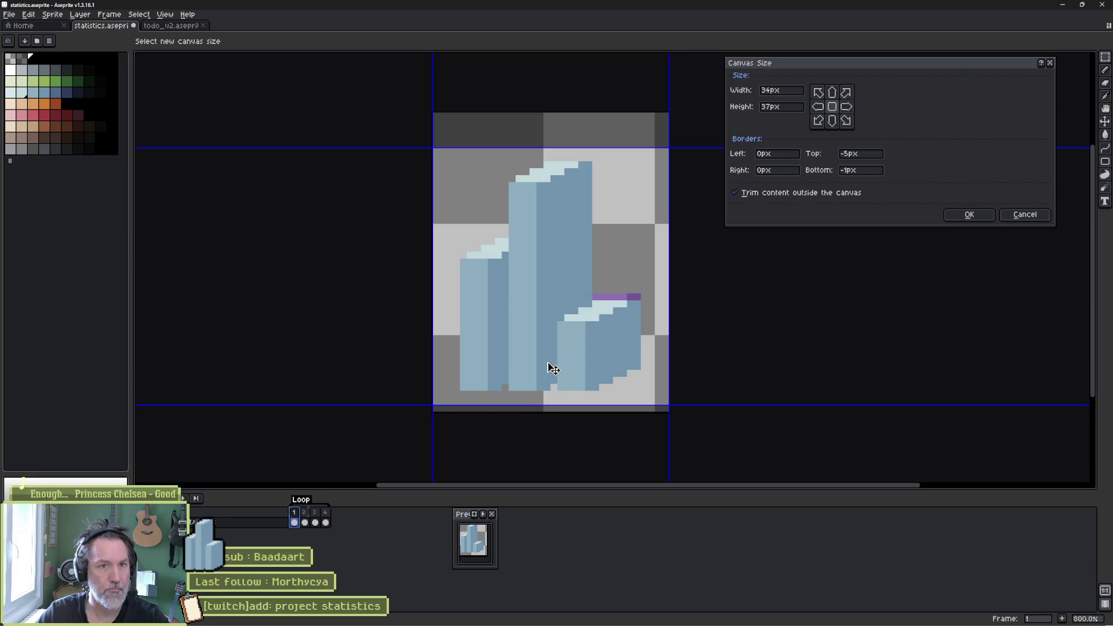
pyautogui.press('Return')
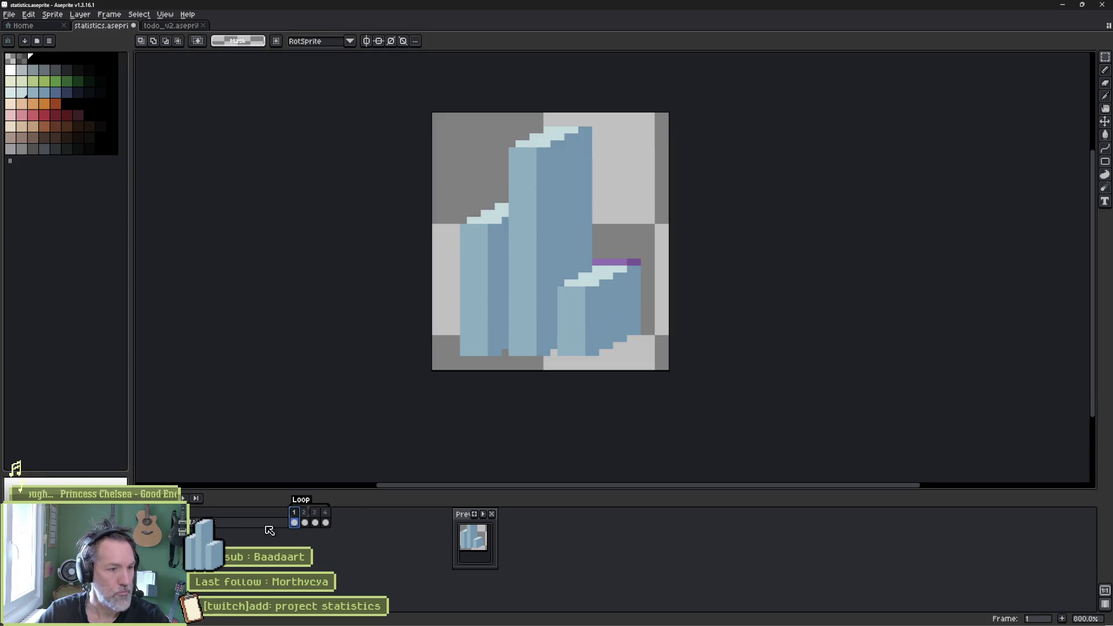
pyautogui.scroll(1, 259, 533)
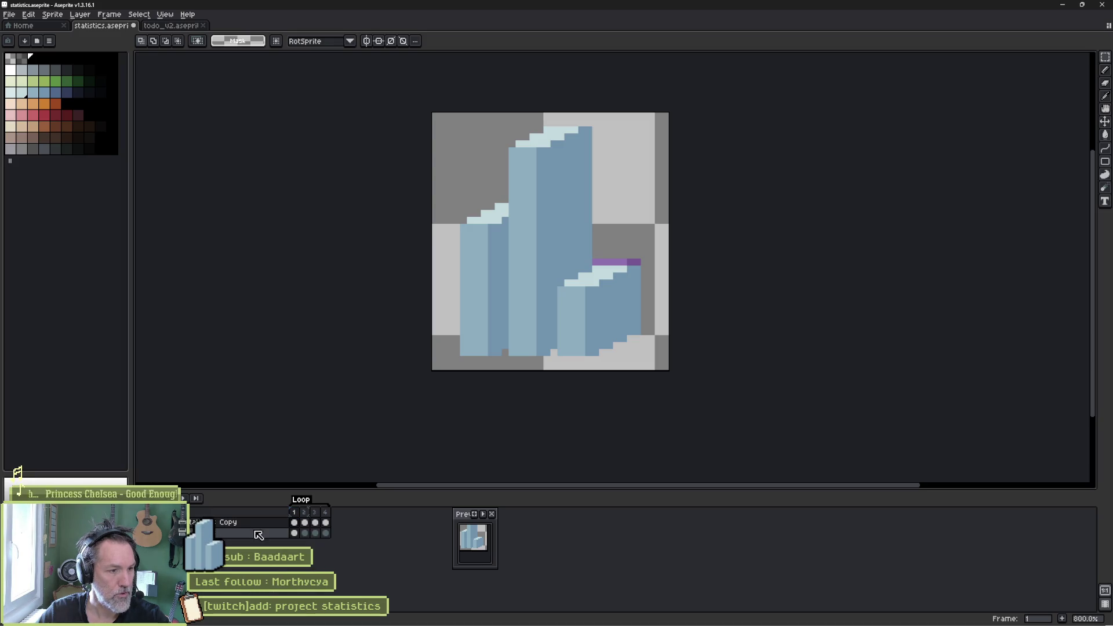
# - Apply a black outline to frames 1–4 of the Copy layer
pyautogui.click(295, 523)
pyautogui.click(305, 522)
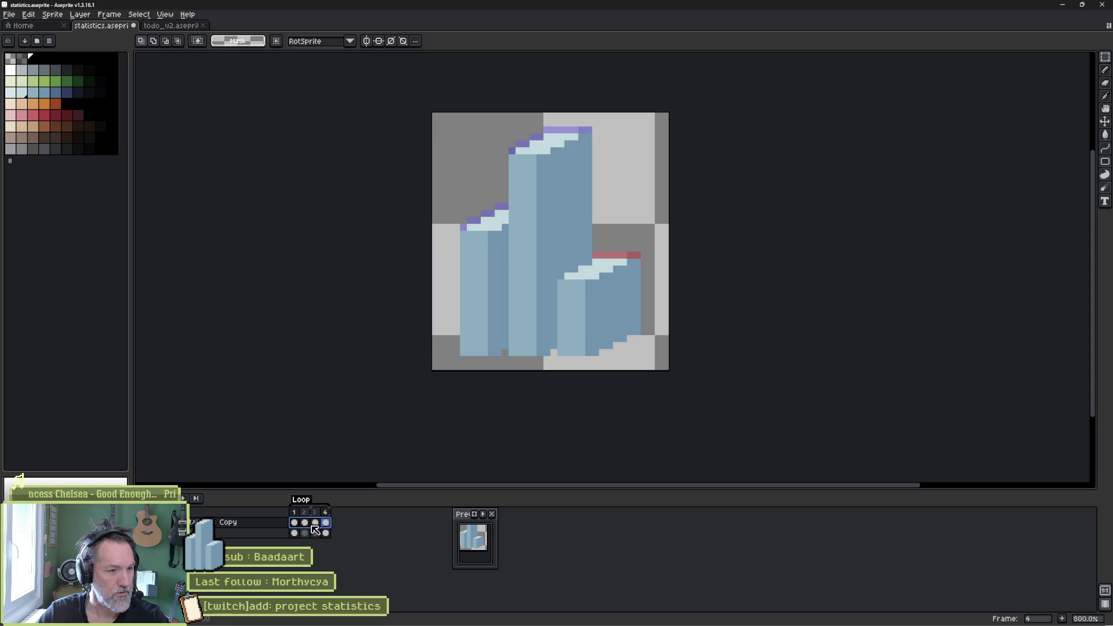
pyautogui.click(314, 523)
pyautogui.click(325, 522)
pyautogui.hotkey('shift', 'o')
pyautogui.click(823, 272)
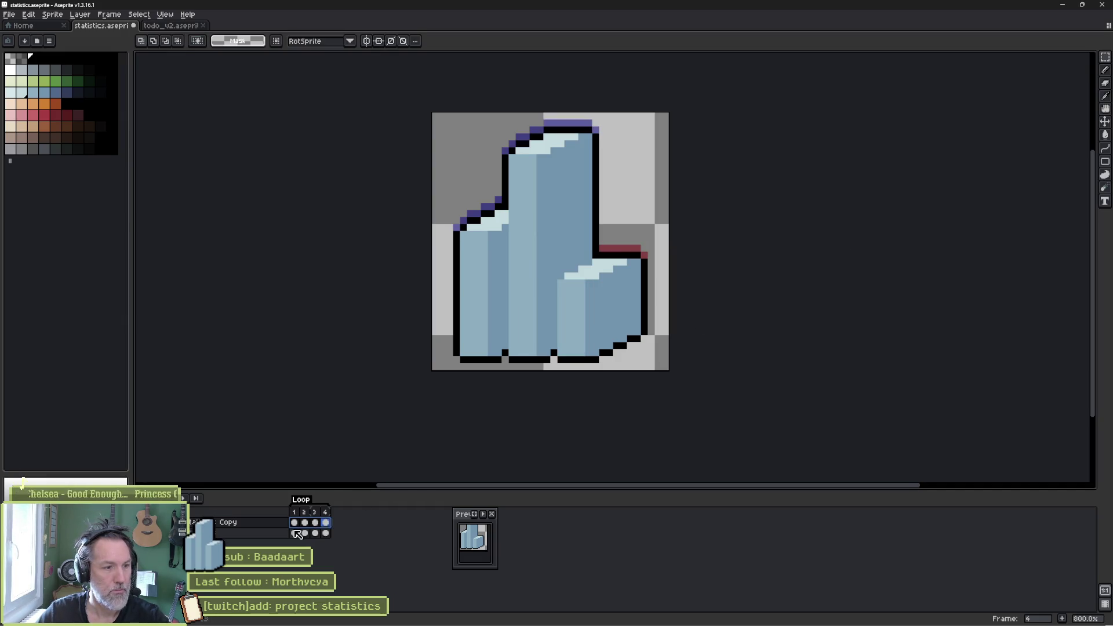
# - Play back the outlined animation, then stop on frame 1 and pick a darker shading blue
pyautogui.click(319, 523)
pyautogui.press('Return')
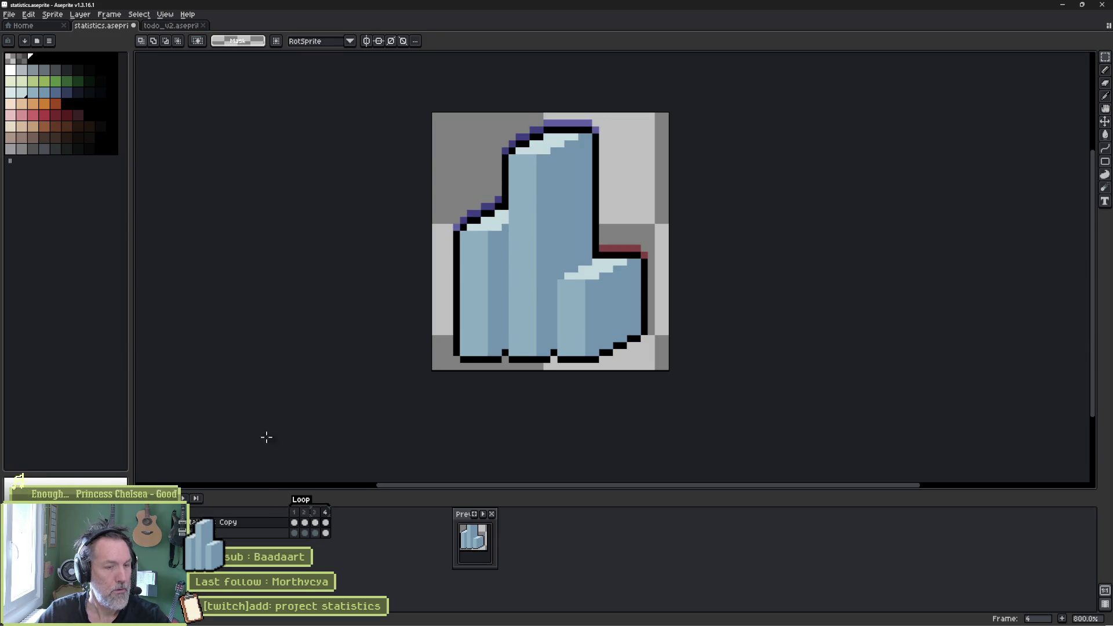
pyautogui.click(294, 522)
pyautogui.press('i')
pyautogui.press('b')
pyautogui.click(54, 93)
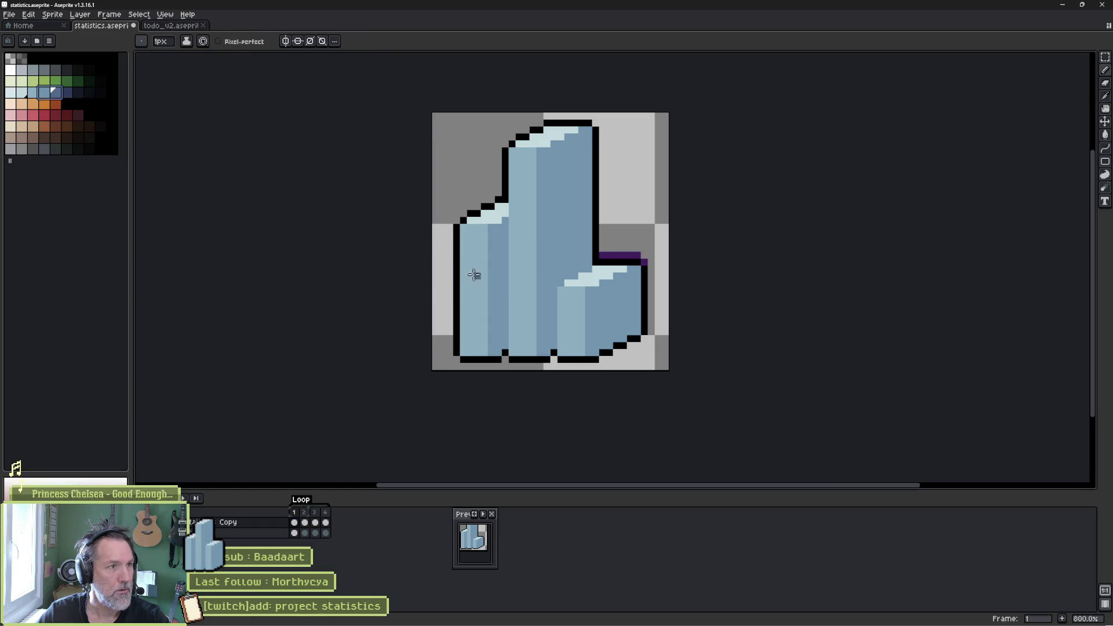
# - With Shading ink, paint dark blue 1px lines down the left bar, small bar's edge and top step
pyautogui.hotkey('alt', 's')
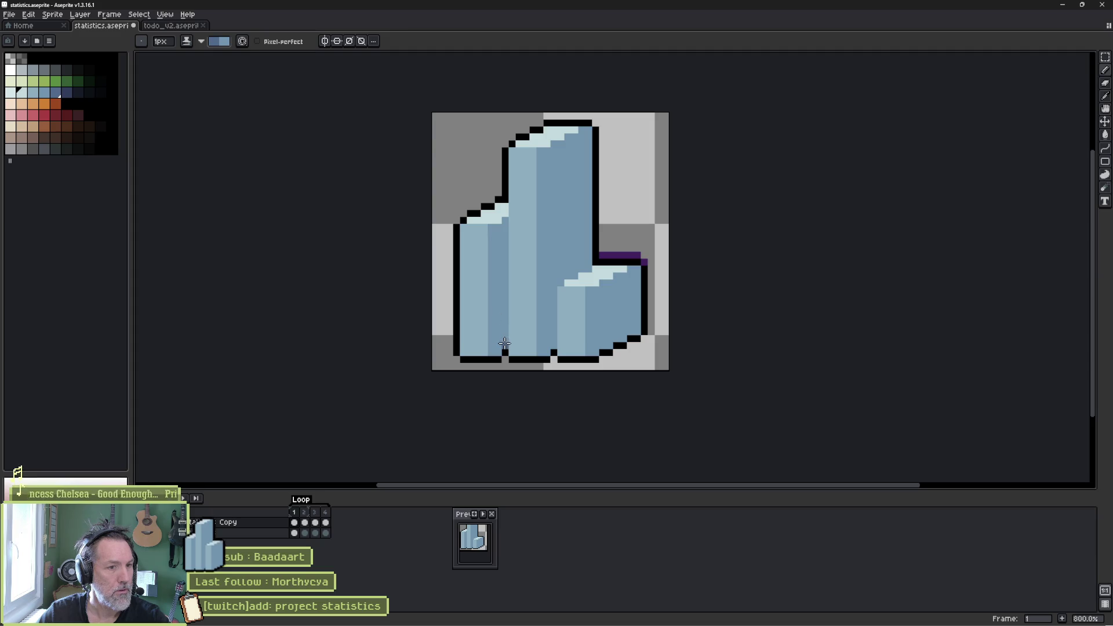
pyautogui.moveTo(505, 344); pyautogui.dragTo(502, 224)
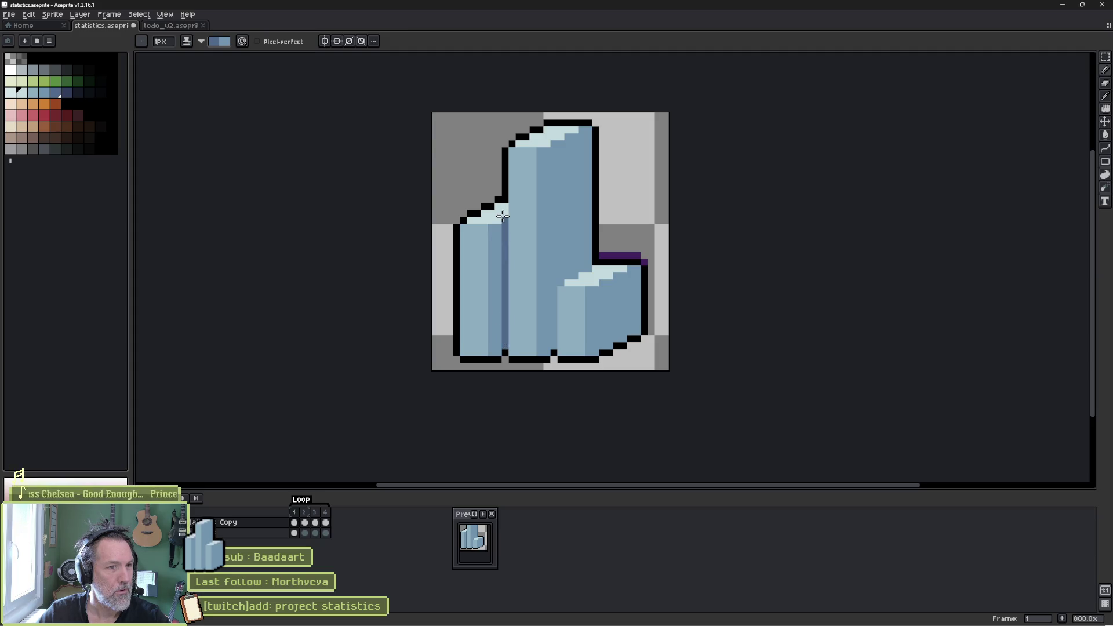
pyautogui.moveTo(555, 289); pyautogui.dragTo(552, 352)
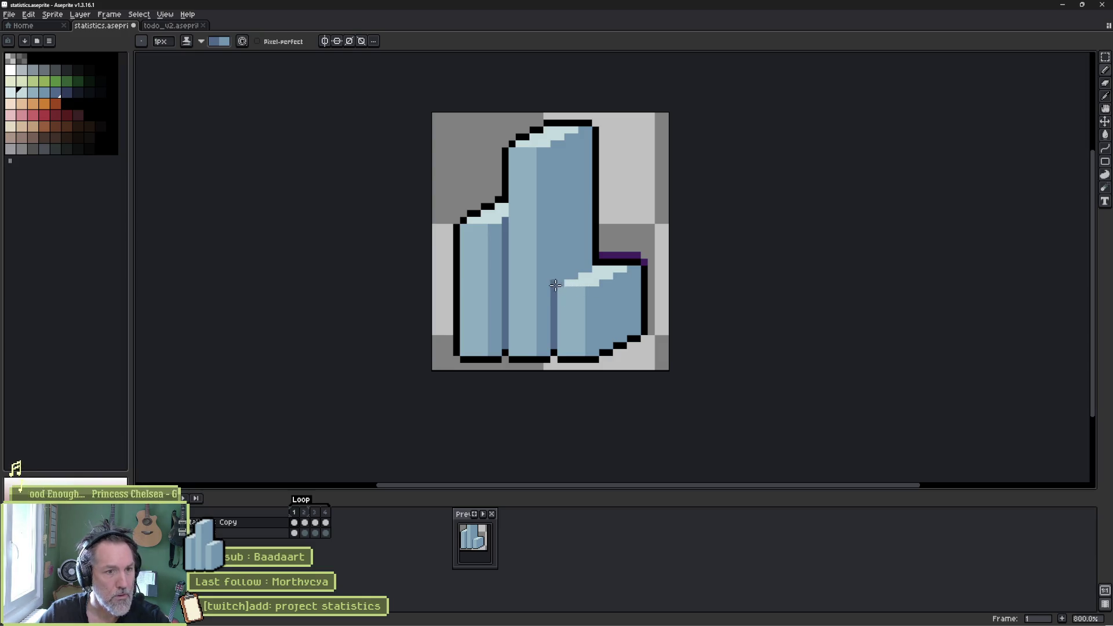
pyautogui.moveTo(555, 287); pyautogui.dragTo(588, 268)
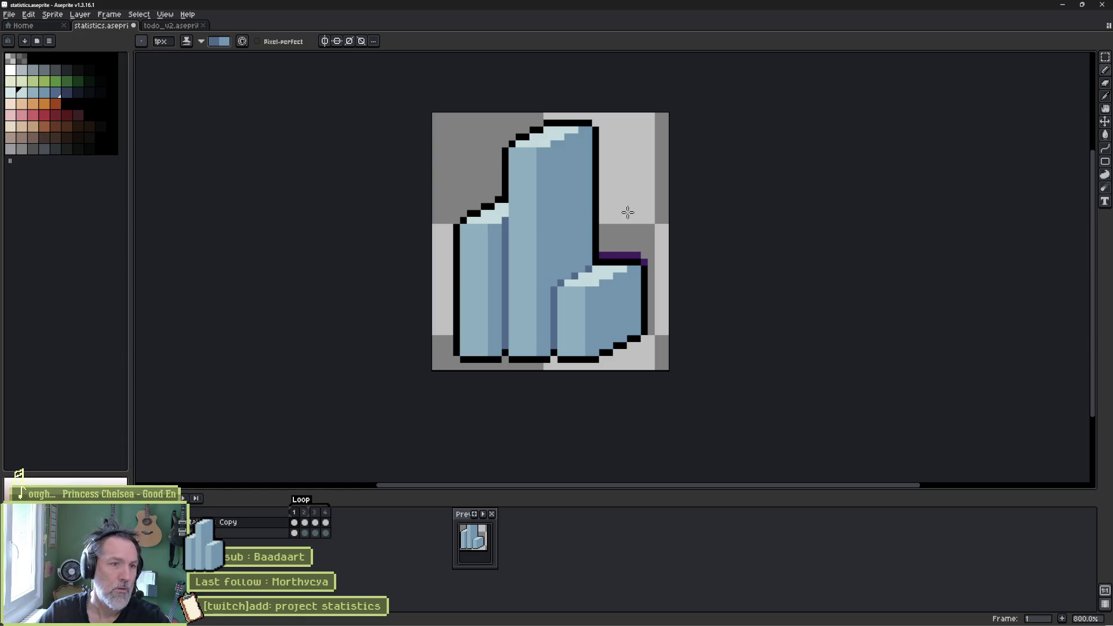
pyautogui.scroll(5, 516, 215)
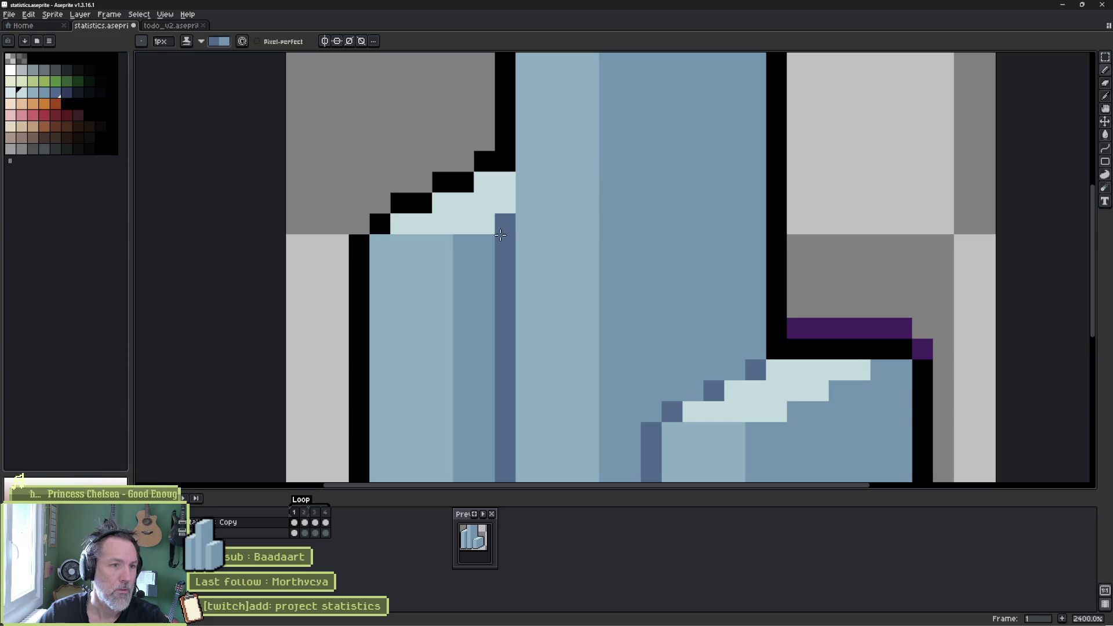
pyautogui.click(505, 245)
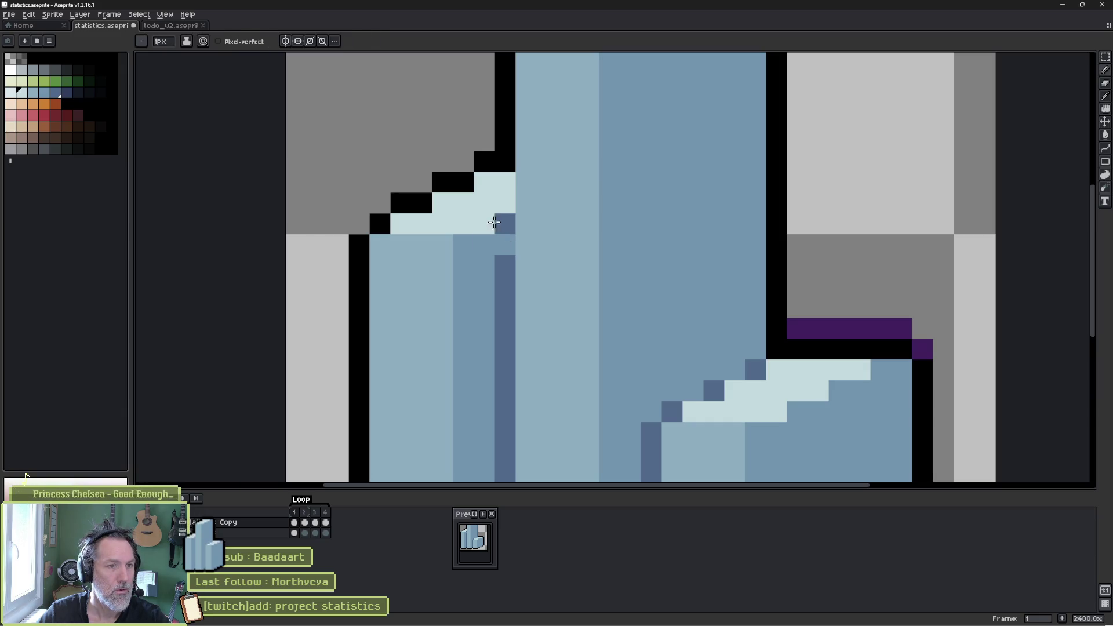
pyautogui.hotkey('ctrl', 'z')
pyautogui.hotkey('ctrl', 'z')
pyautogui.scroll(-6, 516, 269)
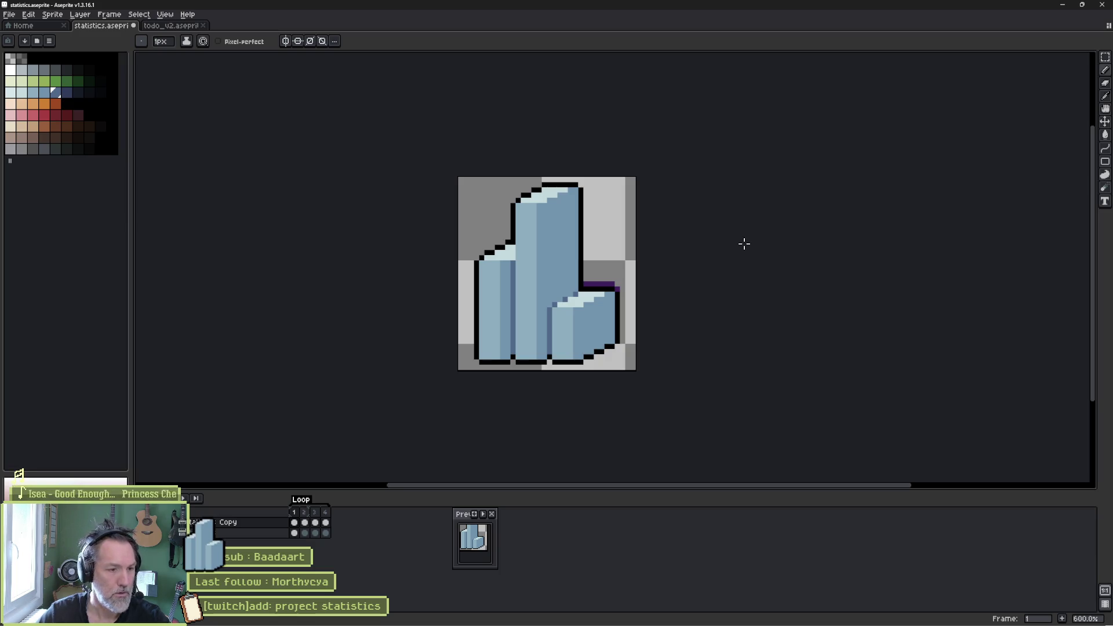
# - Shade dark inner-edge lines on the bars in frames 2, 3 and 4
pyautogui.click(306, 521)
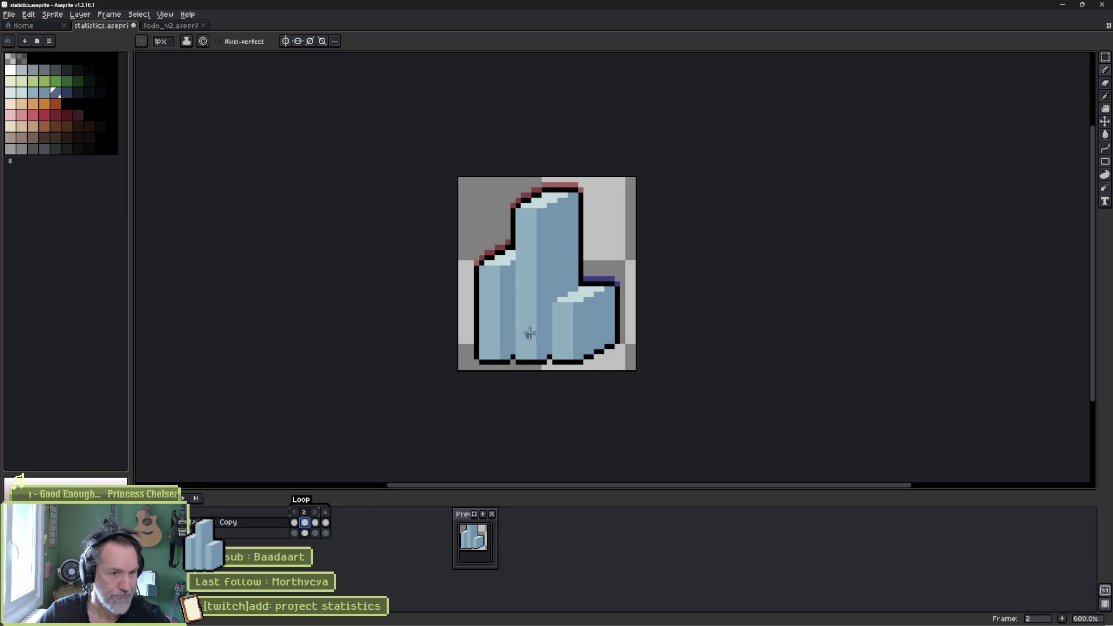
pyautogui.moveTo(548, 351)
pyautogui.mouseDown()
pyautogui.moveTo(548, 303)
pyautogui.moveTo(577, 288)
pyautogui.mouseUp()
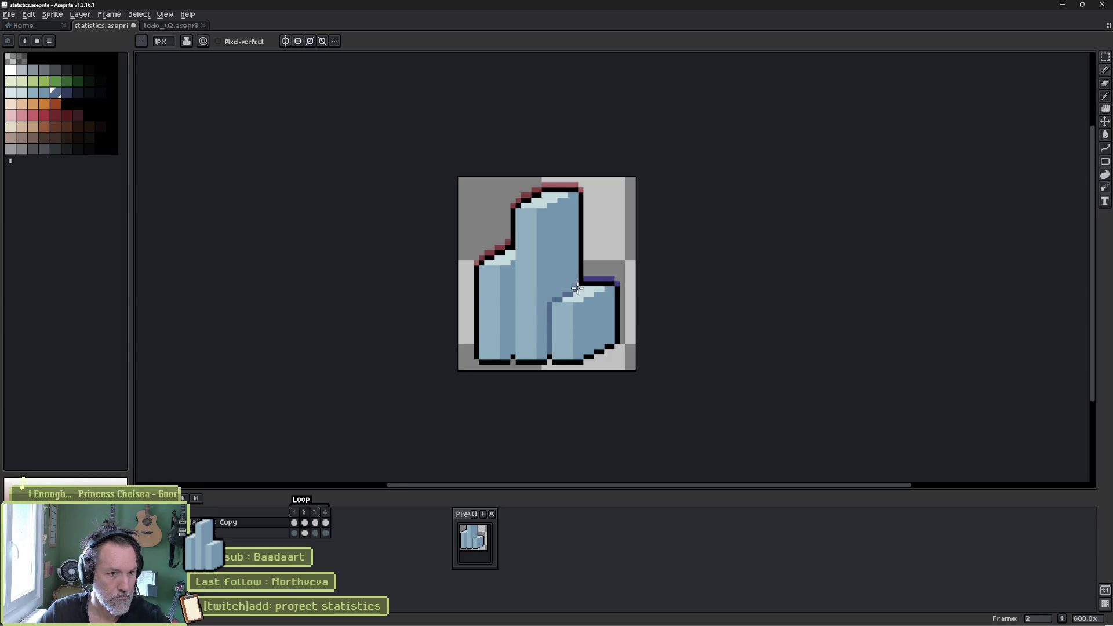
pyautogui.moveTo(512, 265); pyautogui.dragTo(512, 351)
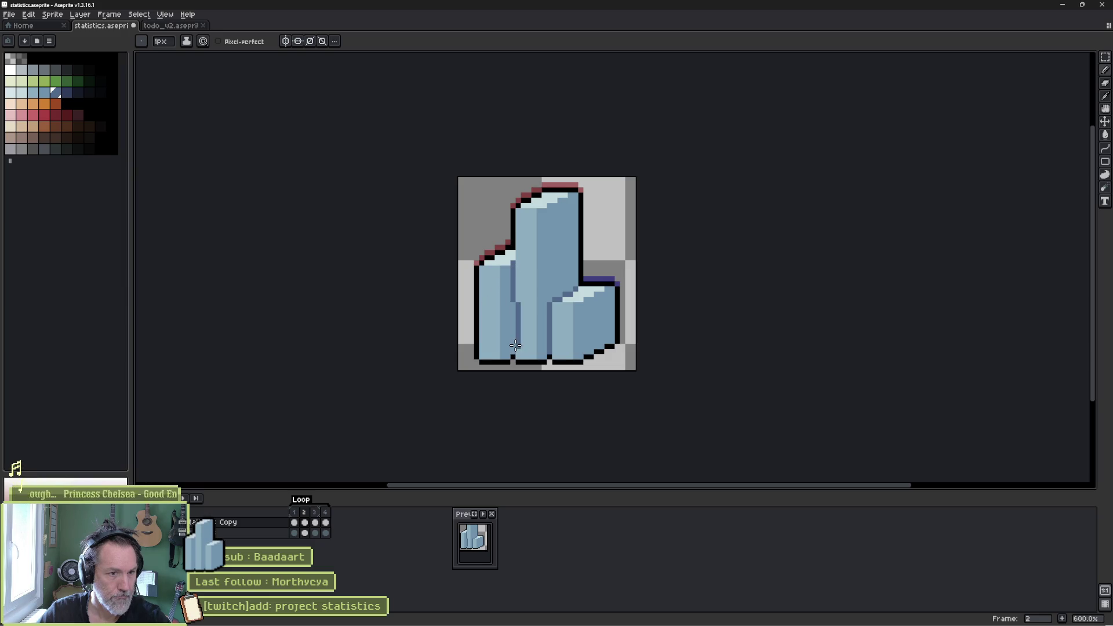
pyautogui.press('Right')
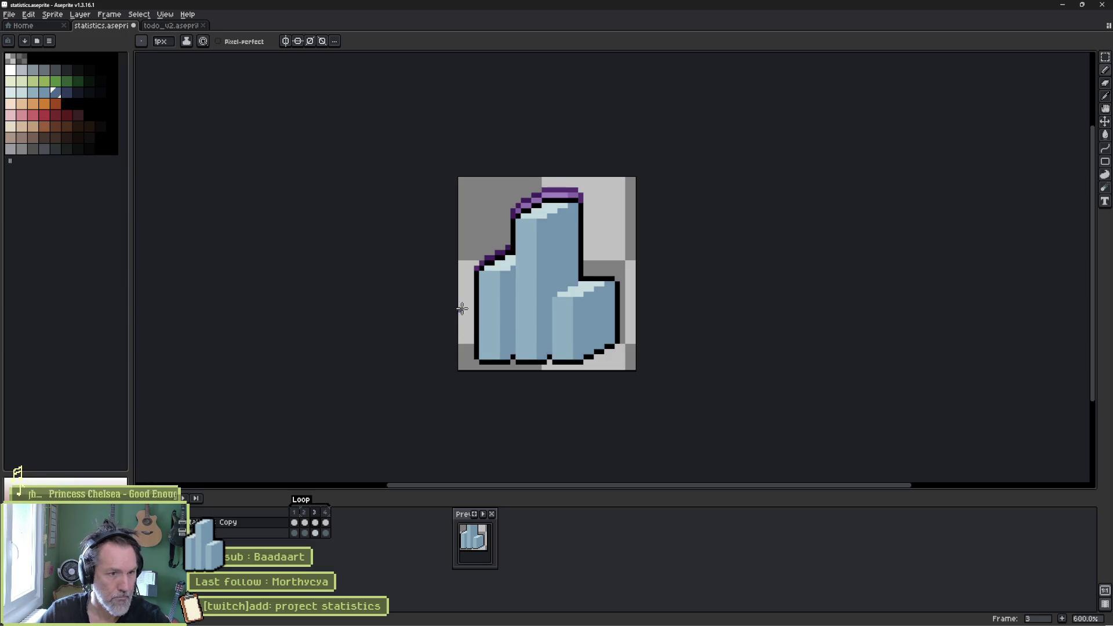
pyautogui.moveTo(511, 269)
pyautogui.mouseDown()
pyautogui.moveTo(514, 349)
pyautogui.moveTo(576, 282)
pyautogui.mouseUp()
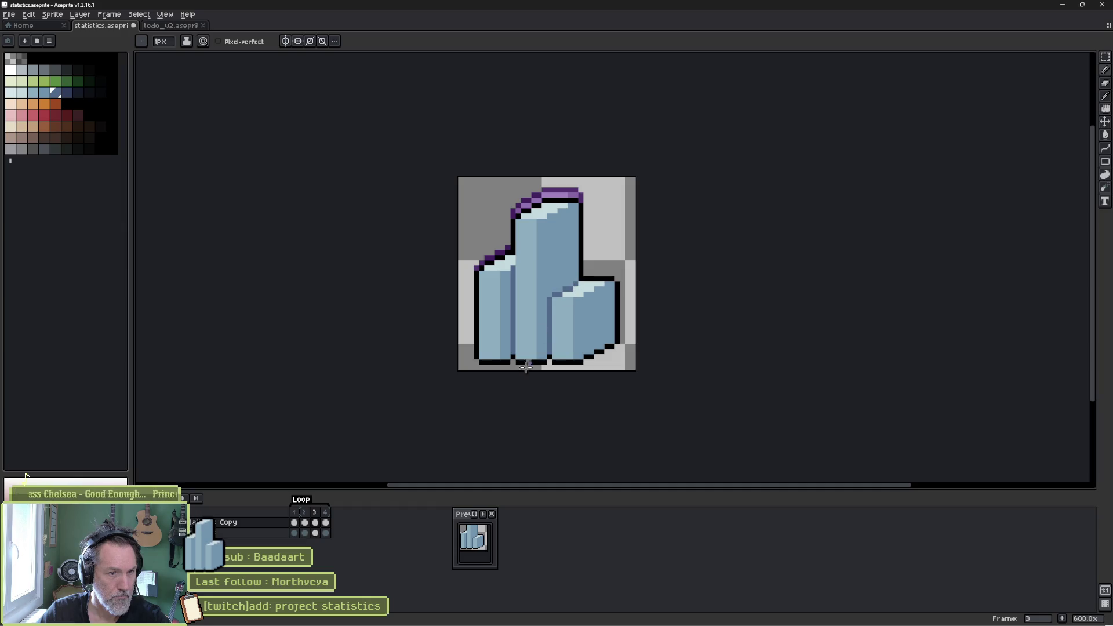
pyautogui.press('Right')
pyautogui.moveTo(513, 265)
pyautogui.mouseDown()
pyautogui.moveTo(510, 339)
pyautogui.moveTo(577, 284)
pyautogui.mouseUp()
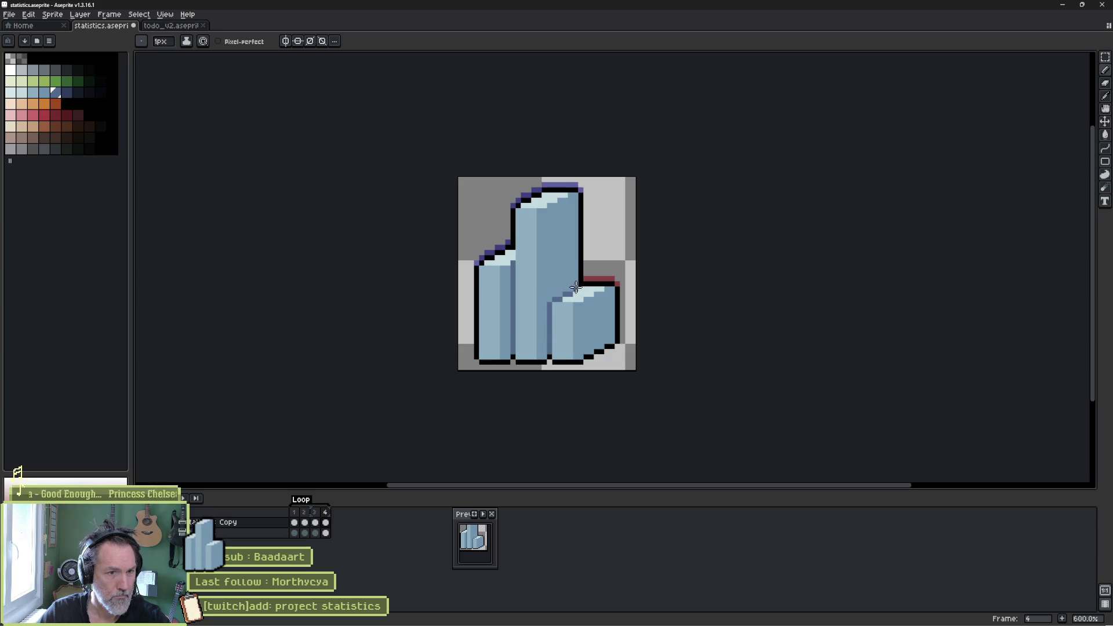
# - Pick a light highlight blue and another palette colour across frames, then preview the animation
pyautogui.press('Return')
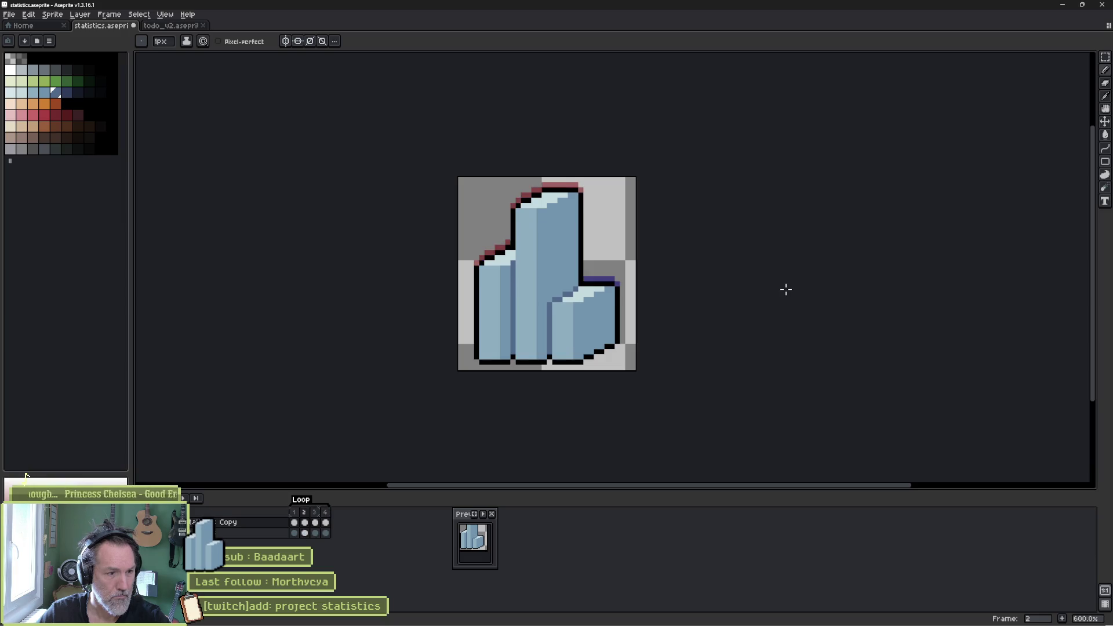
pyautogui.scroll(4, 501, 260)
pyautogui.keyDown('alt'); pyautogui.click(522, 256); pyautogui.keyUp('alt')
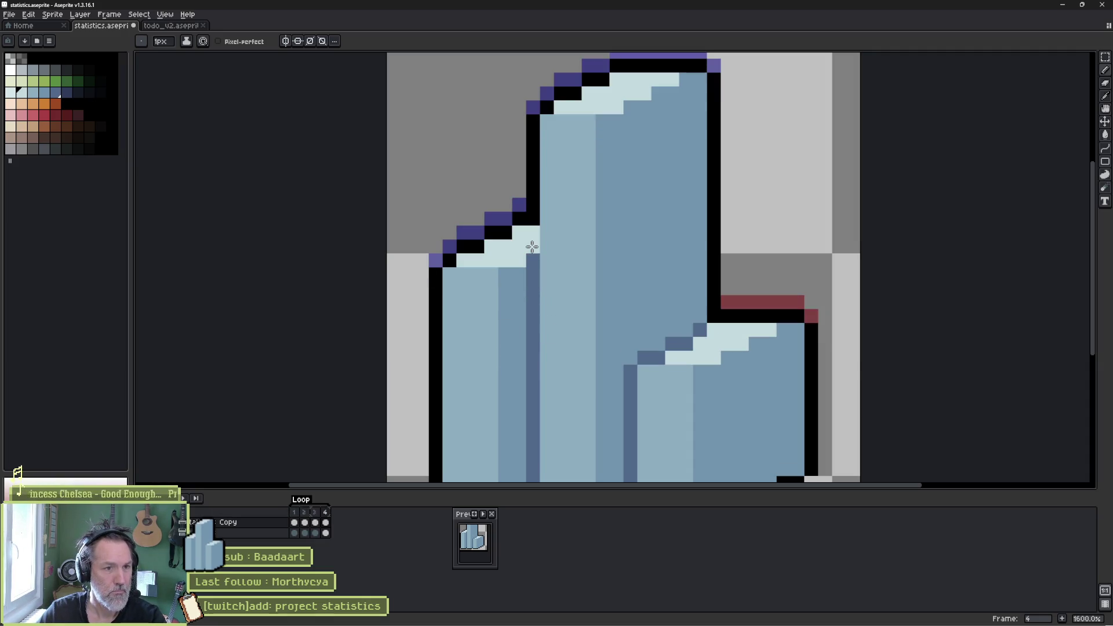
pyautogui.press(',')
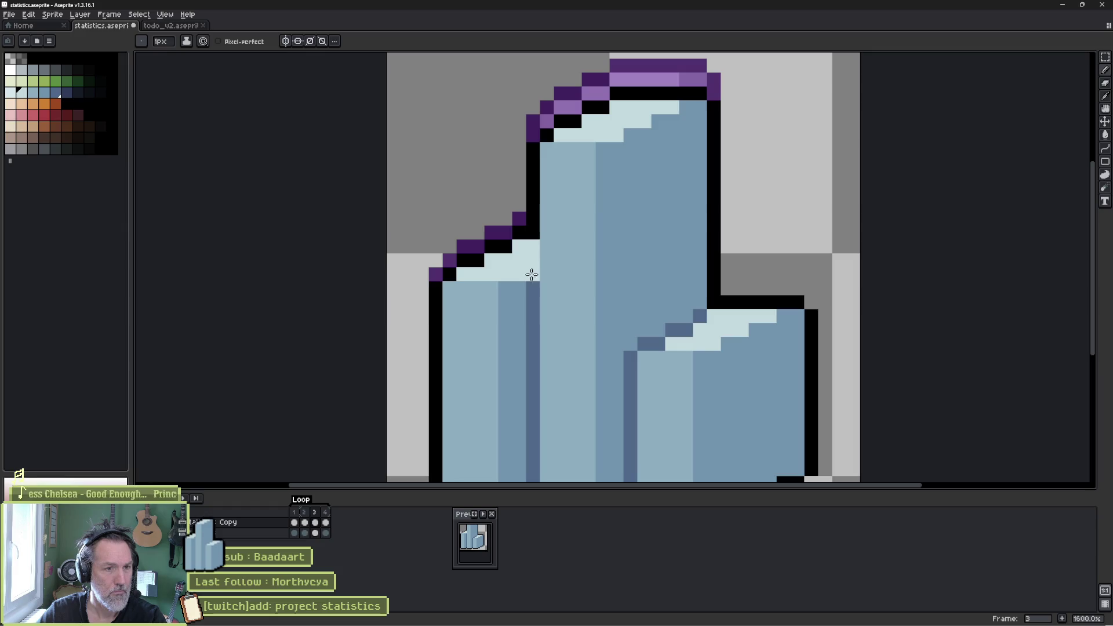
pyautogui.keyDown('alt'); pyautogui.click(530, 274); pyautogui.keyUp('alt')
pyautogui.press(',')
pyautogui.press(',')
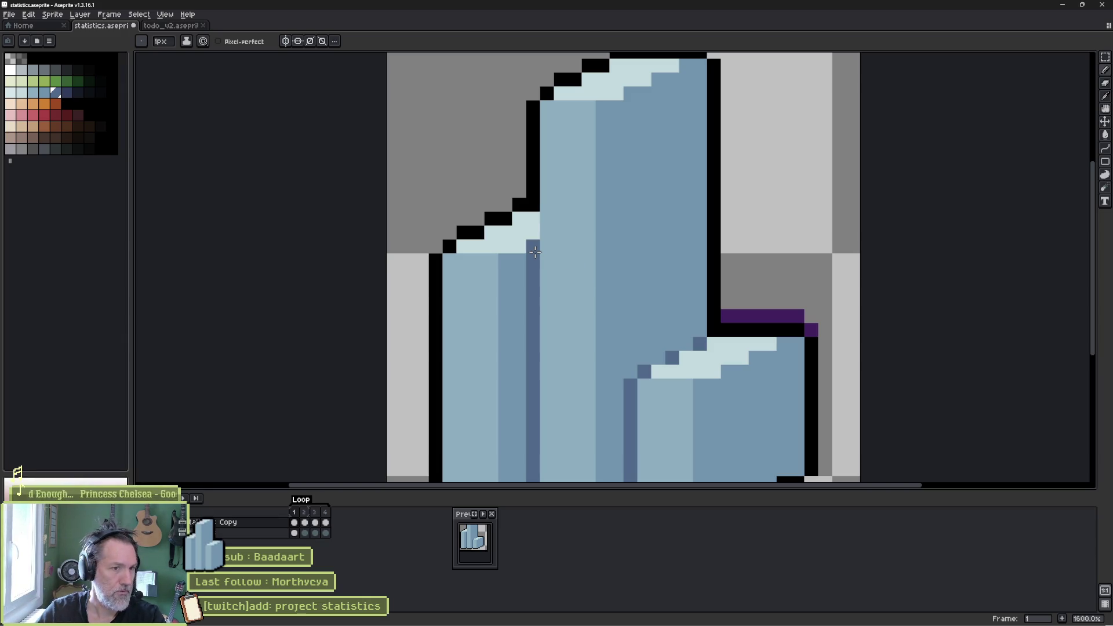
pyautogui.press('Right')
pyautogui.press('Return')
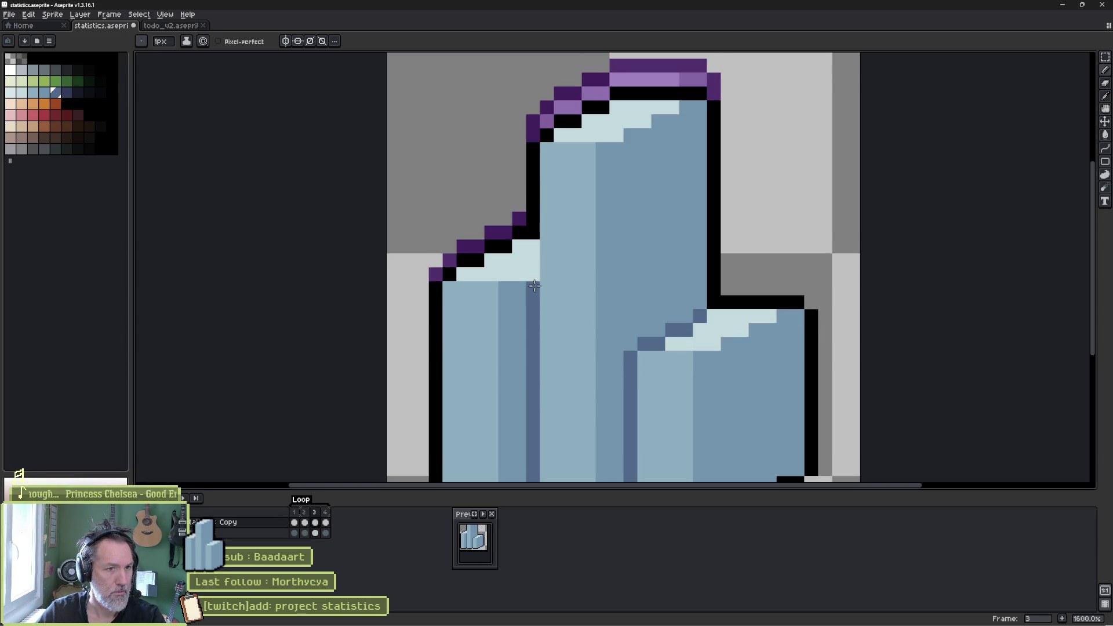
pyautogui.scroll(-4, 596, 276)
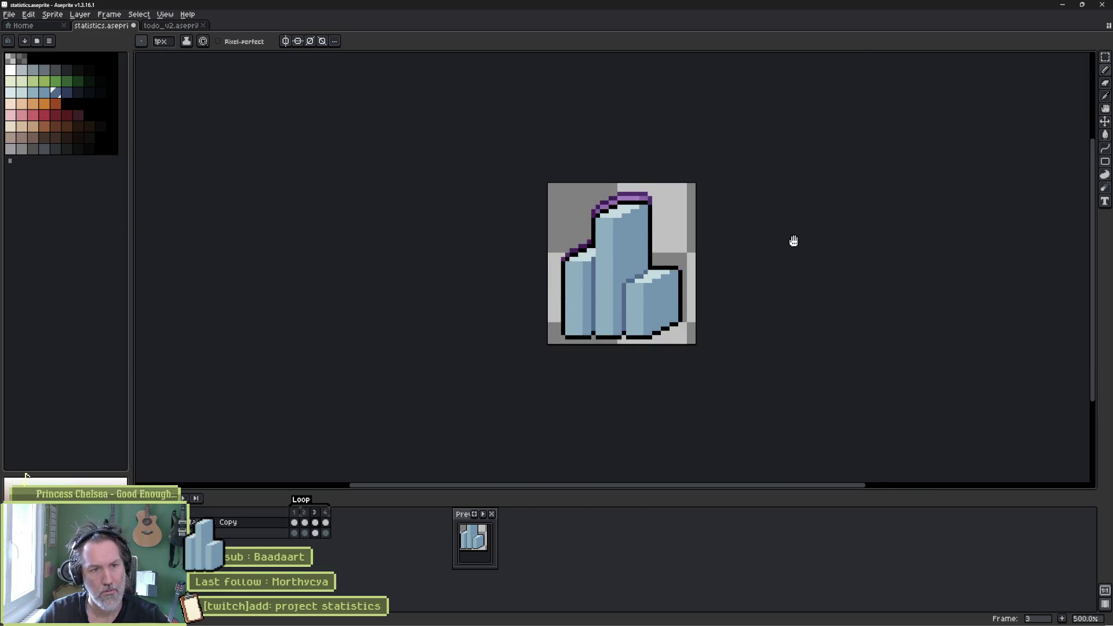
# - Save statistics.aseprite and bring up the Export As settings for statistics.gif
pyautogui.hotkey('ctrl', 's')
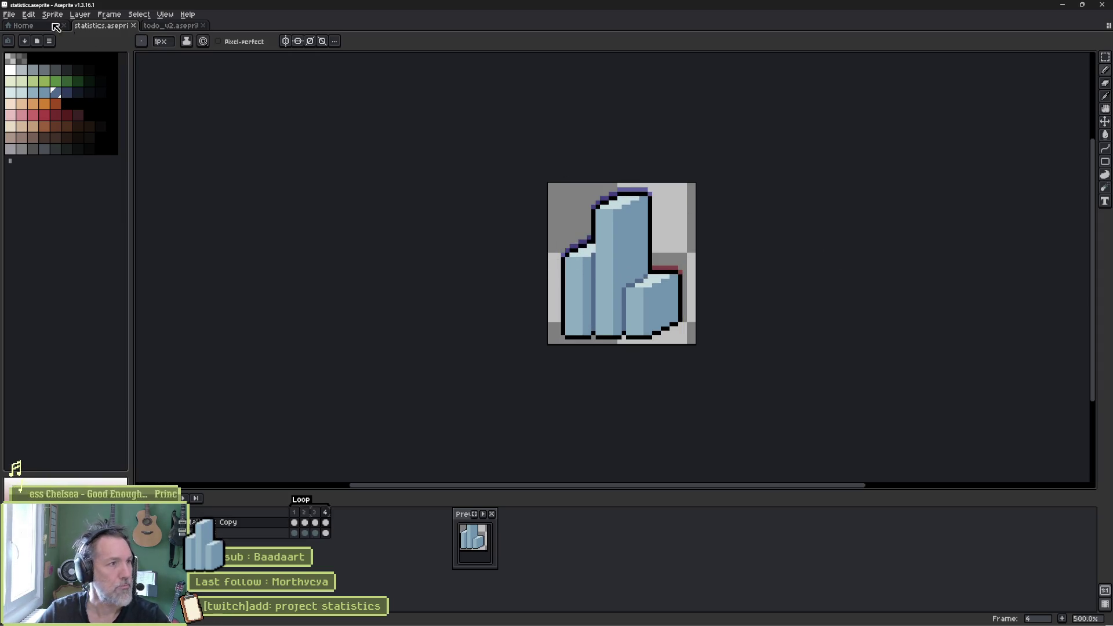
pyautogui.click(9, 14)
pyautogui.moveTo(70, 100)
pyautogui.click(130, 100)
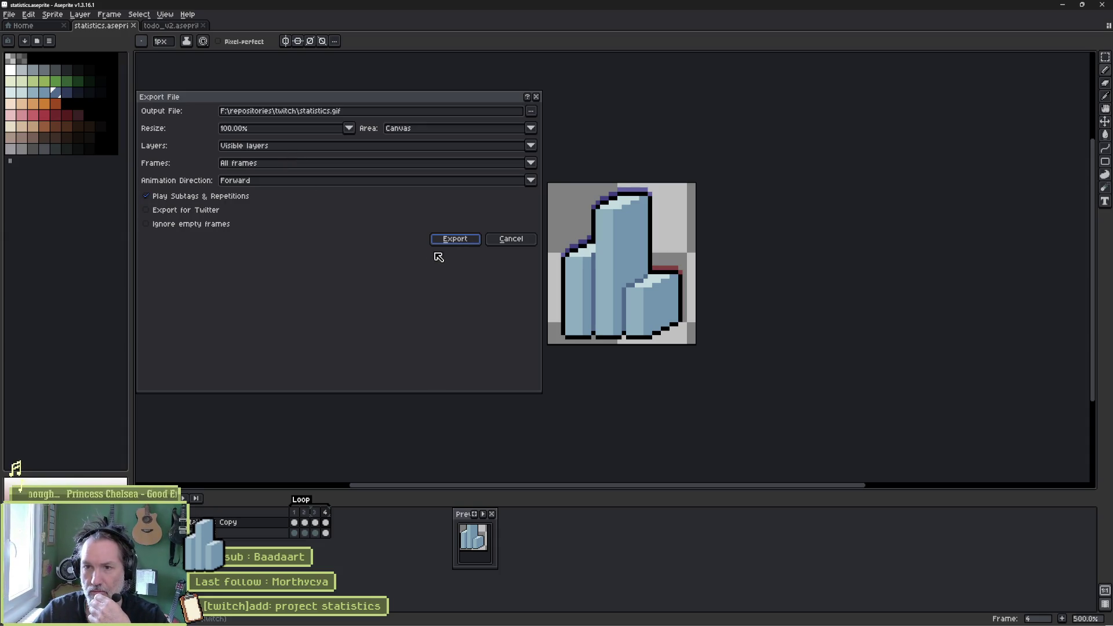
# - Export the animation as statistics.gif, overwriting the existing file and accepting the GIF options
pyautogui.click(452, 239)
pyautogui.click(529, 344)
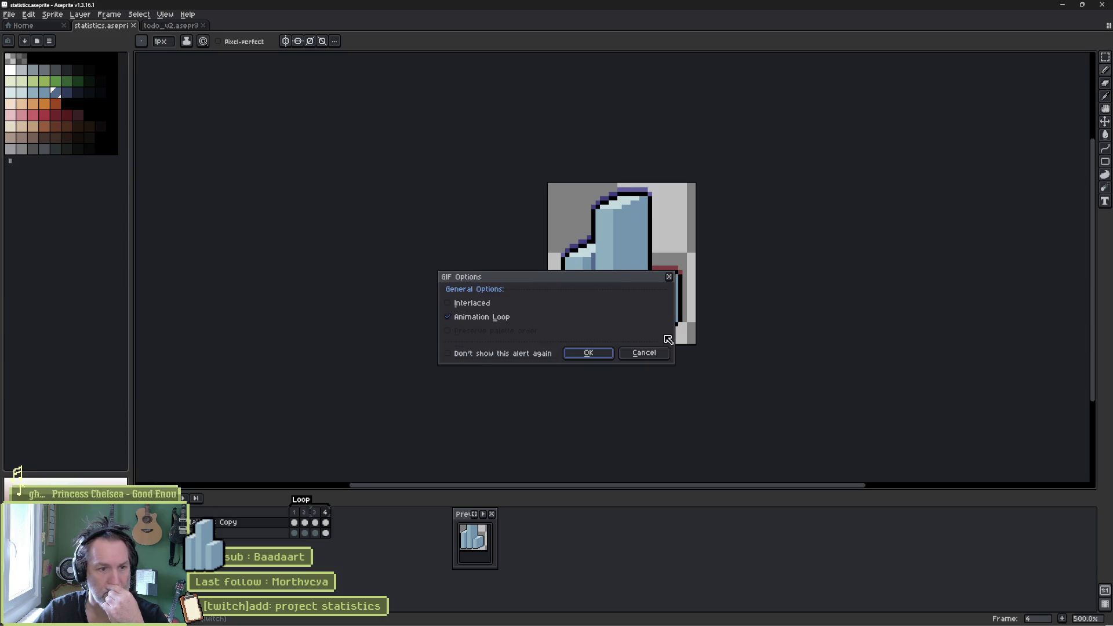
pyautogui.click(605, 357)
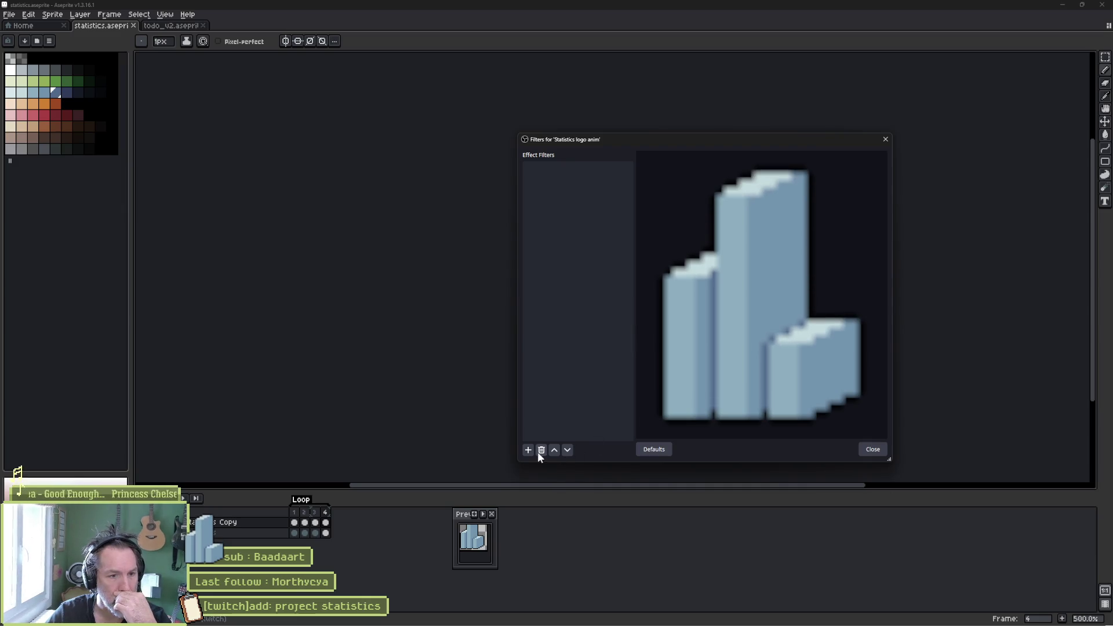
# - Add a Sharpen filter with sharpness 1.00 to the Statistics logo anim source
pyautogui.click(524, 451)
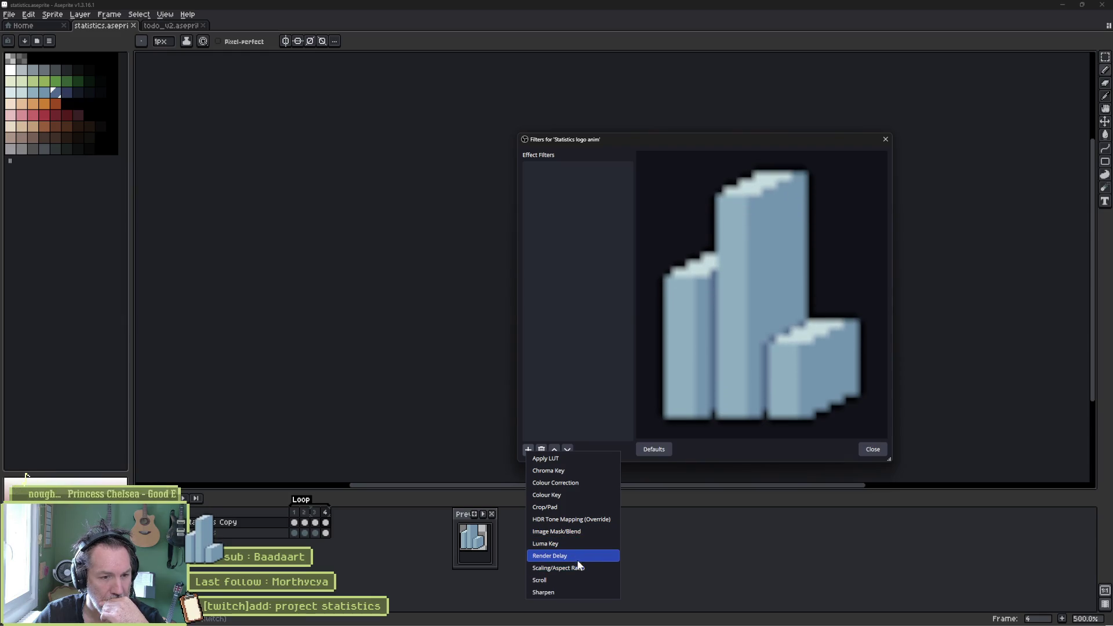
pyautogui.click(578, 592)
pyautogui.click(684, 314)
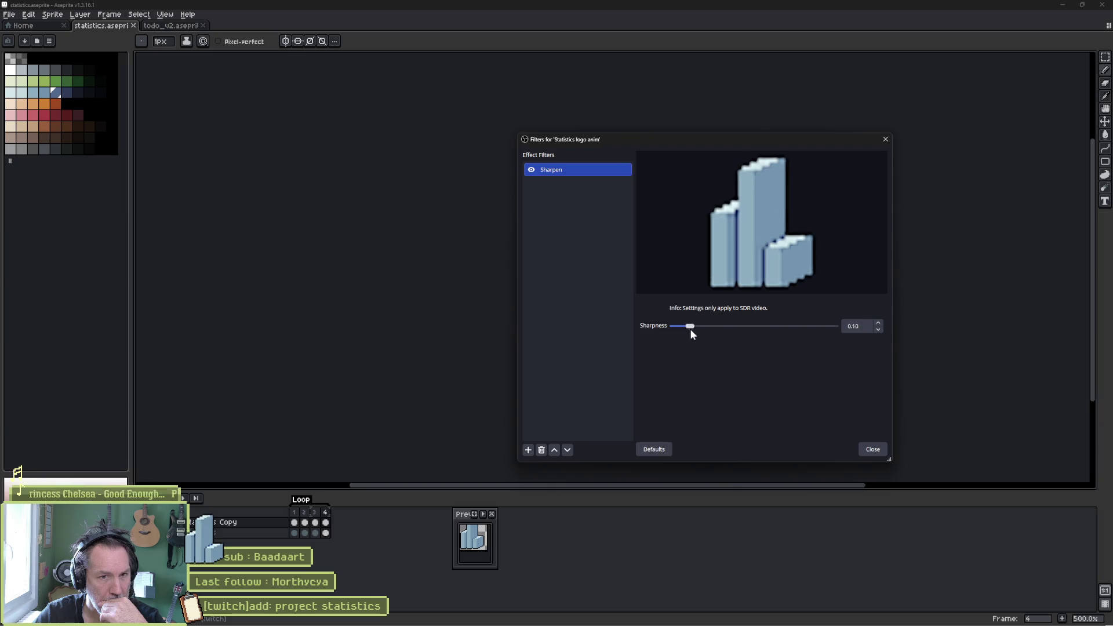
pyautogui.moveTo(689, 326); pyautogui.dragTo(891, 330)
pyautogui.click(873, 449)
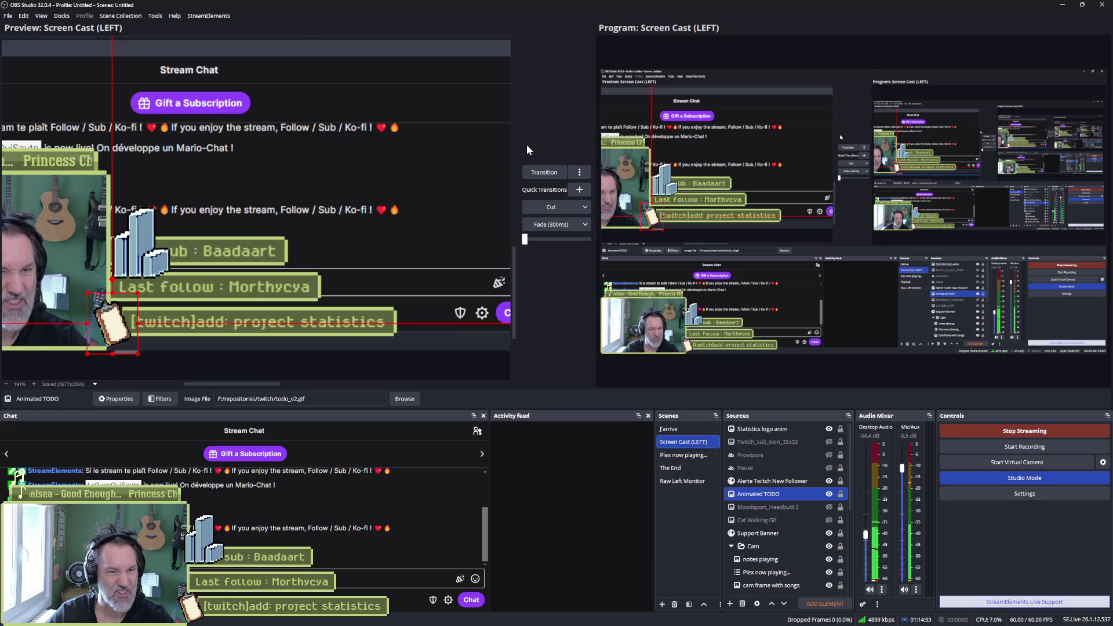
# - Switch from OBS back to Aseprite with Alt+Tab
pyautogui.hotkey('alt', 'Tab')
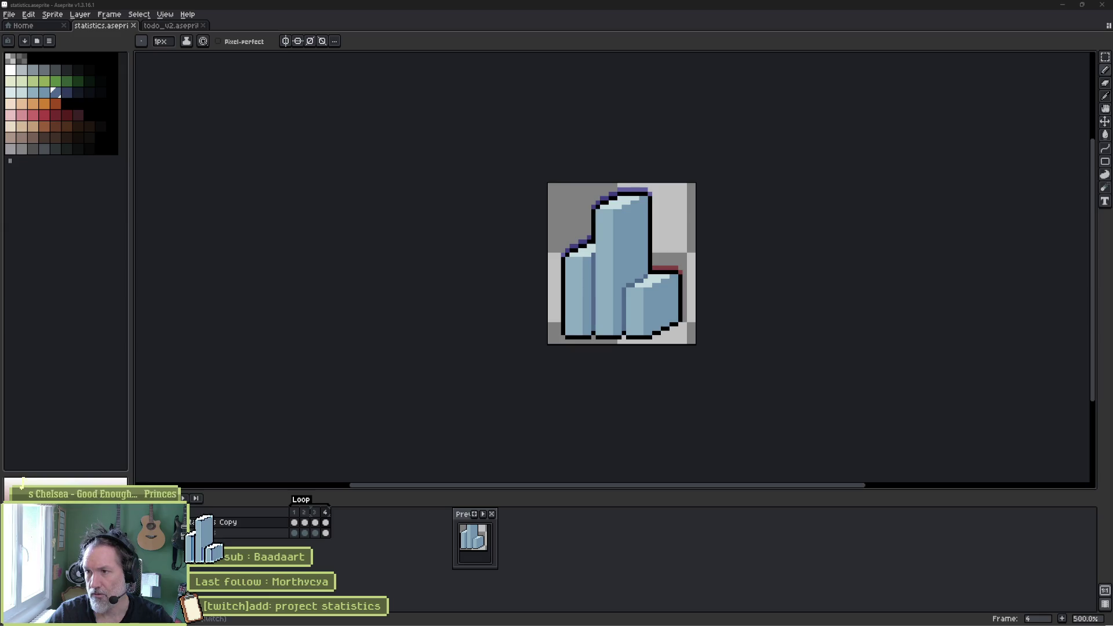
# - Create a new image source named test, keeping todo_v2.gif as its image file
pyautogui.moveTo(1006, 238); pyautogui.dragTo(851, 218)
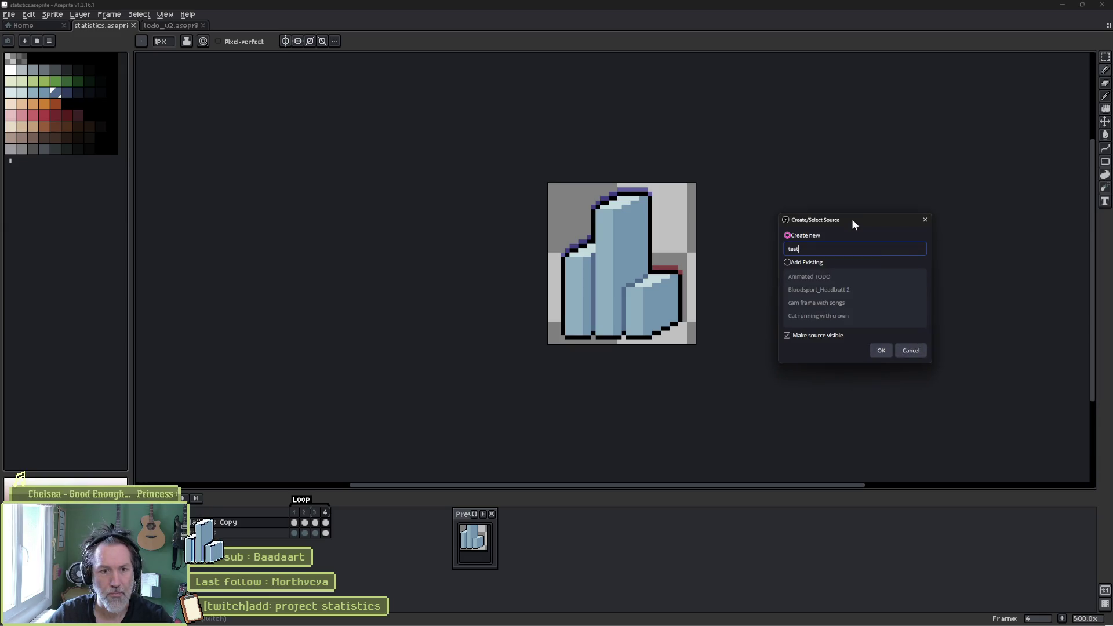
pyautogui.click(807, 264)
pyautogui.click(815, 278)
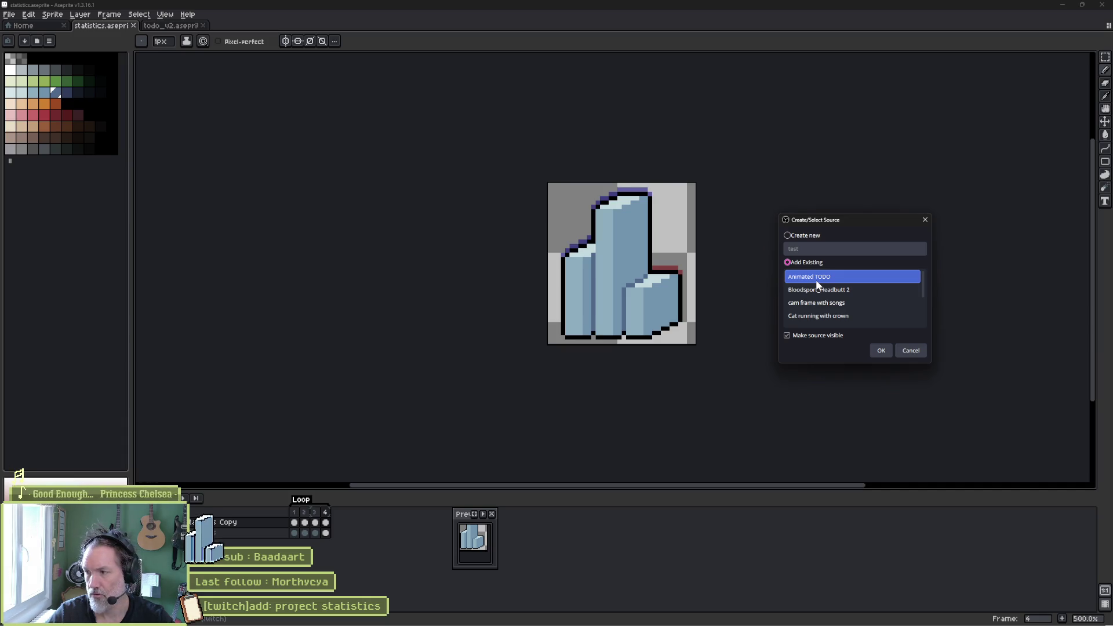
pyautogui.click(810, 241)
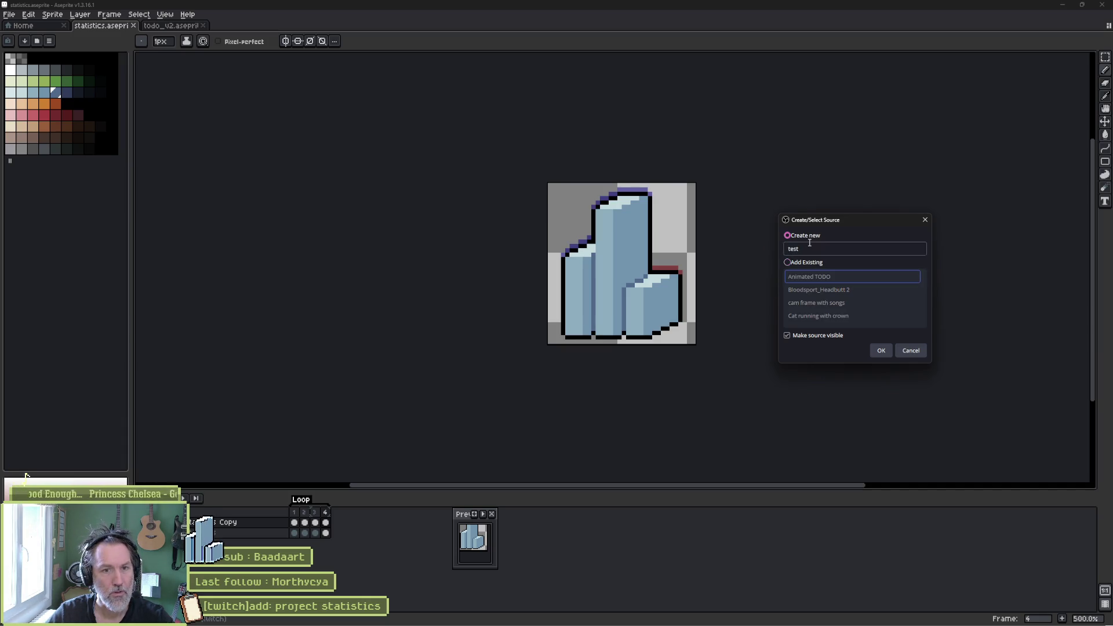
pyautogui.click(882, 352)
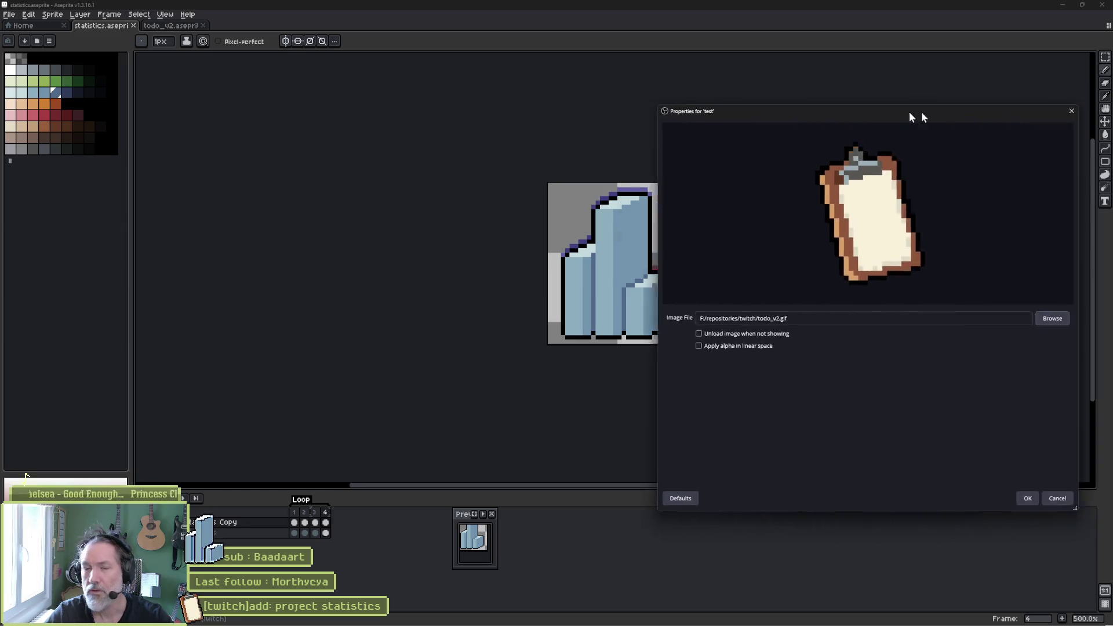
pyautogui.moveTo(909, 112); pyautogui.dragTo(785, 108)
pyautogui.click(904, 494)
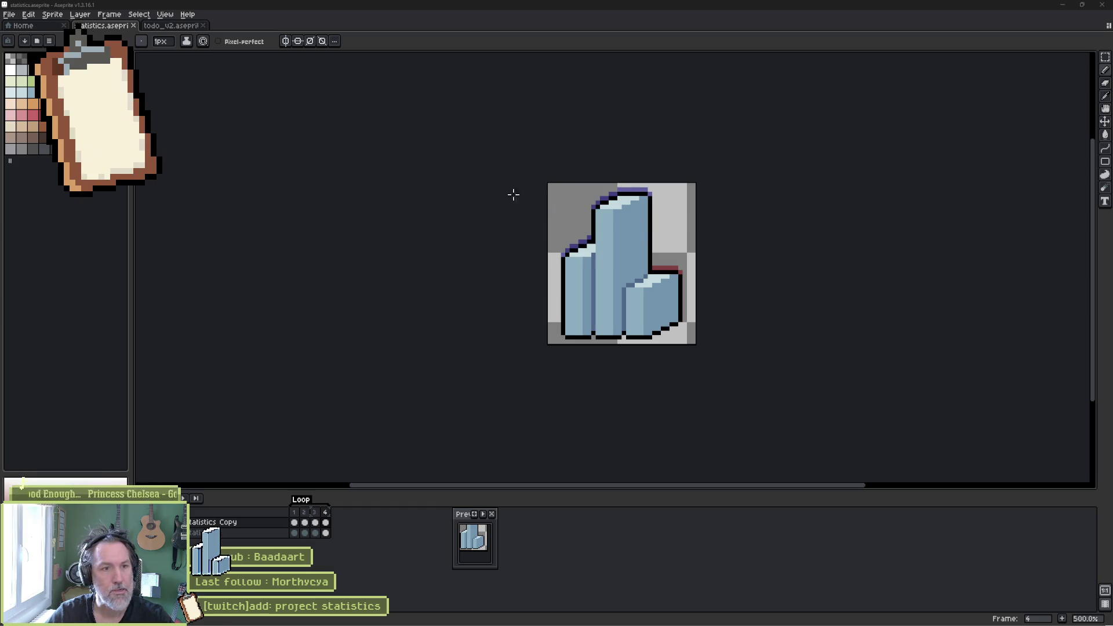
# - Re-export the animation as statistics.gif with a chosen resize percentage, overwriting the old file
pyautogui.click(9, 14)
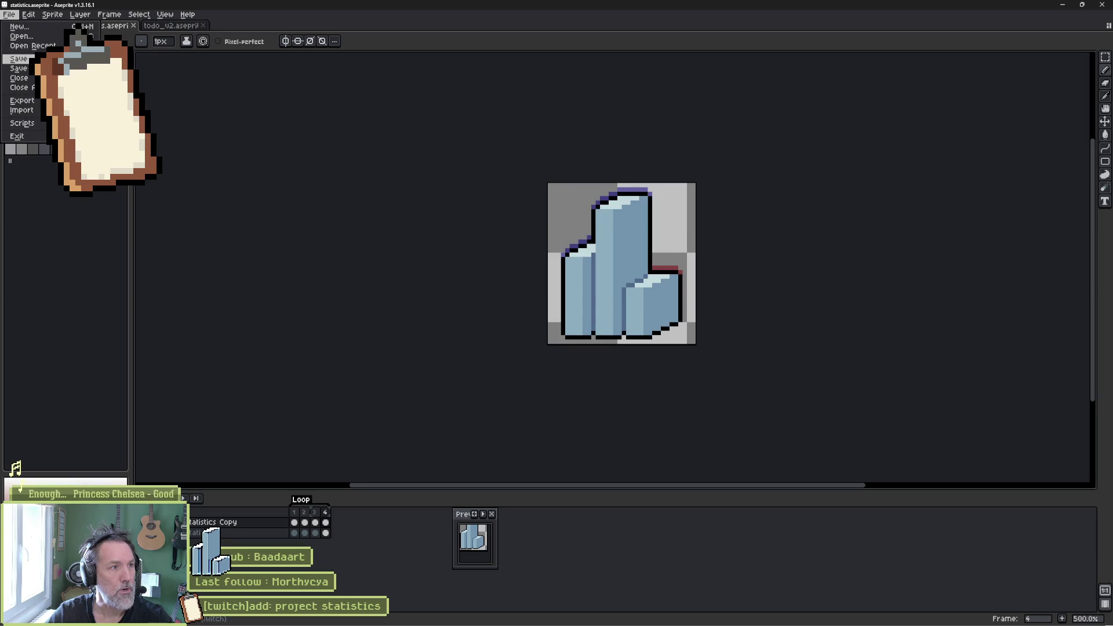
pyautogui.moveTo(22, 100)
pyautogui.click(174, 100)
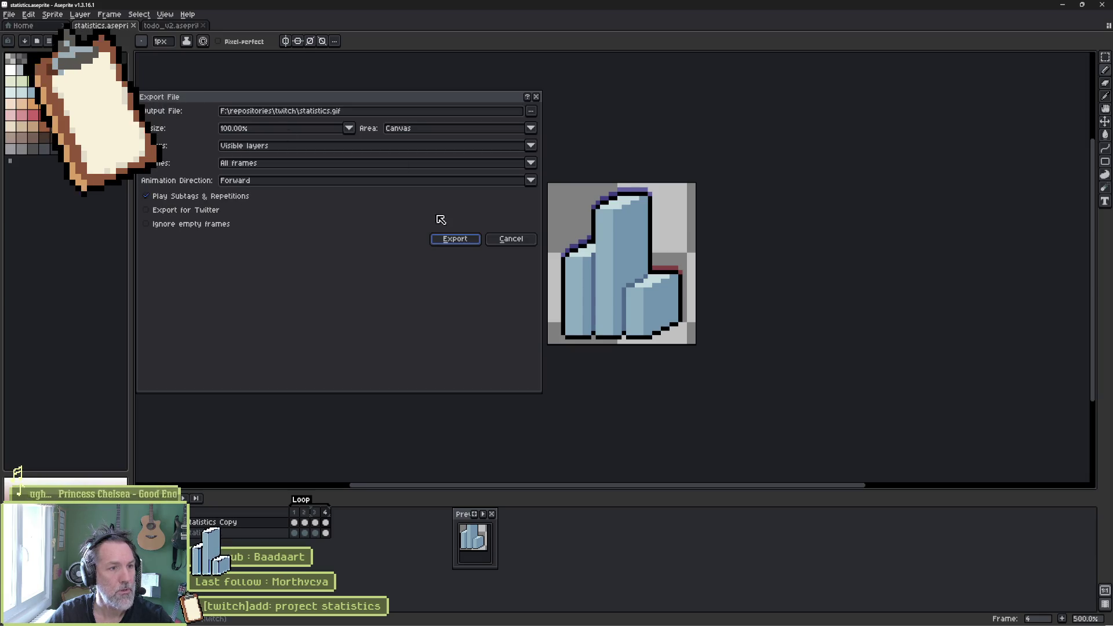
pyautogui.click(324, 132)
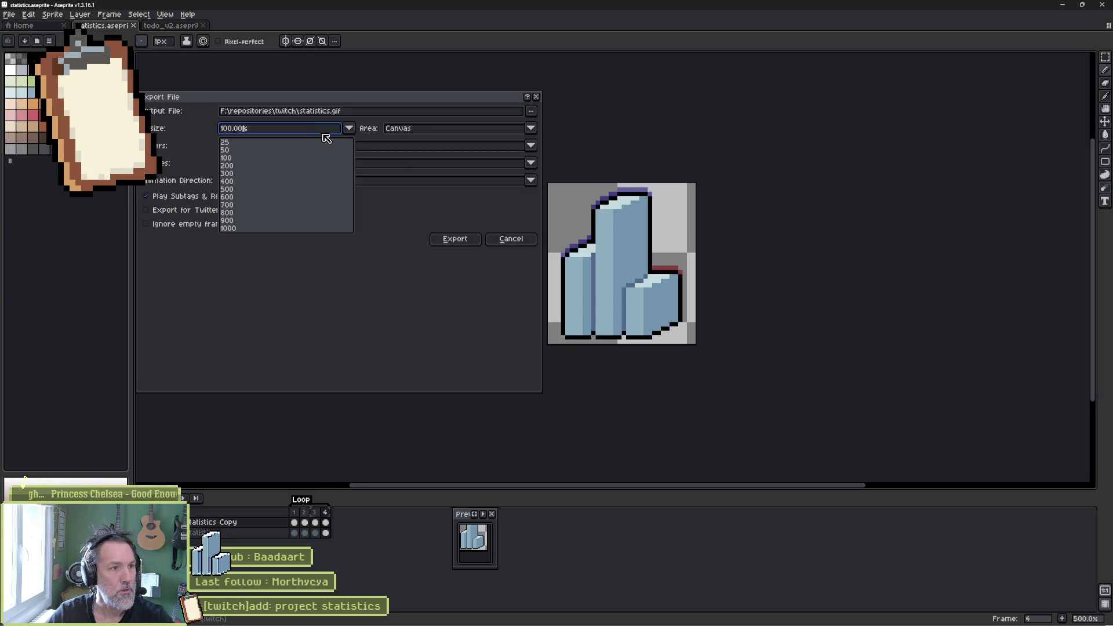
pyautogui.click(315, 174)
pyautogui.click(448, 239)
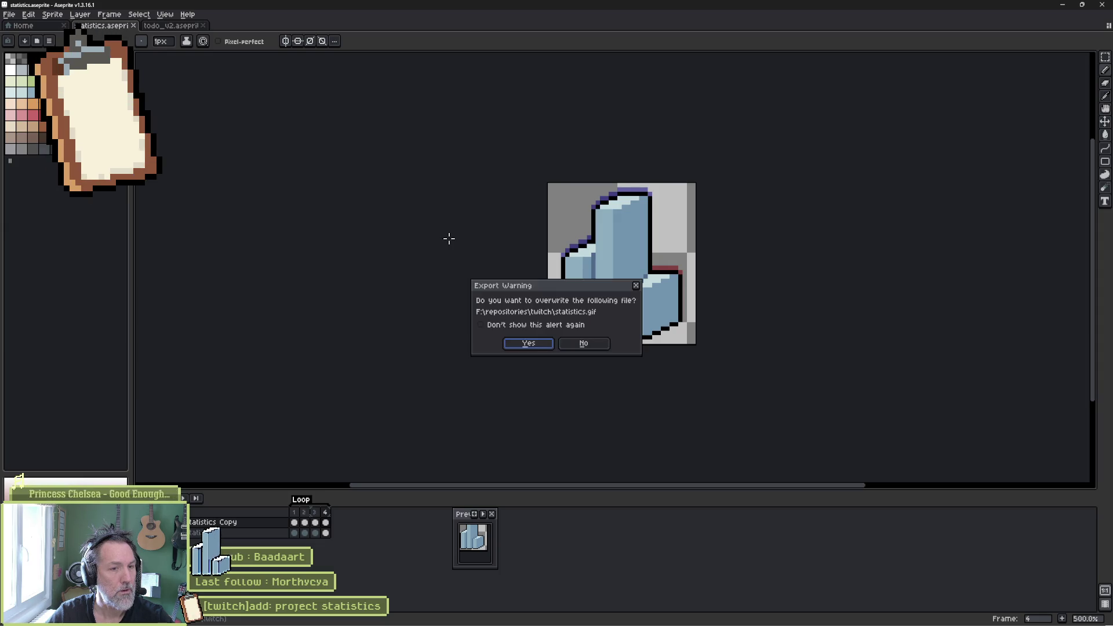
pyautogui.click(528, 343)
pyautogui.click(587, 353)
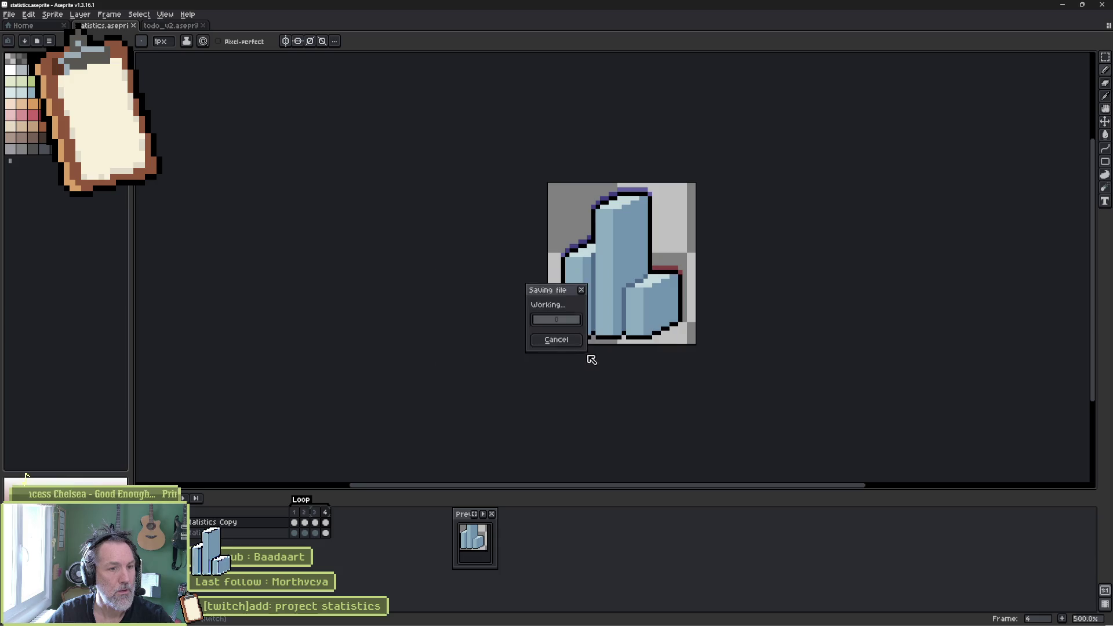
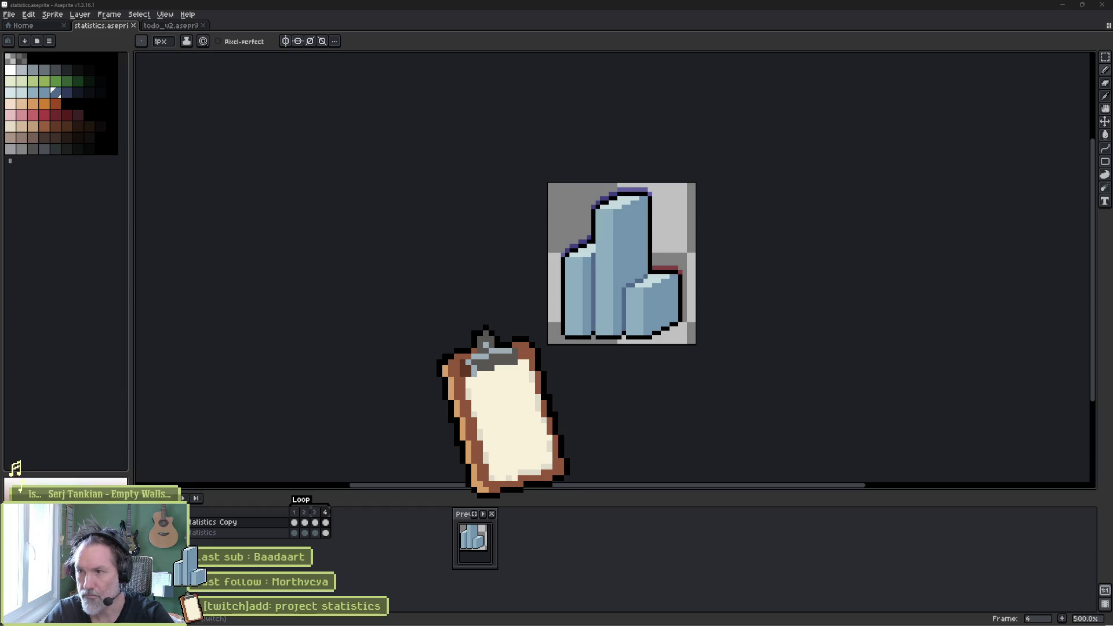
# - Compare the transform settings of the Animated TODO, test and Statistics logo anim sources
pyautogui.hotkey('ctrl', 'e')
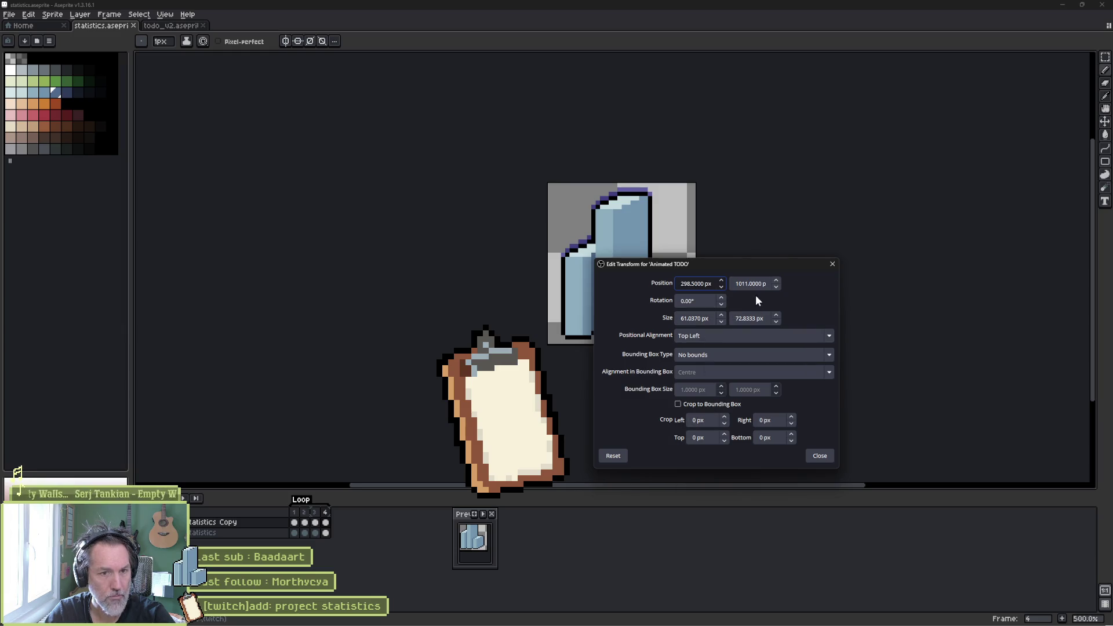
pyautogui.click(818, 456)
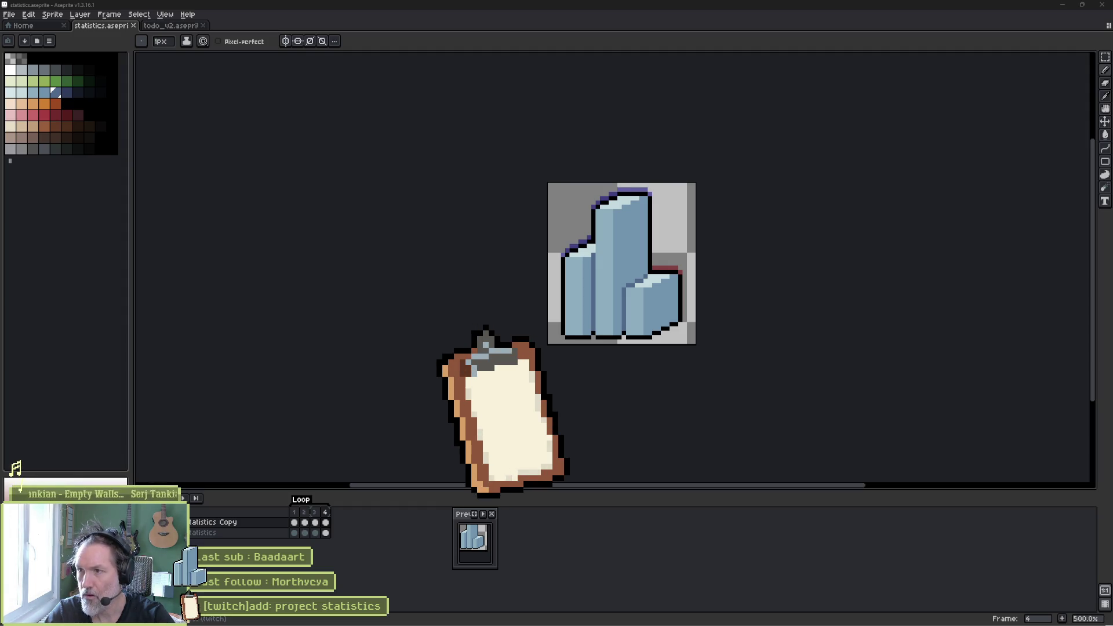
pyautogui.hotkey('ctrl', 'e')
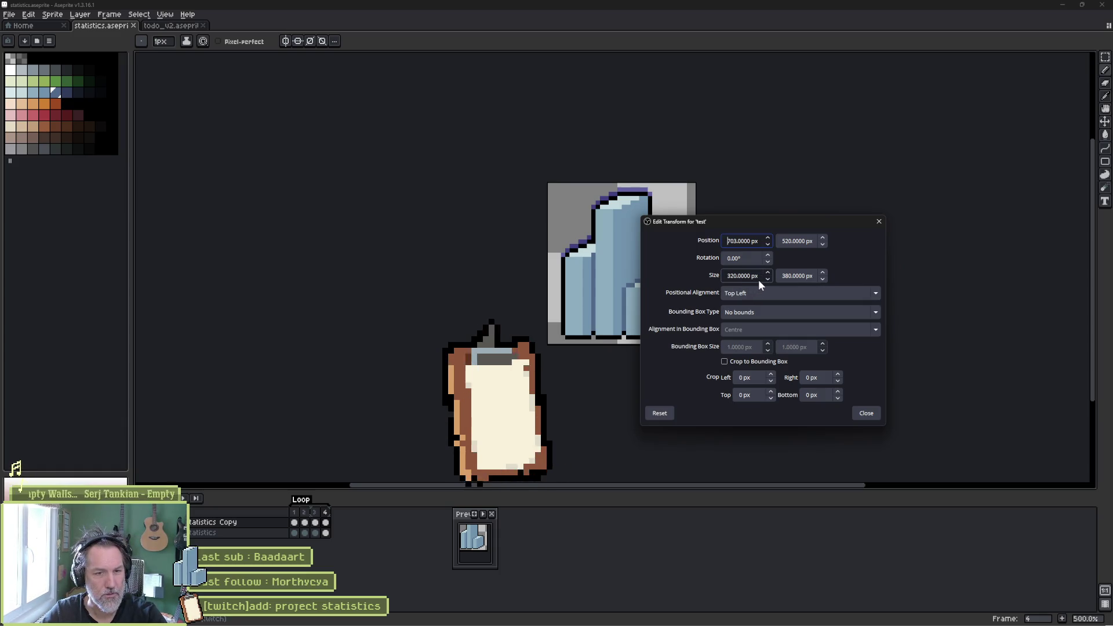
pyautogui.click(864, 412)
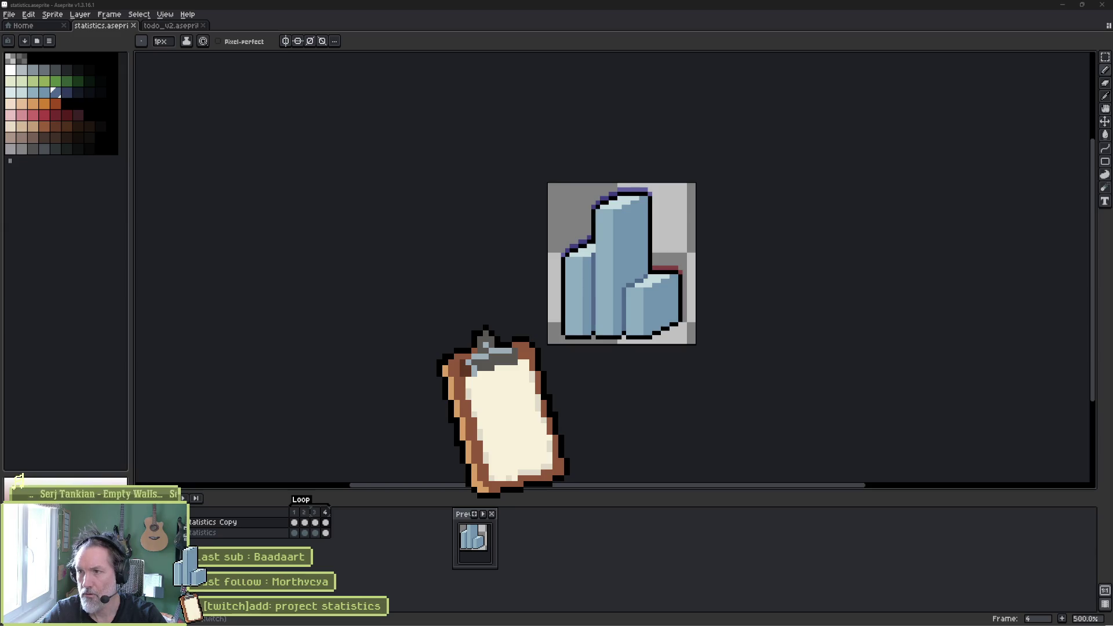
pyautogui.hotkey('ctrl', 'e')
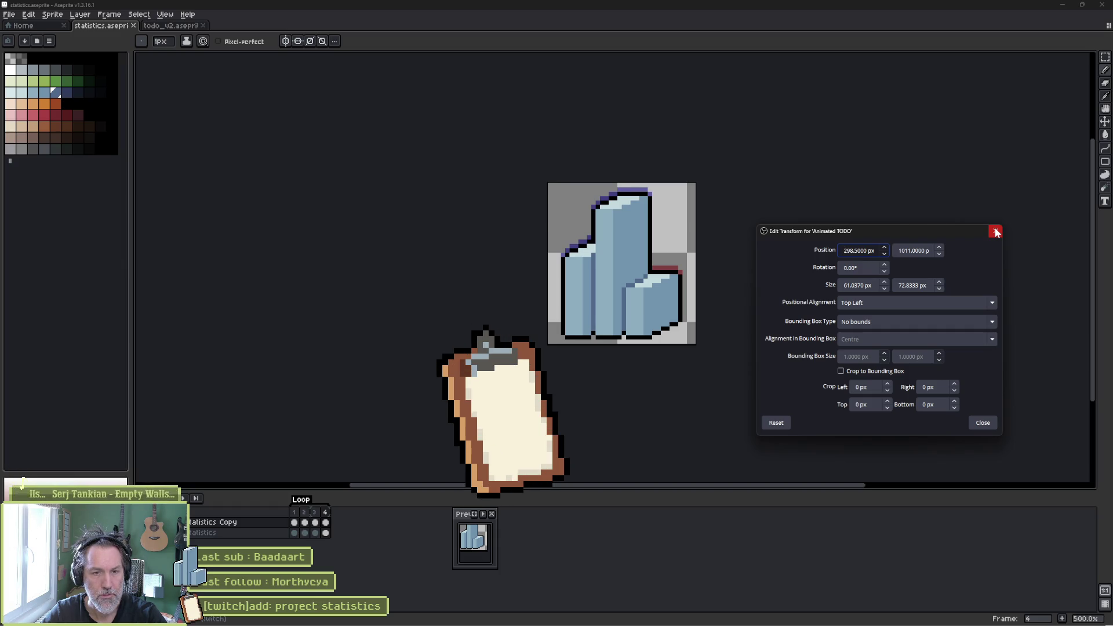
pyautogui.click(995, 232)
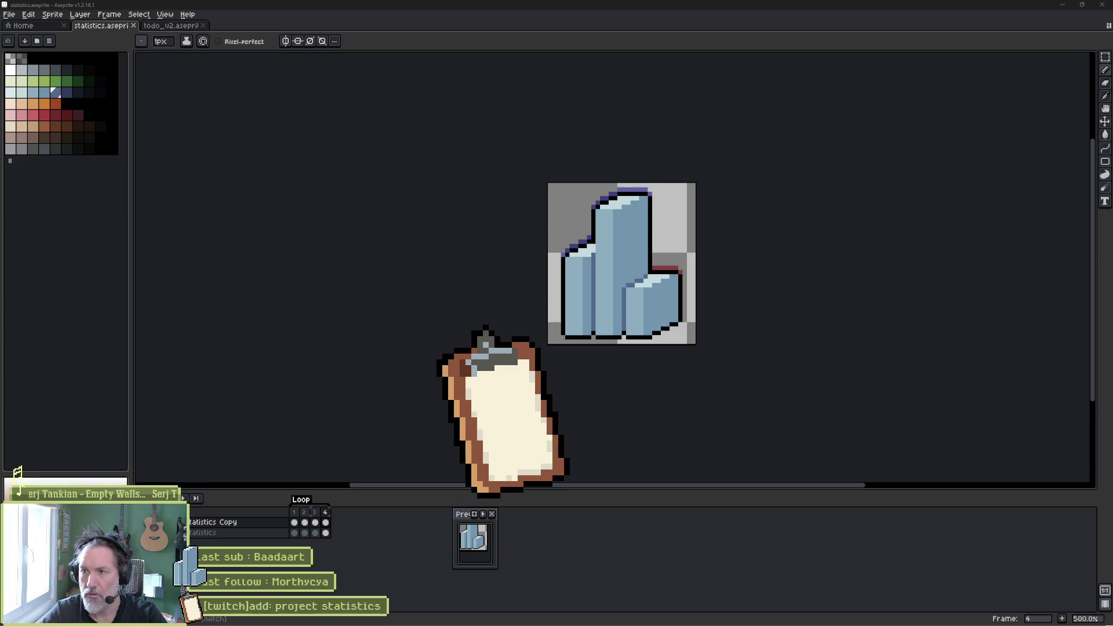
pyautogui.hotkey('ctrl', 'e')
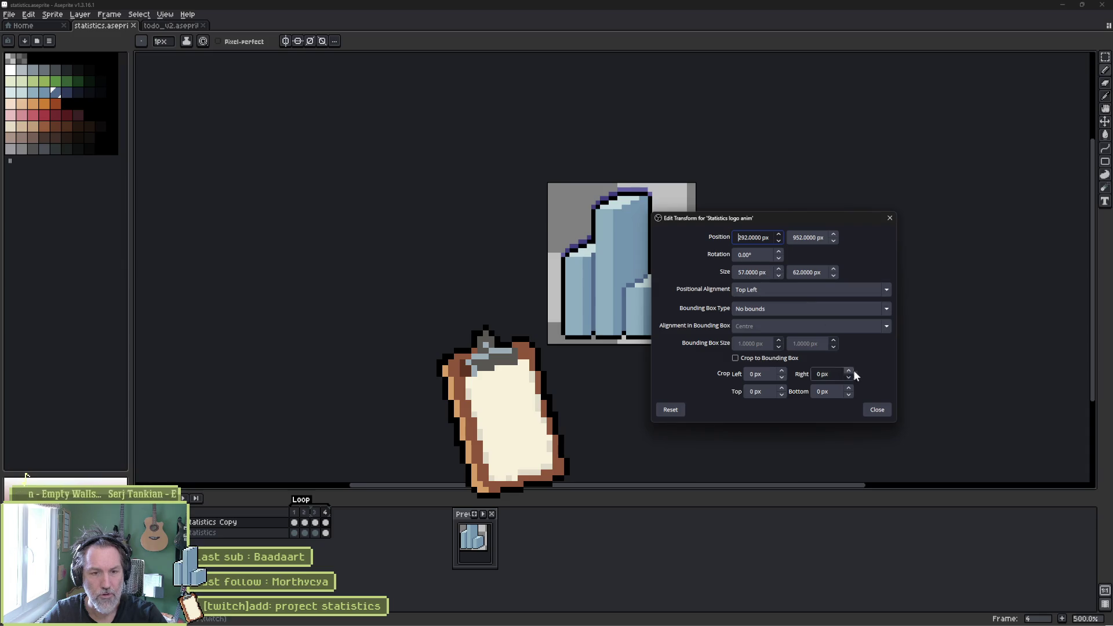
pyautogui.click(877, 410)
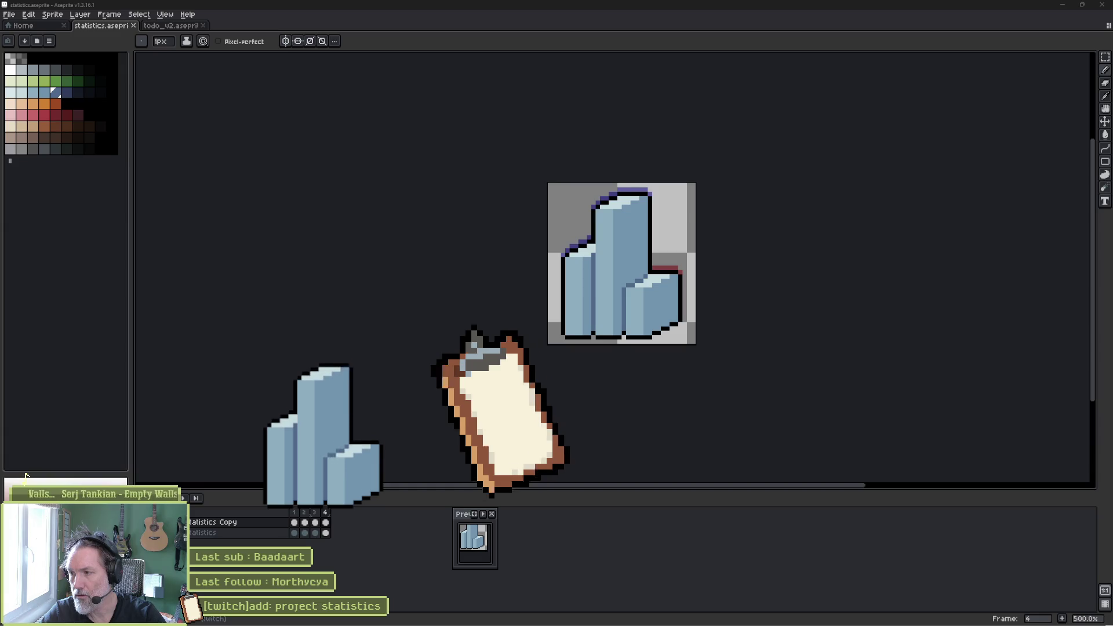
# - Verify the enlarged logo's transform: 252 × 273.6 px at position 431.5, 611.5
pyautogui.hotkey('ctrl', 'e')
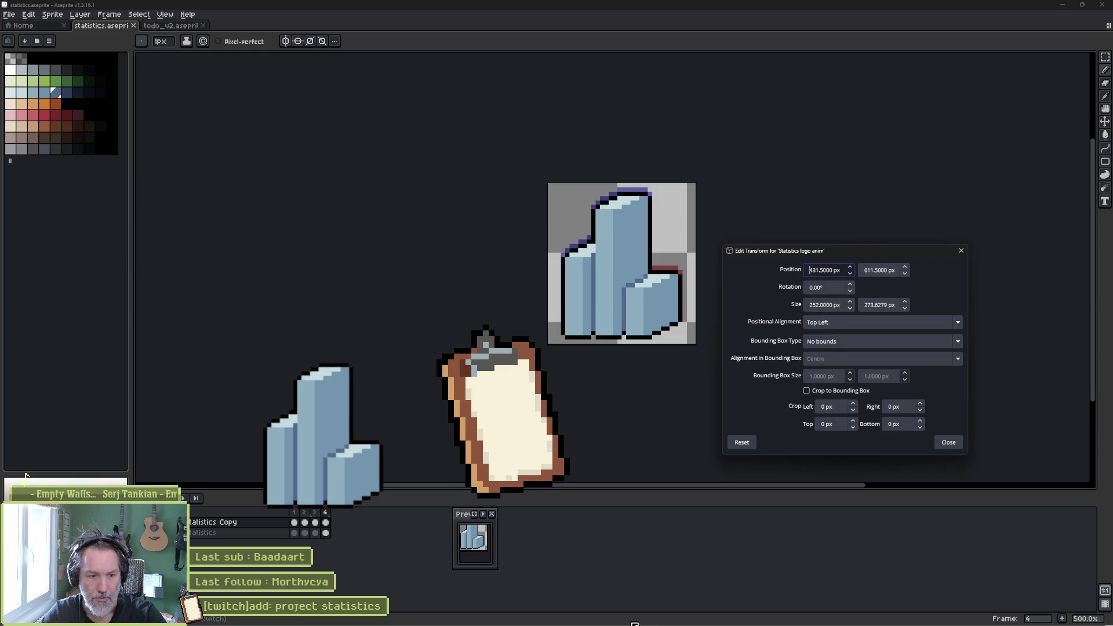
pyautogui.click(948, 442)
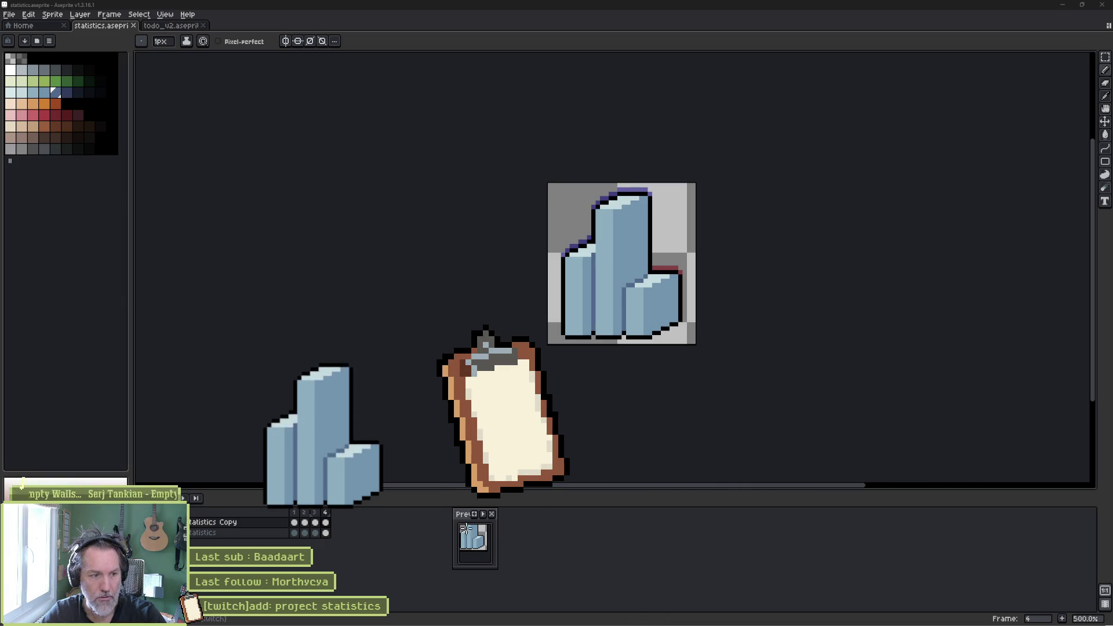
pyautogui.click(9, 14)
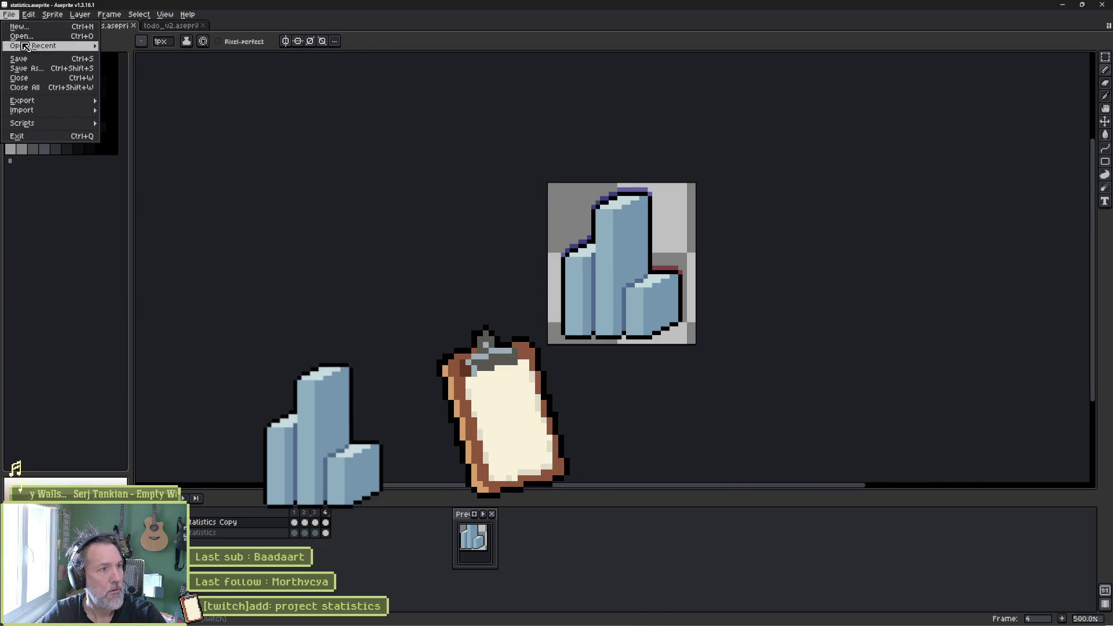
# - Re-export the animation as statistics.gif at 400% size, overwriting the existing file
pyautogui.moveTo(47, 100)
pyautogui.click(133, 104)
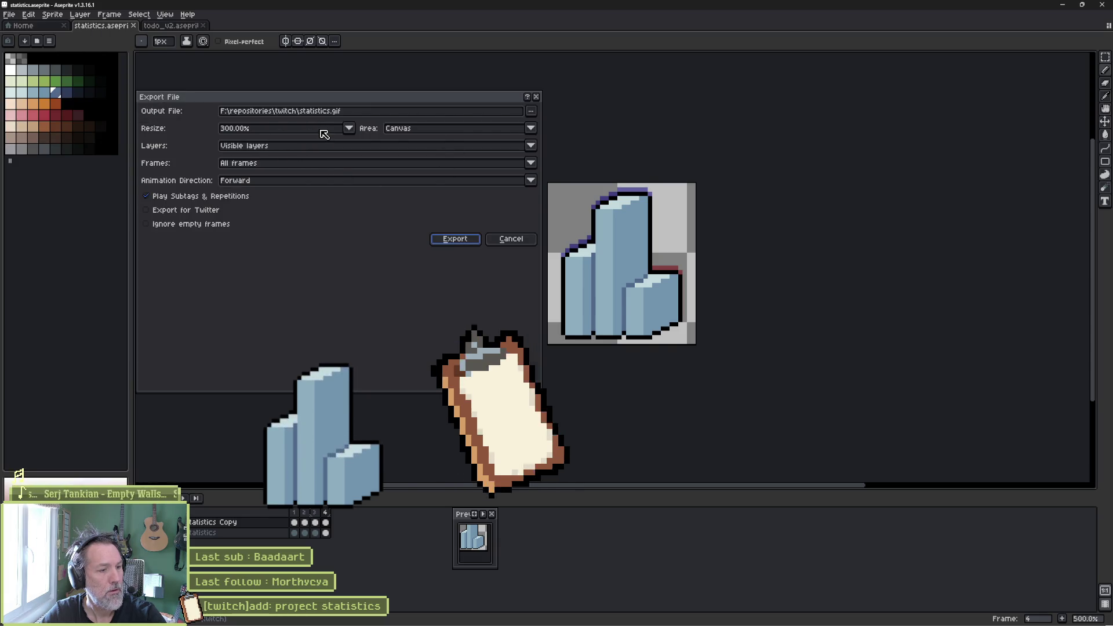
pyautogui.click(348, 129)
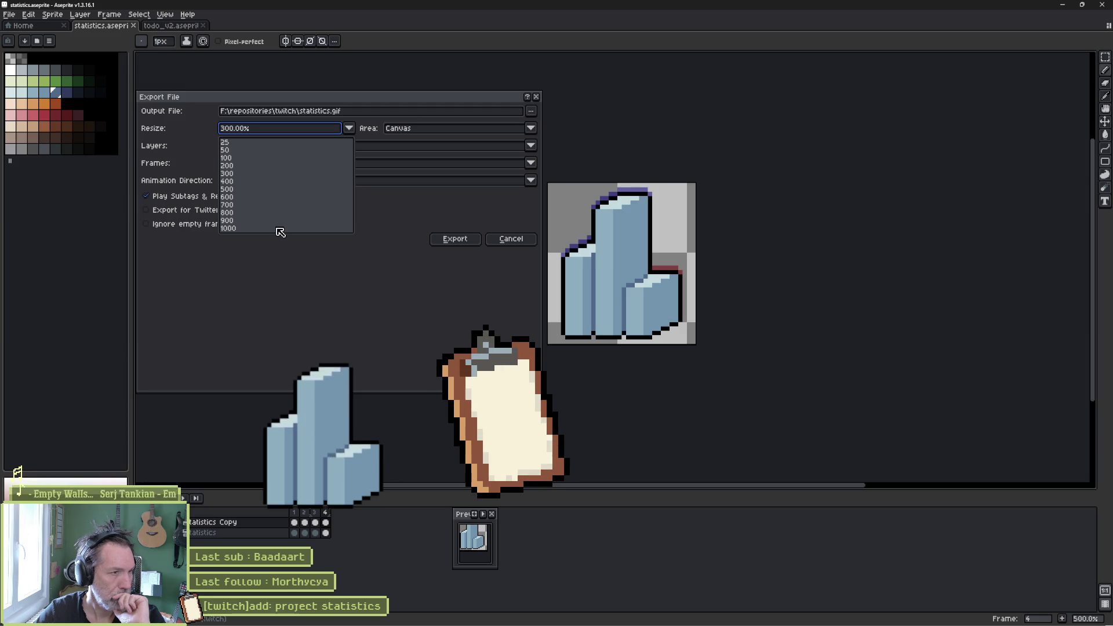
pyautogui.click(235, 181)
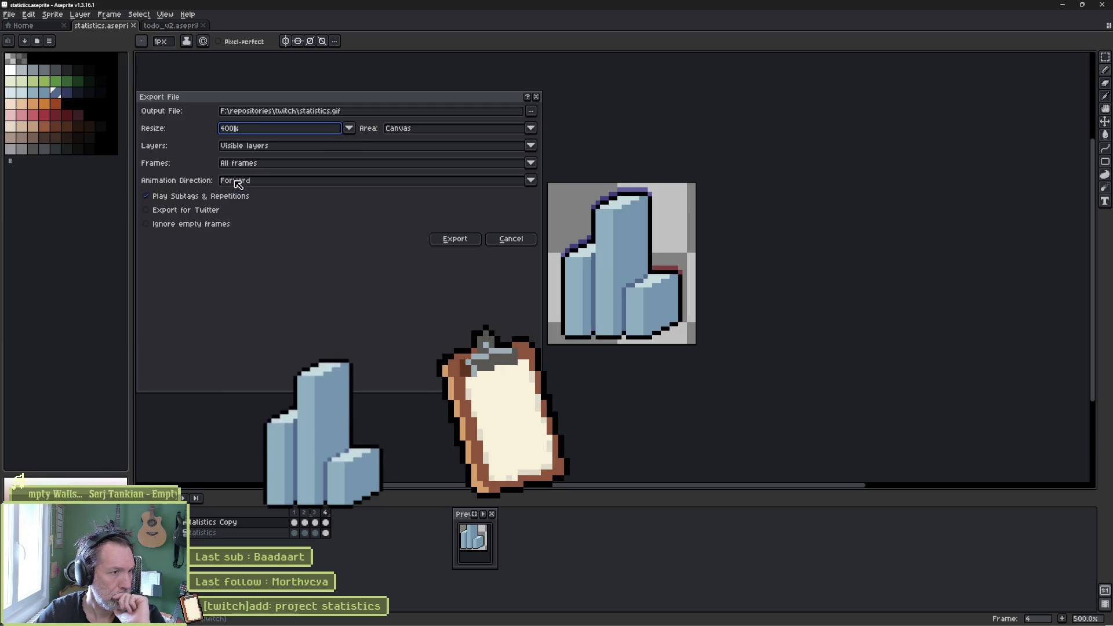
pyautogui.click(451, 240)
pyautogui.press('Return')
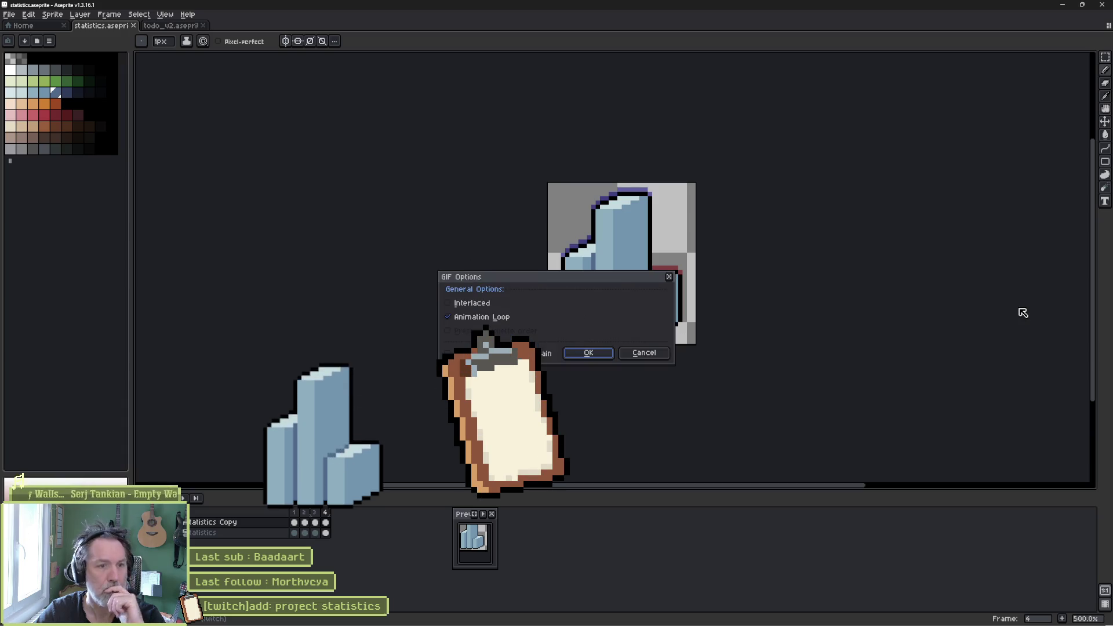
pyautogui.click(587, 353)
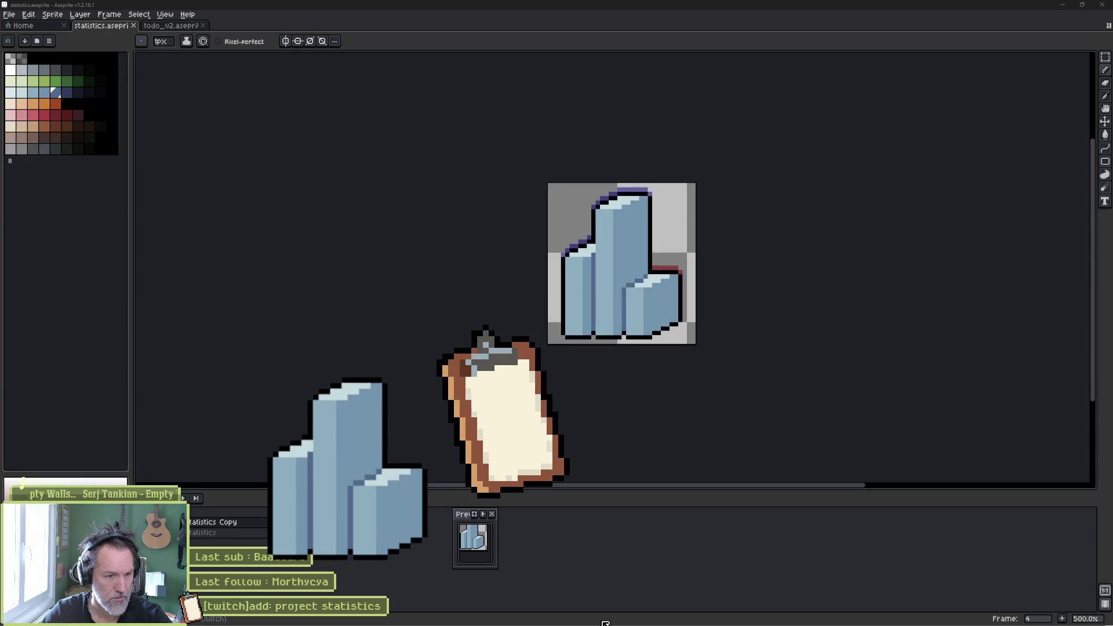
# - Toggle the eyedropper and pencil tools, then bring up the Gemini chat in the browser
pyautogui.press('i')
pyautogui.press('b')
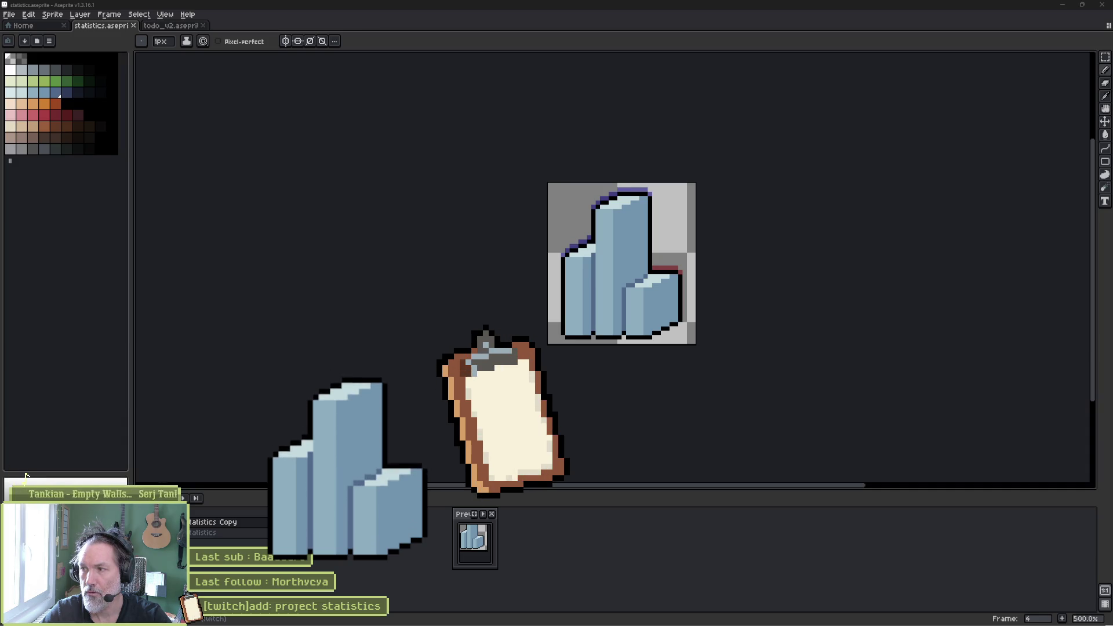
pyautogui.hotkey('alt', 'Tab')
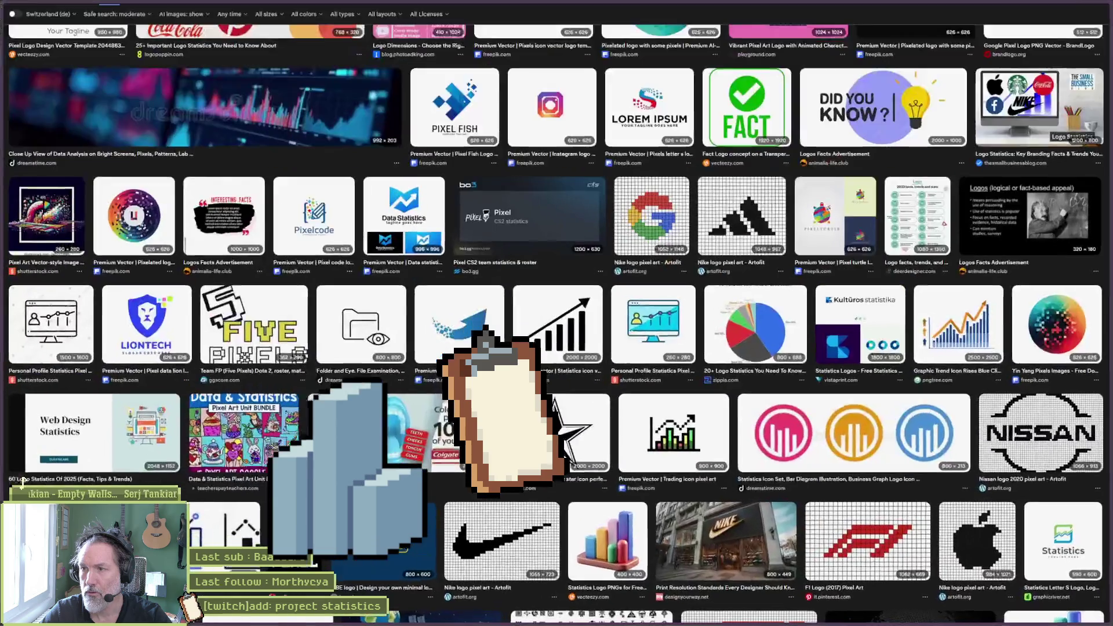
pyautogui.click(53, 61)
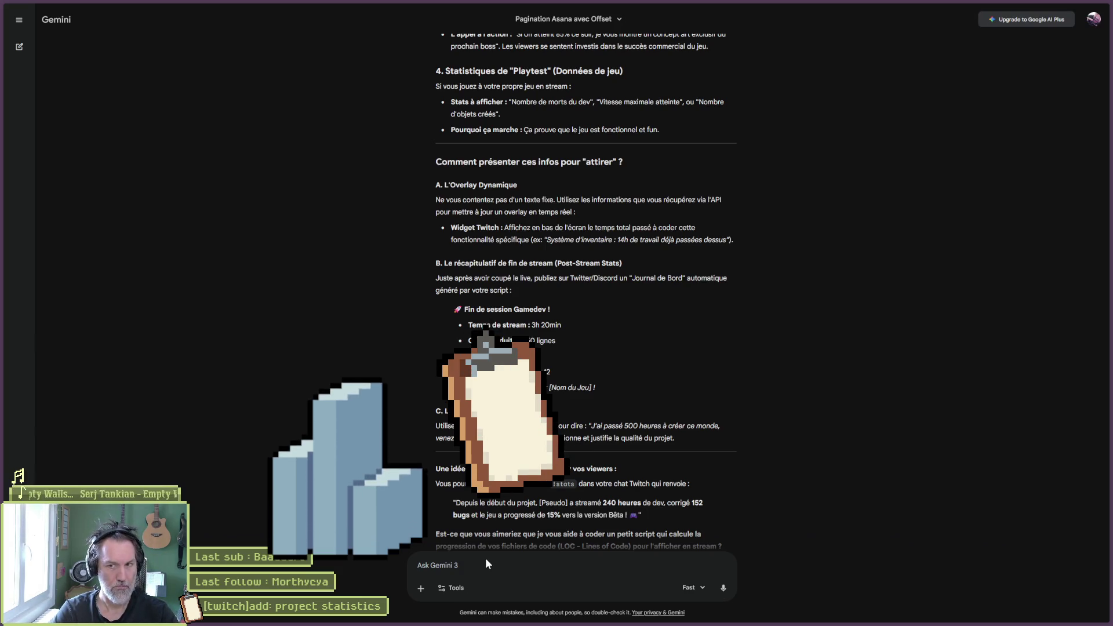
# - Ask Gemini "image importee dans obs est floue" about the blurry OBS image
pyautogui.write('image im')
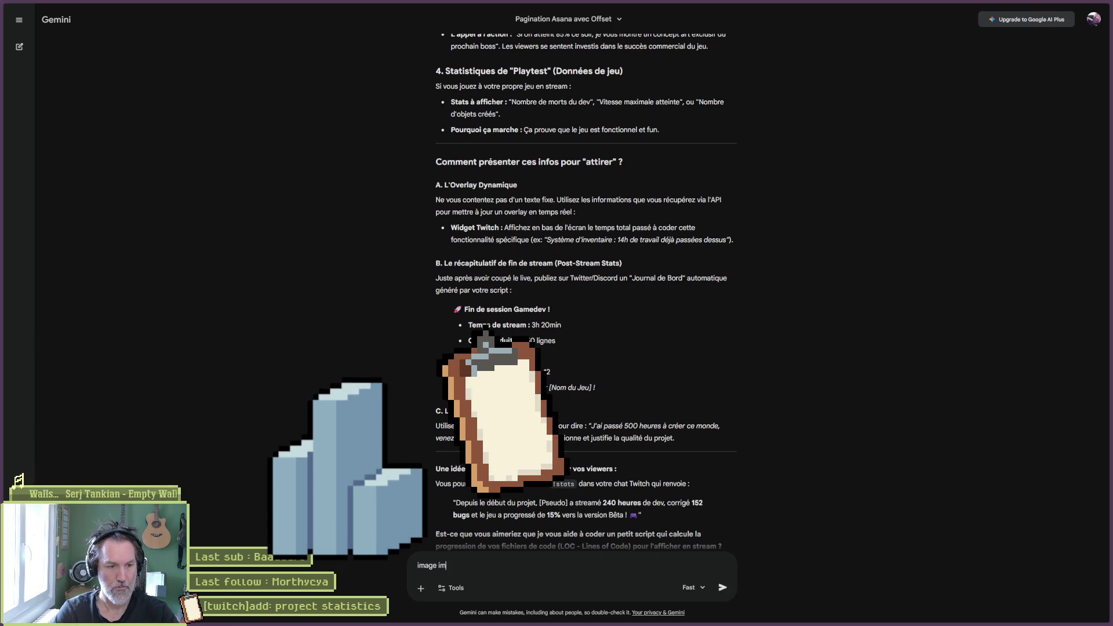
pyautogui.write('portee dans obs e')
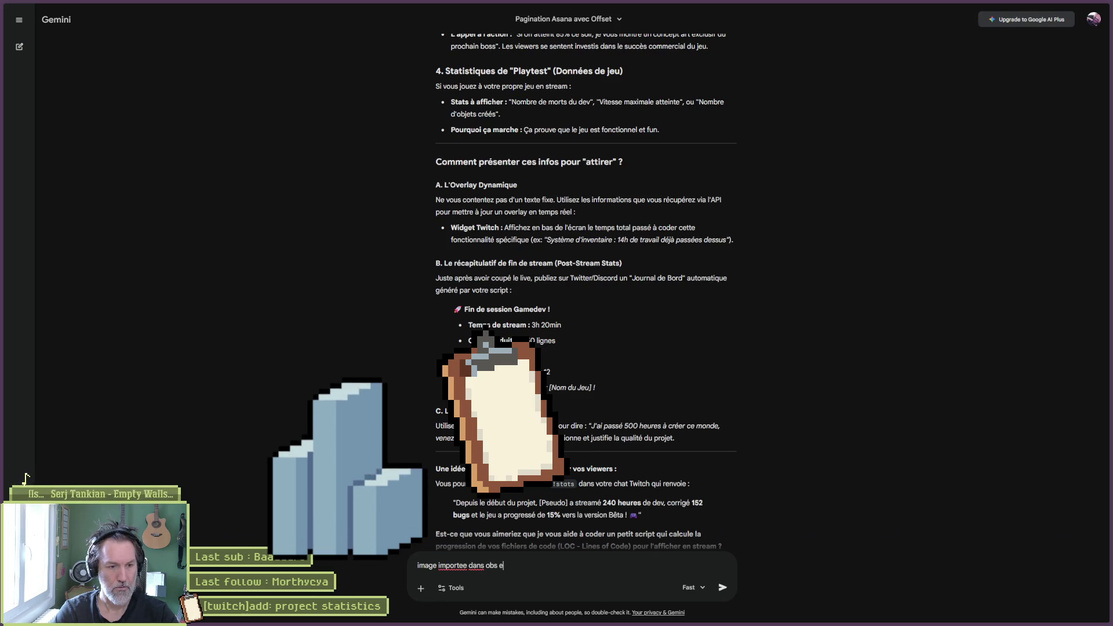
pyautogui.write('st floue')
pyautogui.press('Return')
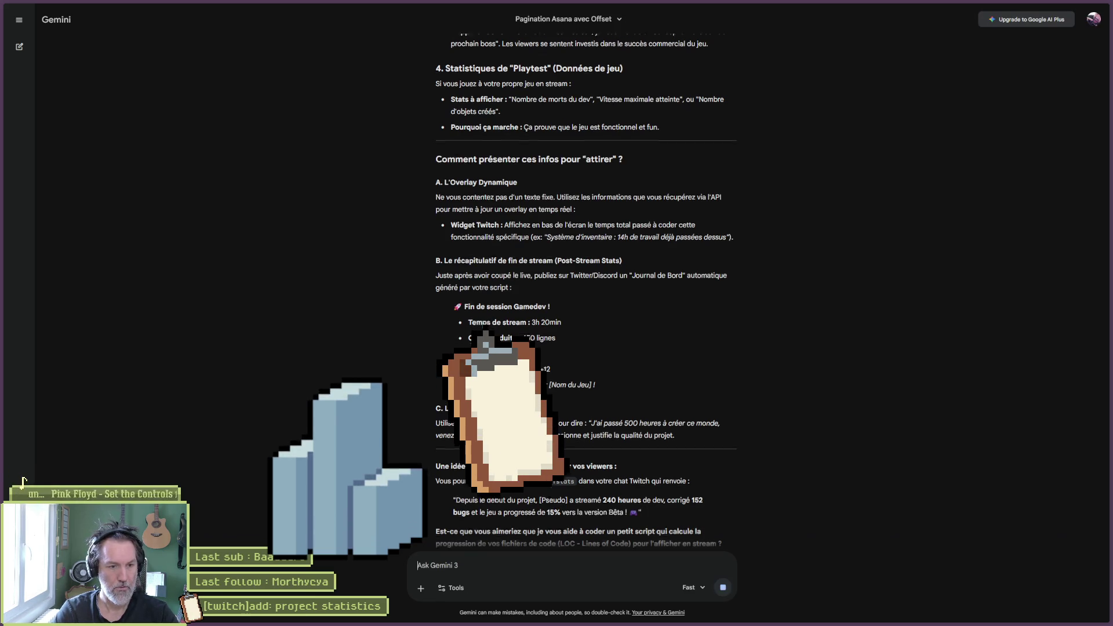